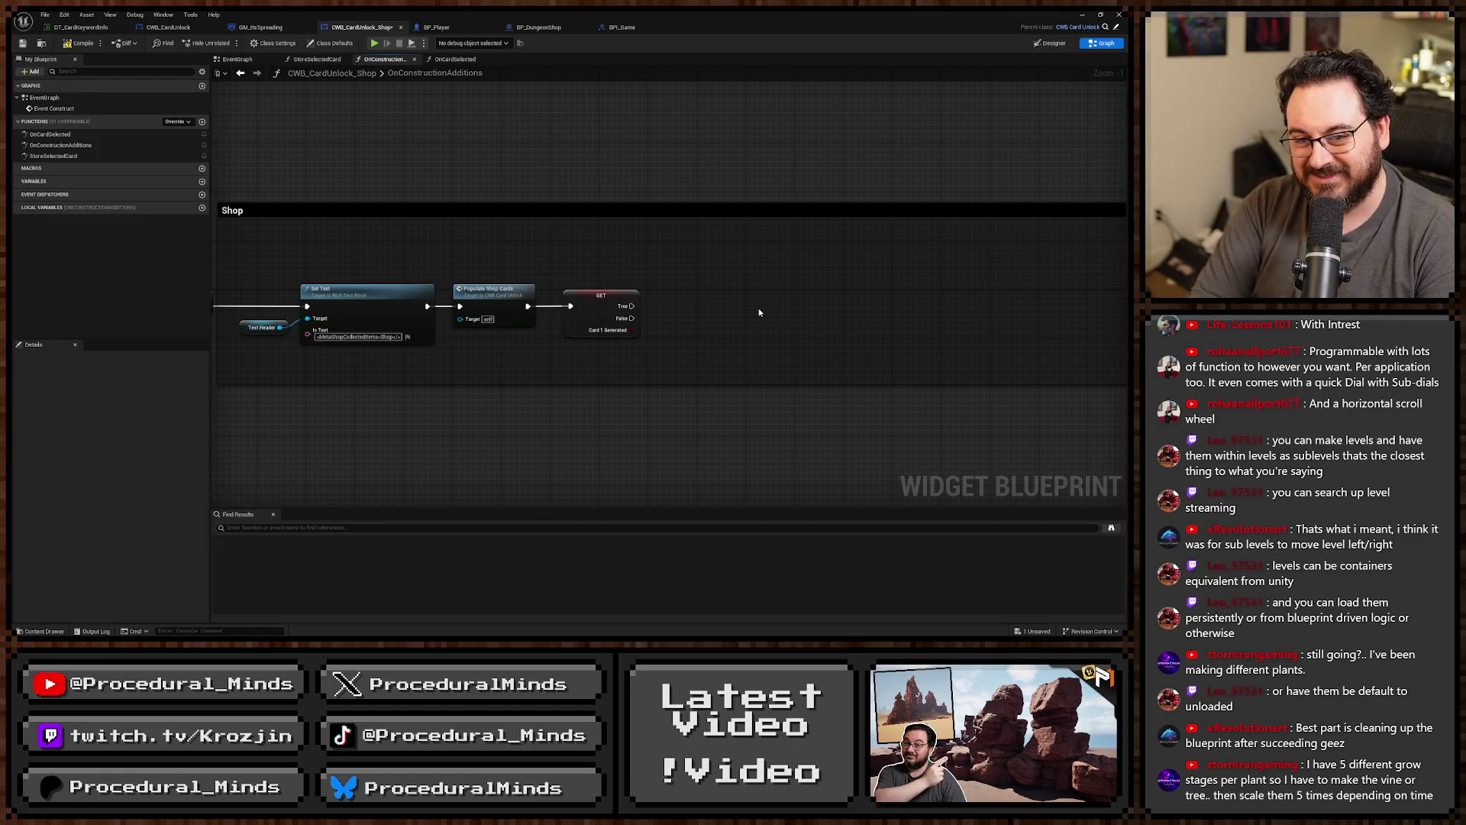
Pan the graph to the end of the Shop section chain near Card 1 Generated.
{"action": "left_click_drag", "start_coordinate": [758, 309], "coordinate": [704, 320]}
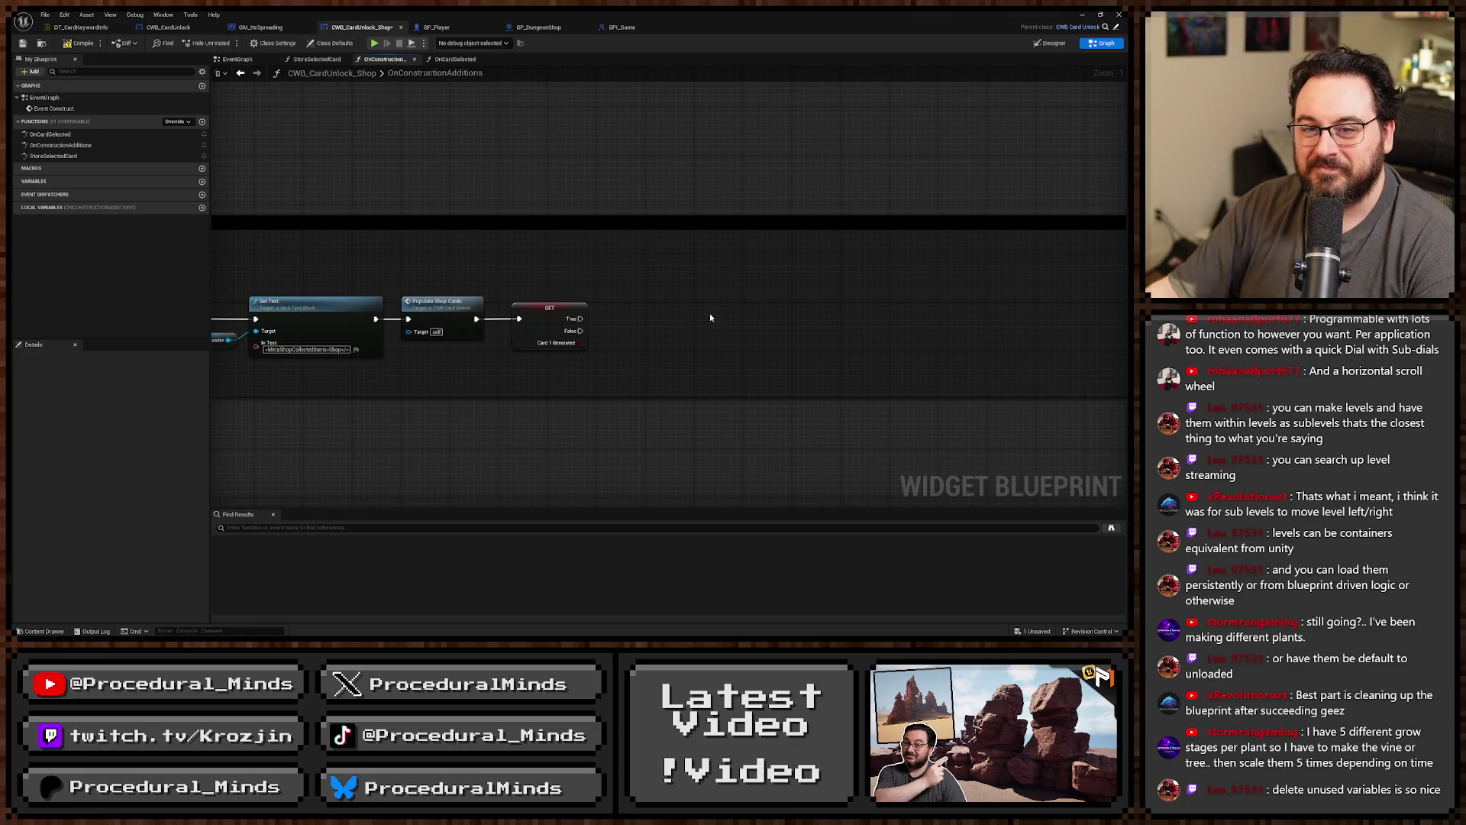
{"action": "scroll", "coordinate": [611, 300], "scroll_direction": "up", "scroll_amount": 1}
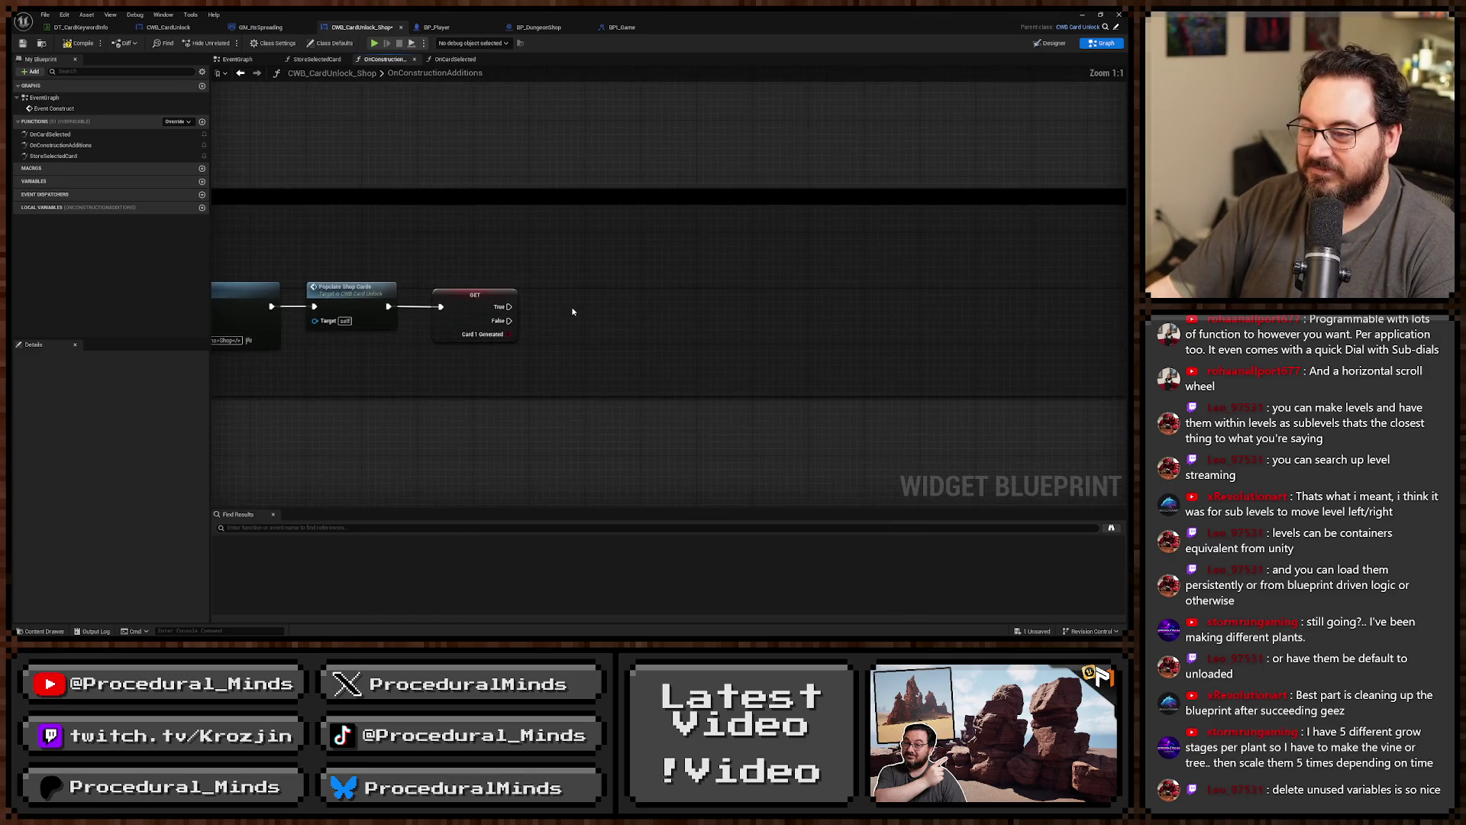
{"action": "mouse_move", "coordinate": [572, 311]}
{"action": "left_mouse_down"}
{"action": "mouse_move", "coordinate": [553, 301]}
{"action": "mouse_move", "coordinate": [583, 305]}
{"action": "mouse_move", "coordinate": [460, 311]}
{"action": "mouse_move", "coordinate": [573, 311]}
{"action": "left_mouse_up"}
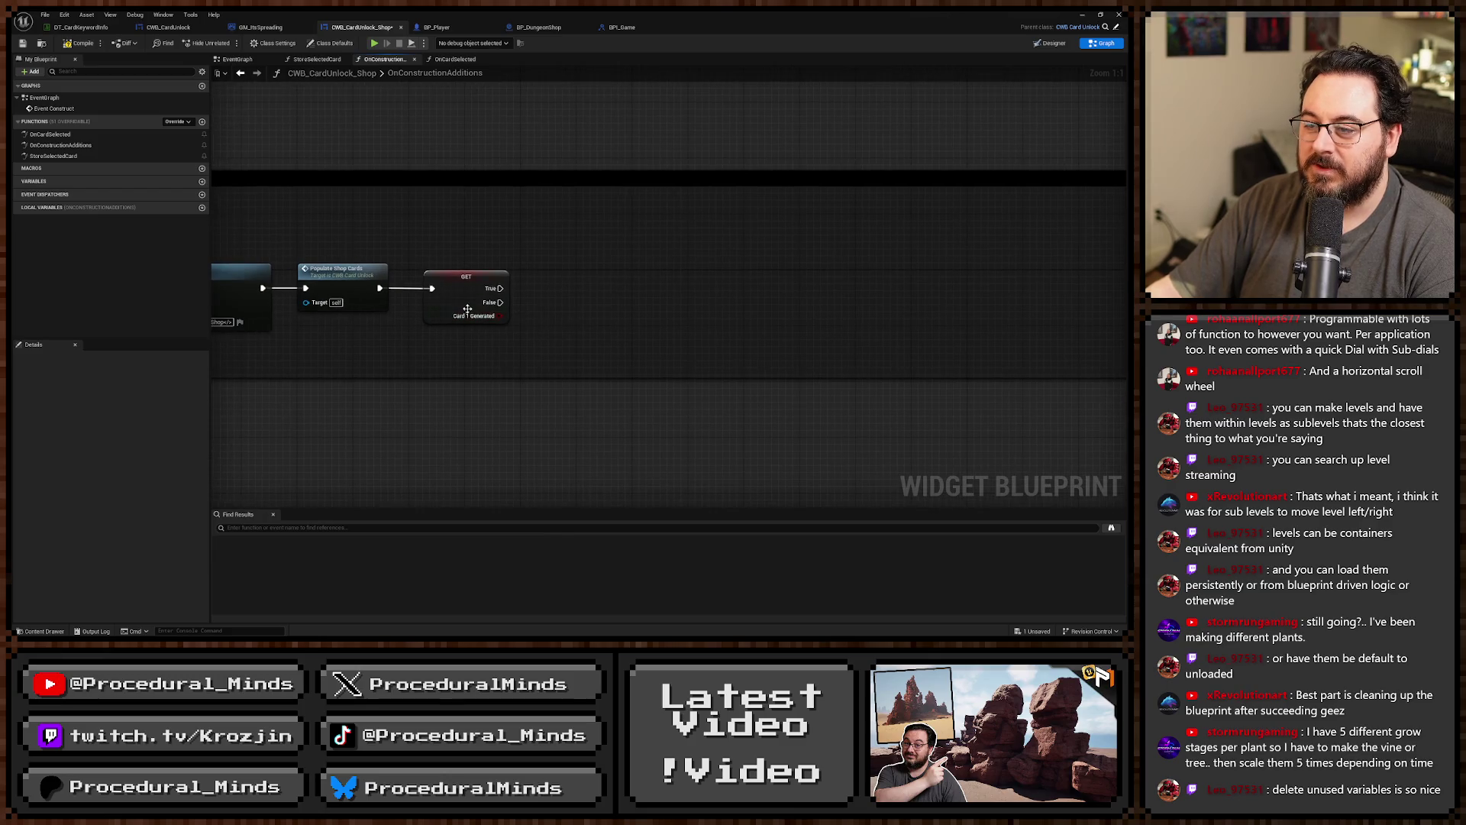
{"action": "mouse_move", "coordinate": [467, 309]}
{"action": "left_mouse_down"}
{"action": "mouse_move", "coordinate": [560, 311]}
{"action": "mouse_move", "coordinate": [576, 294]}
{"action": "mouse_move", "coordinate": [494, 303]}
{"action": "left_mouse_up"}
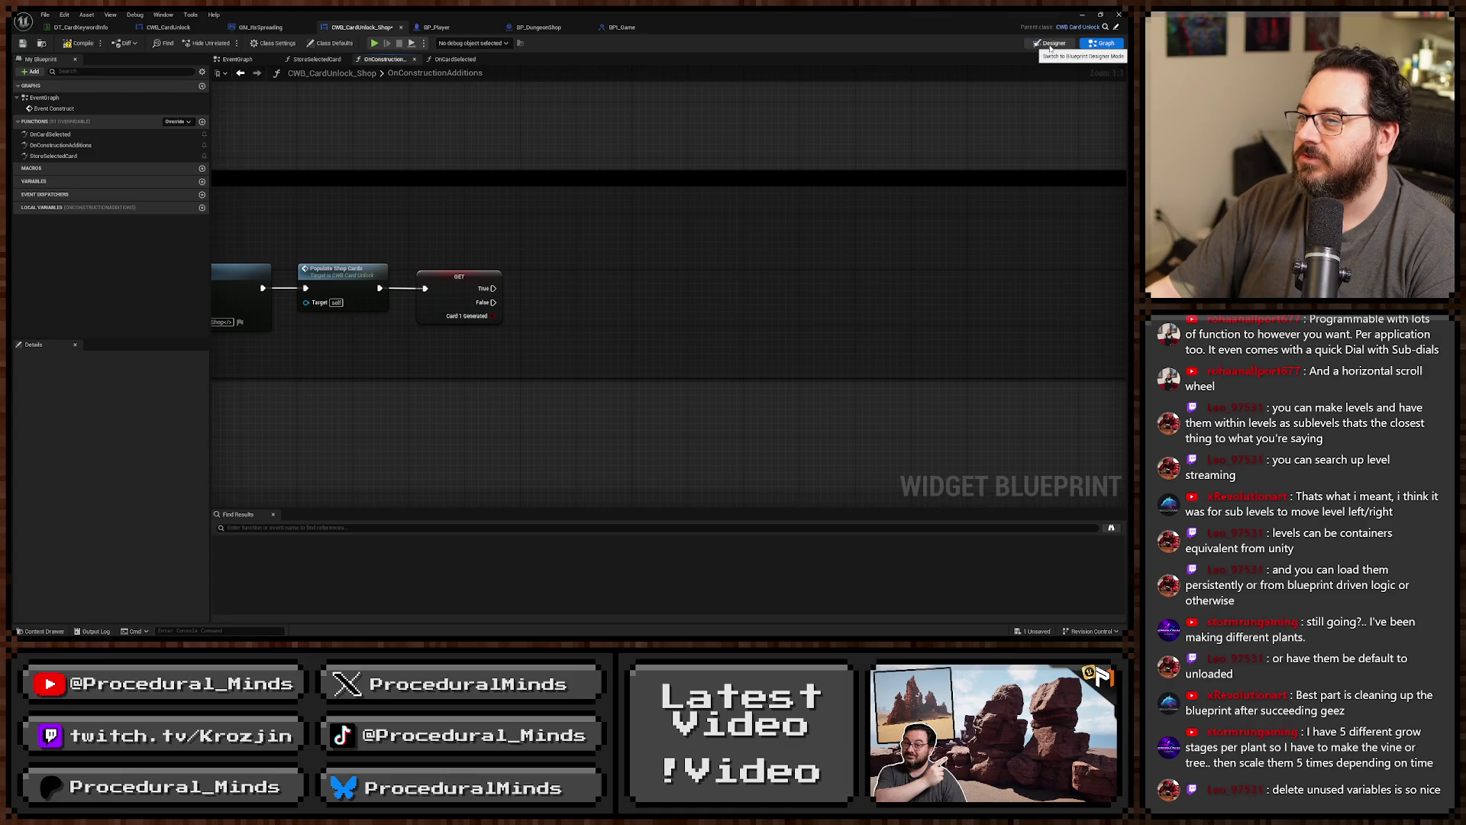
In the Designer, add and delete a stray Text Block, compile, and open parent CWB_CardUnlock.
{"action": "left_click", "coordinate": [1050, 43]}
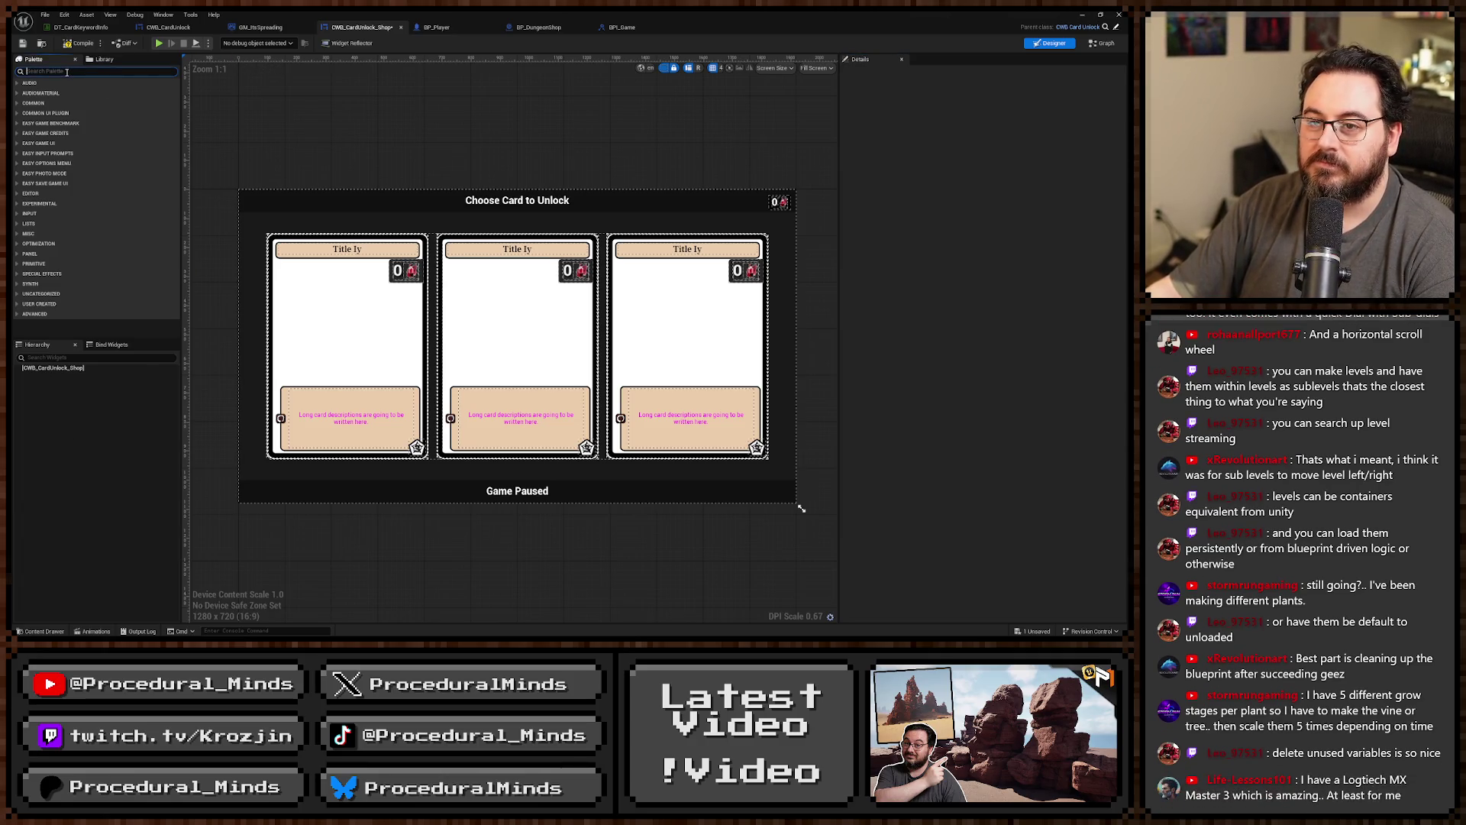
{"action": "type", "text": "text"}
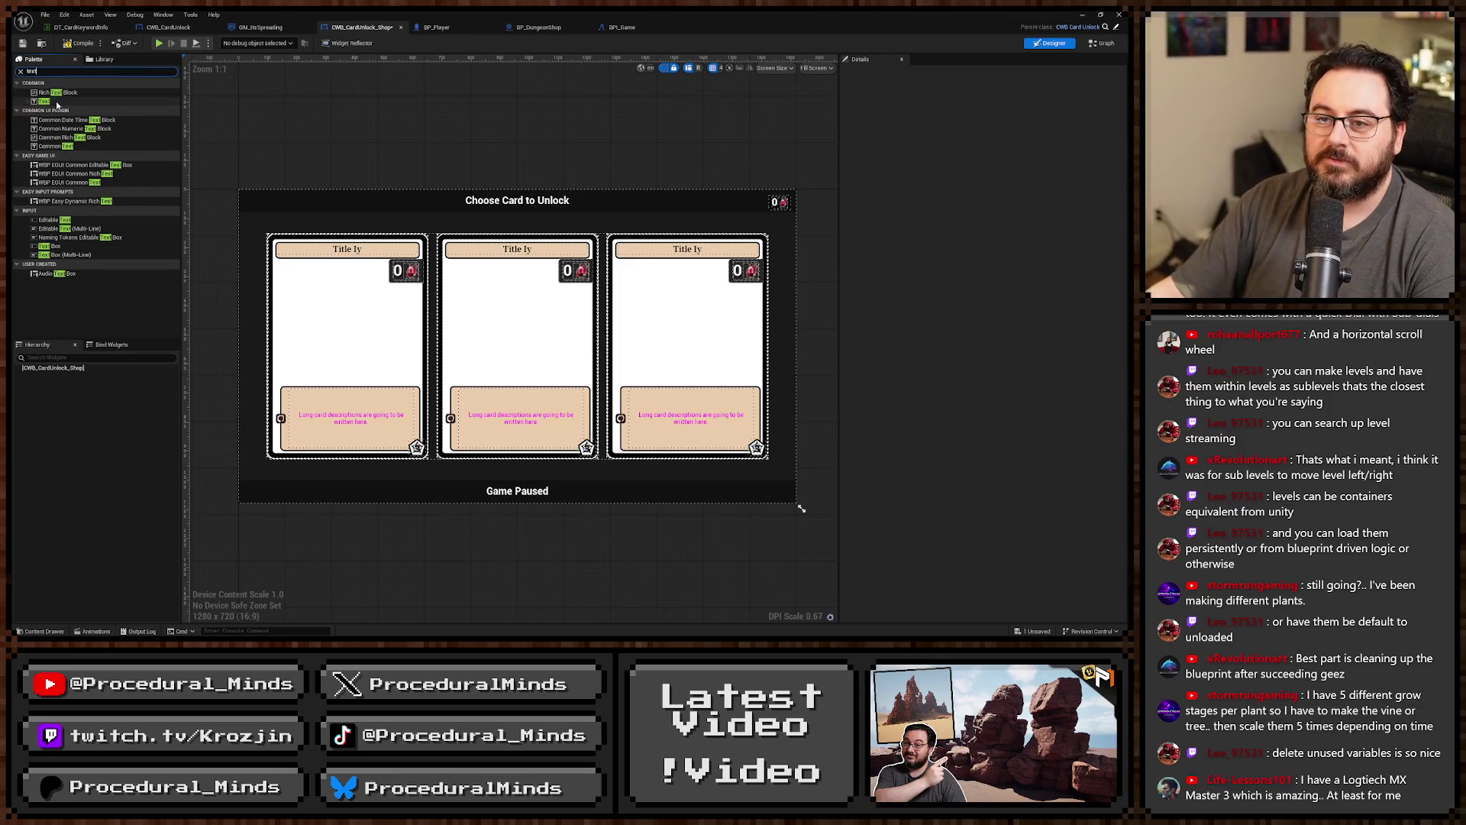
{"action": "left_click_drag", "start_coordinate": [46, 101], "coordinate": [113, 445]}
{"action": "left_click_drag", "start_coordinate": [47, 368], "coordinate": [58, 377]}
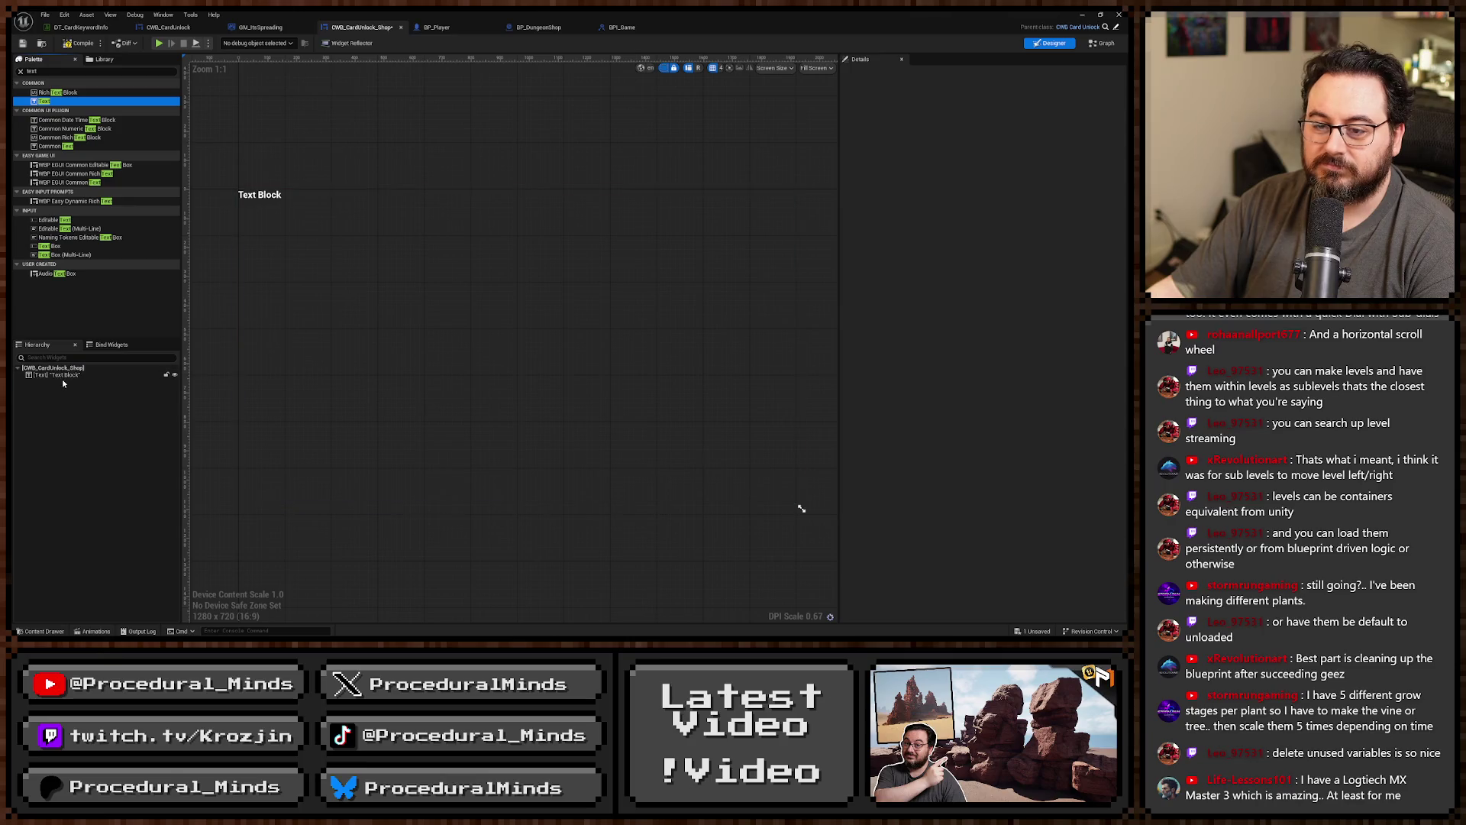
{"action": "left_click", "coordinate": [58, 376]}
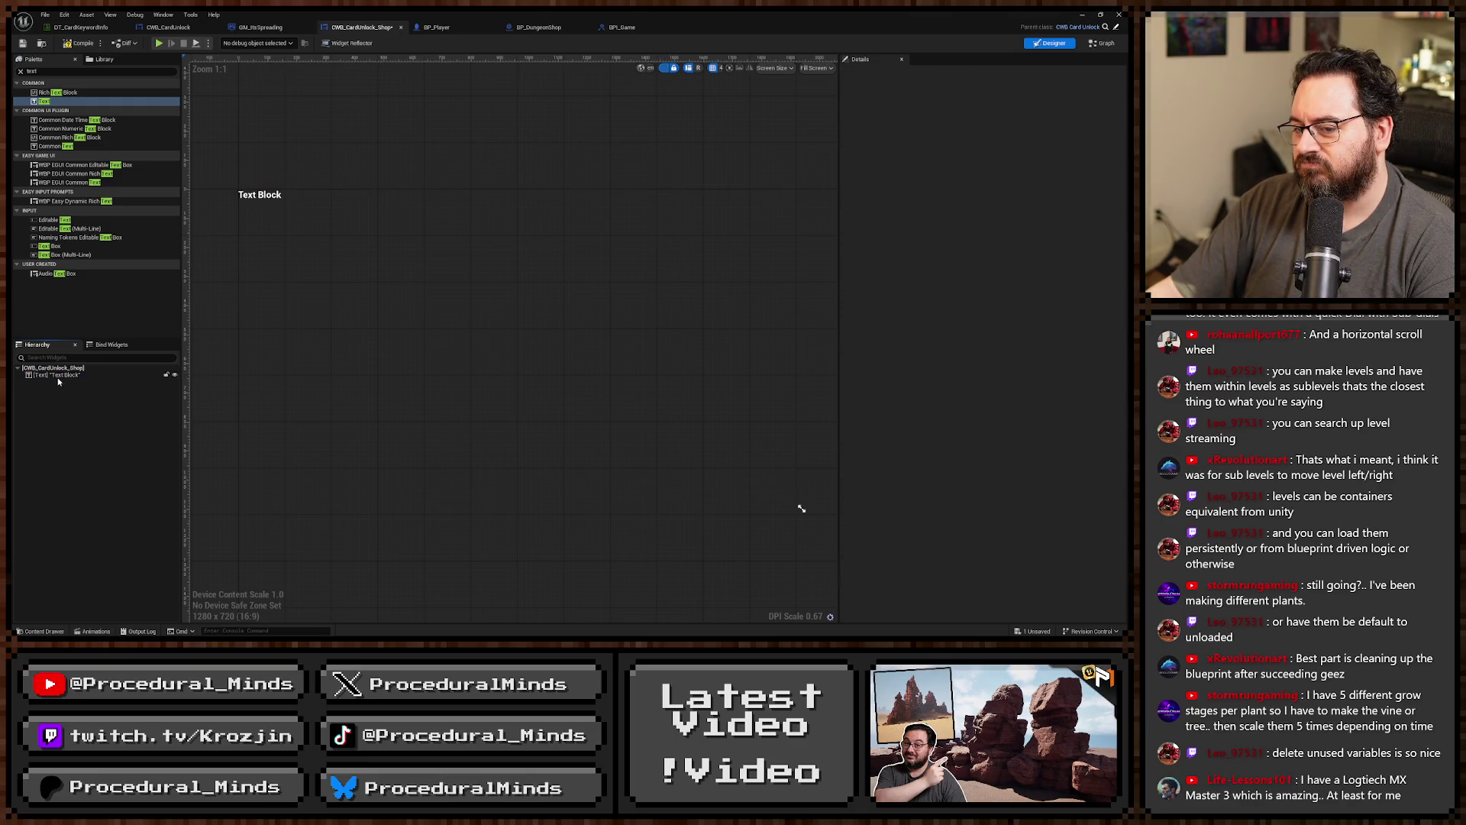
{"action": "key", "text": "Delete"}
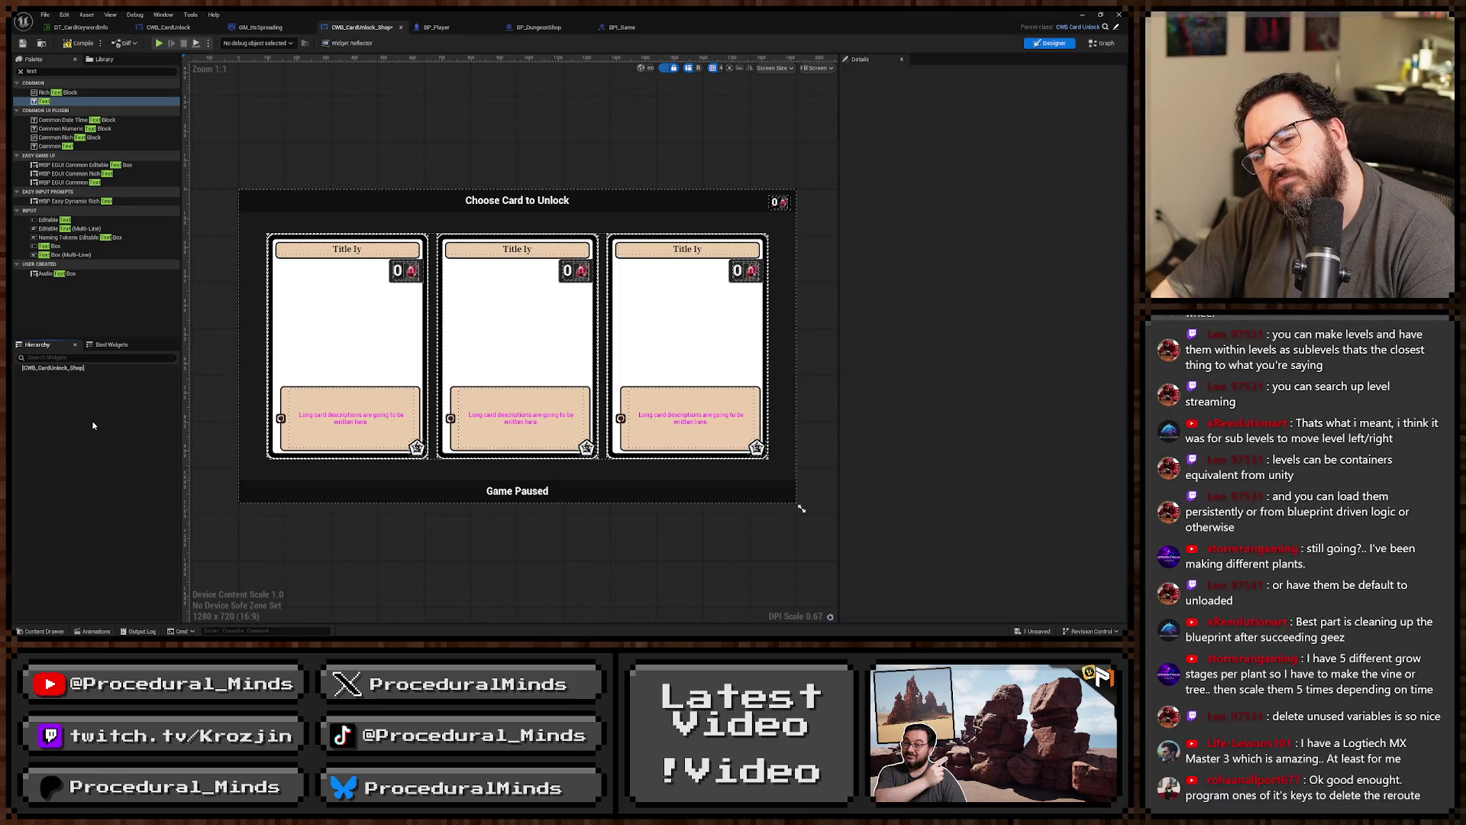
{"action": "left_click", "coordinate": [73, 46]}
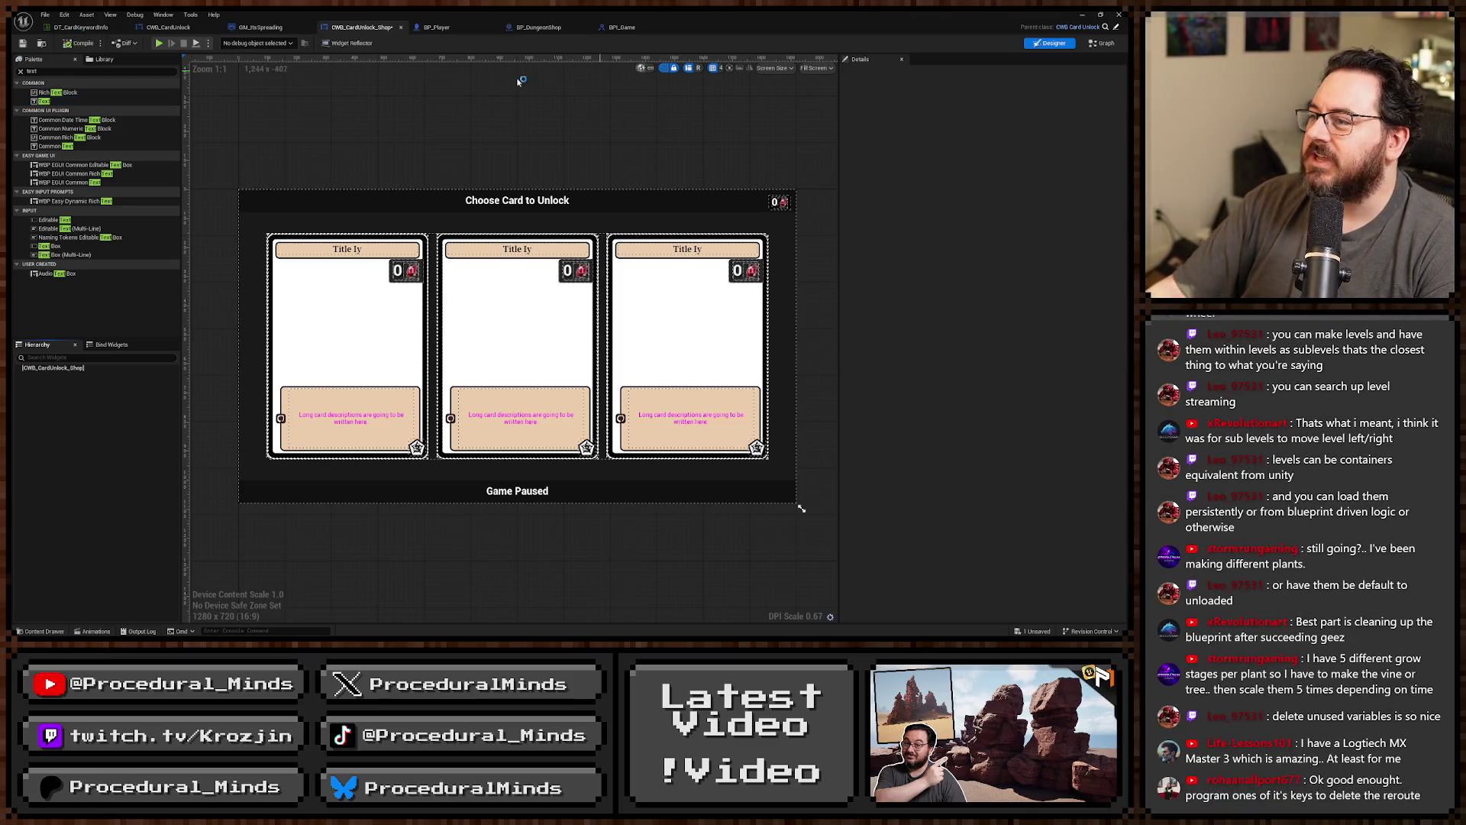
{"action": "left_click", "coordinate": [1116, 29]}
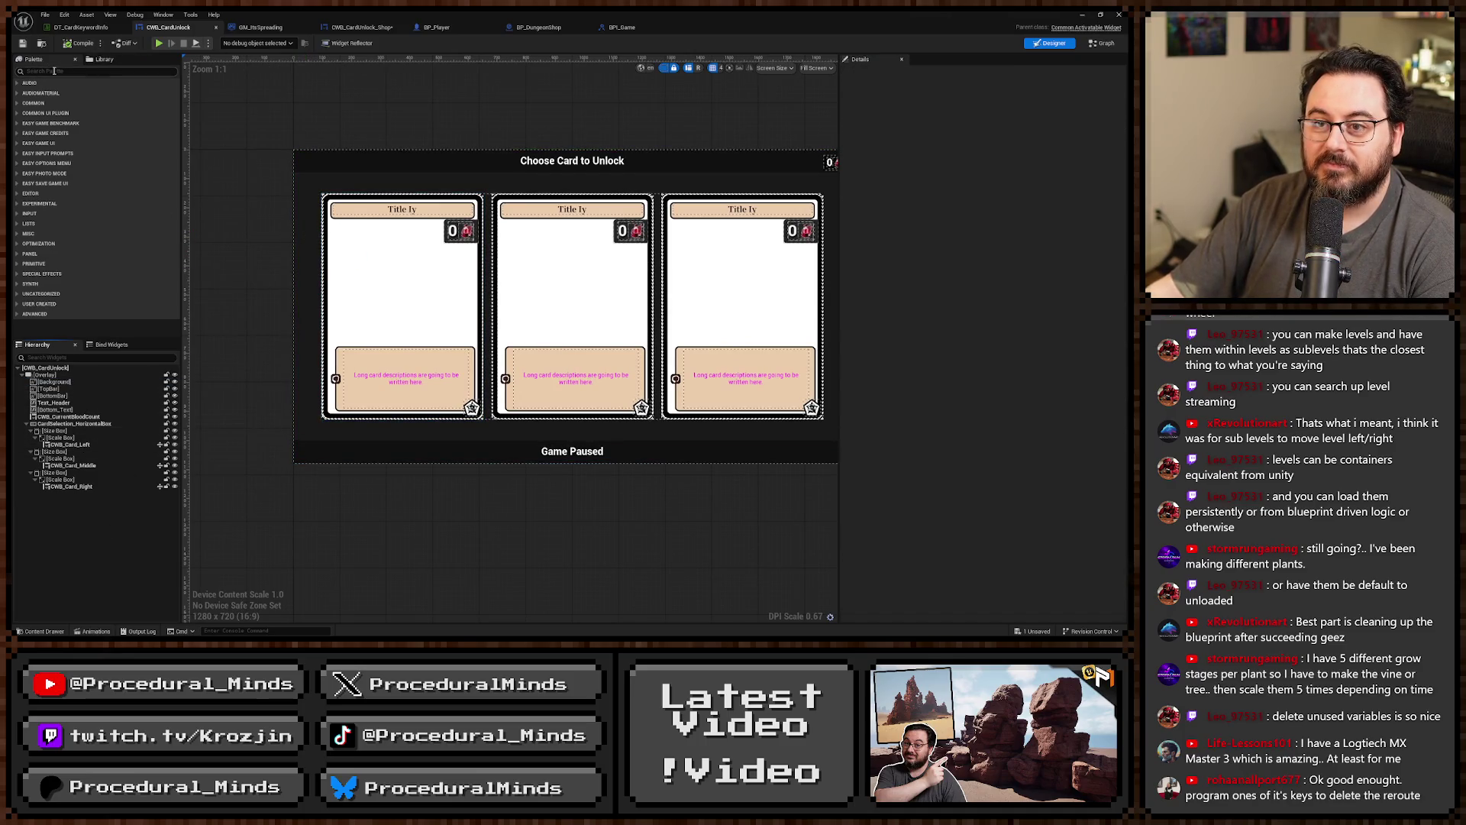
Add a Text Block to CWB_CardUnlock's hierarchy, centred horizontally and vertically, and select its placeholder text.
{"action": "type", "text": "text"}
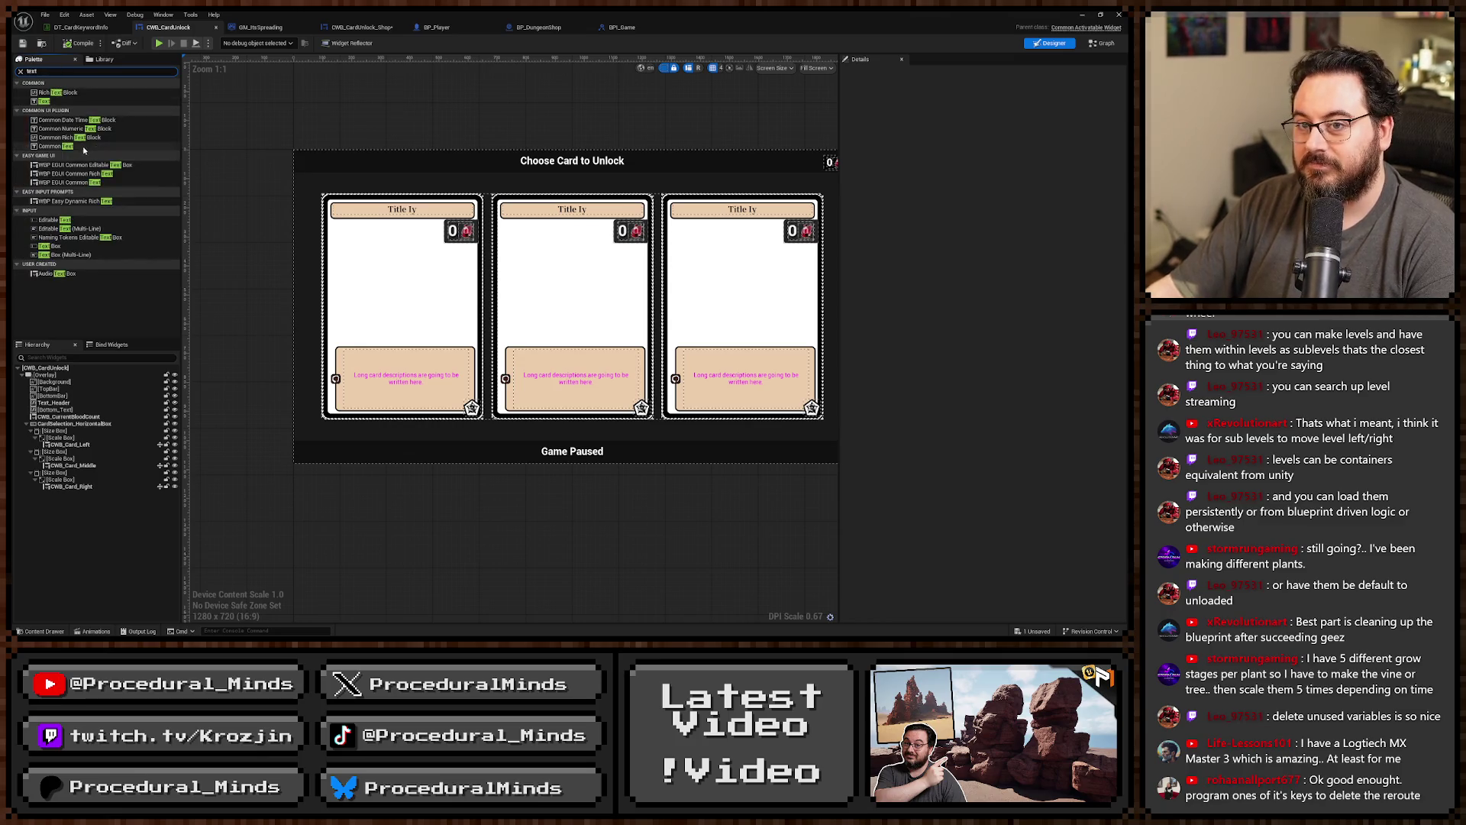
{"action": "mouse_move", "coordinate": [44, 101]}
{"action": "left_mouse_down"}
{"action": "mouse_move", "coordinate": [138, 242]}
{"action": "mouse_move", "coordinate": [48, 439]}
{"action": "mouse_move", "coordinate": [50, 382]}
{"action": "left_mouse_up"}
{"action": "left_click", "coordinate": [61, 494]}
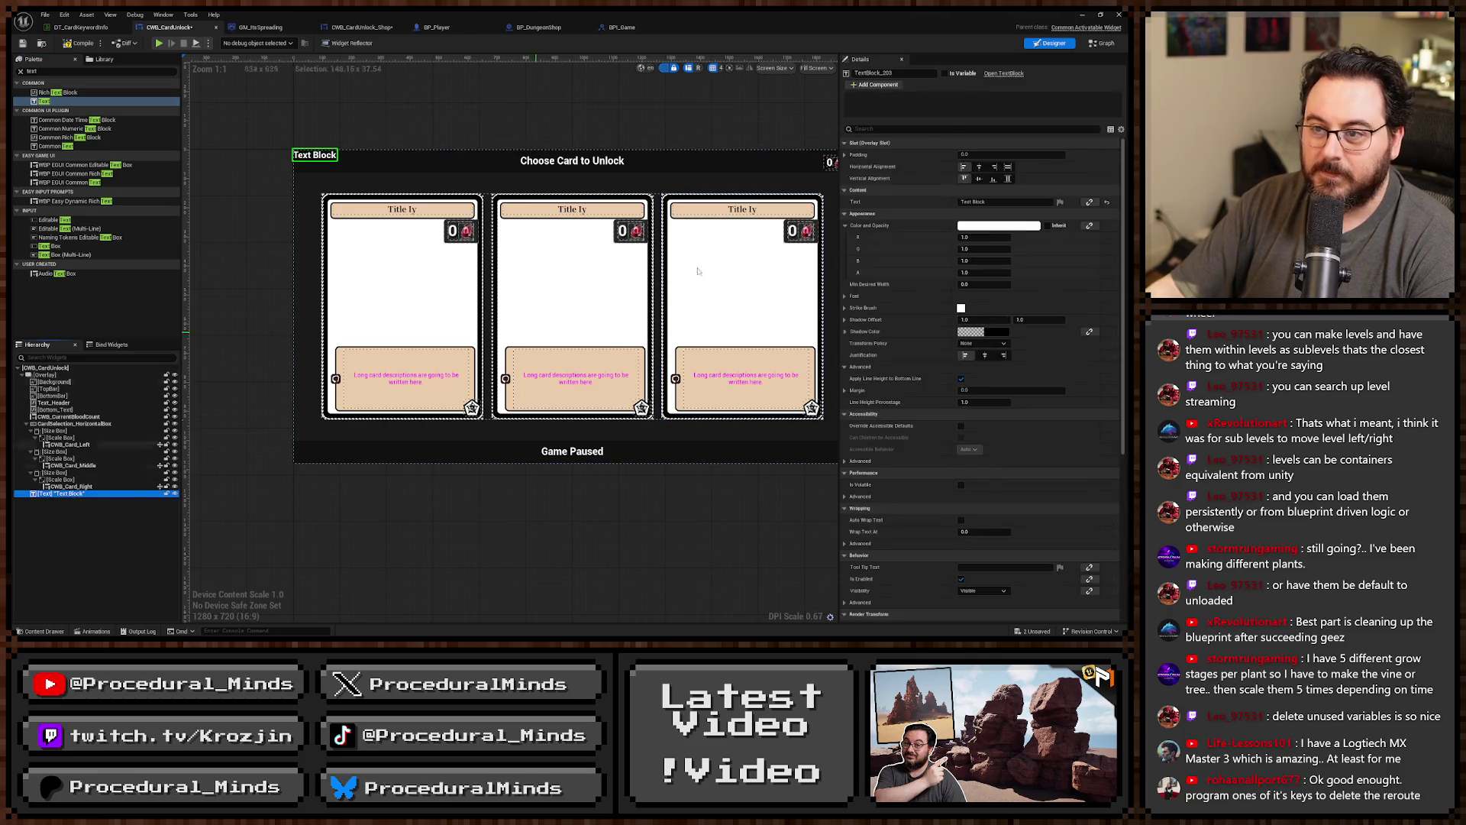
{"action": "left_click", "coordinate": [1008, 166]}
{"action": "left_click", "coordinate": [1008, 179]}
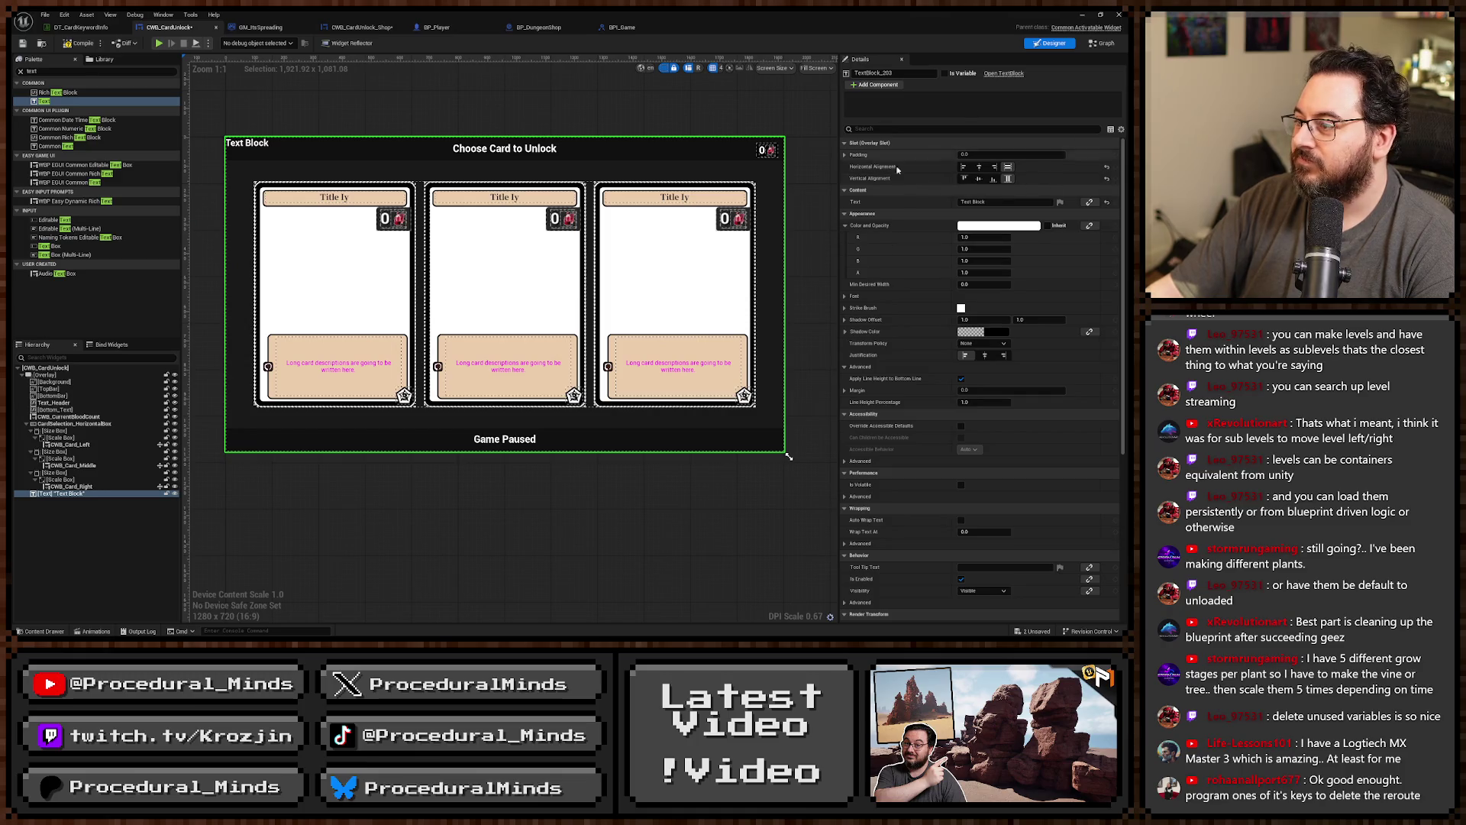
{"action": "left_click", "coordinate": [980, 166]}
{"action": "left_click", "coordinate": [979, 179]}
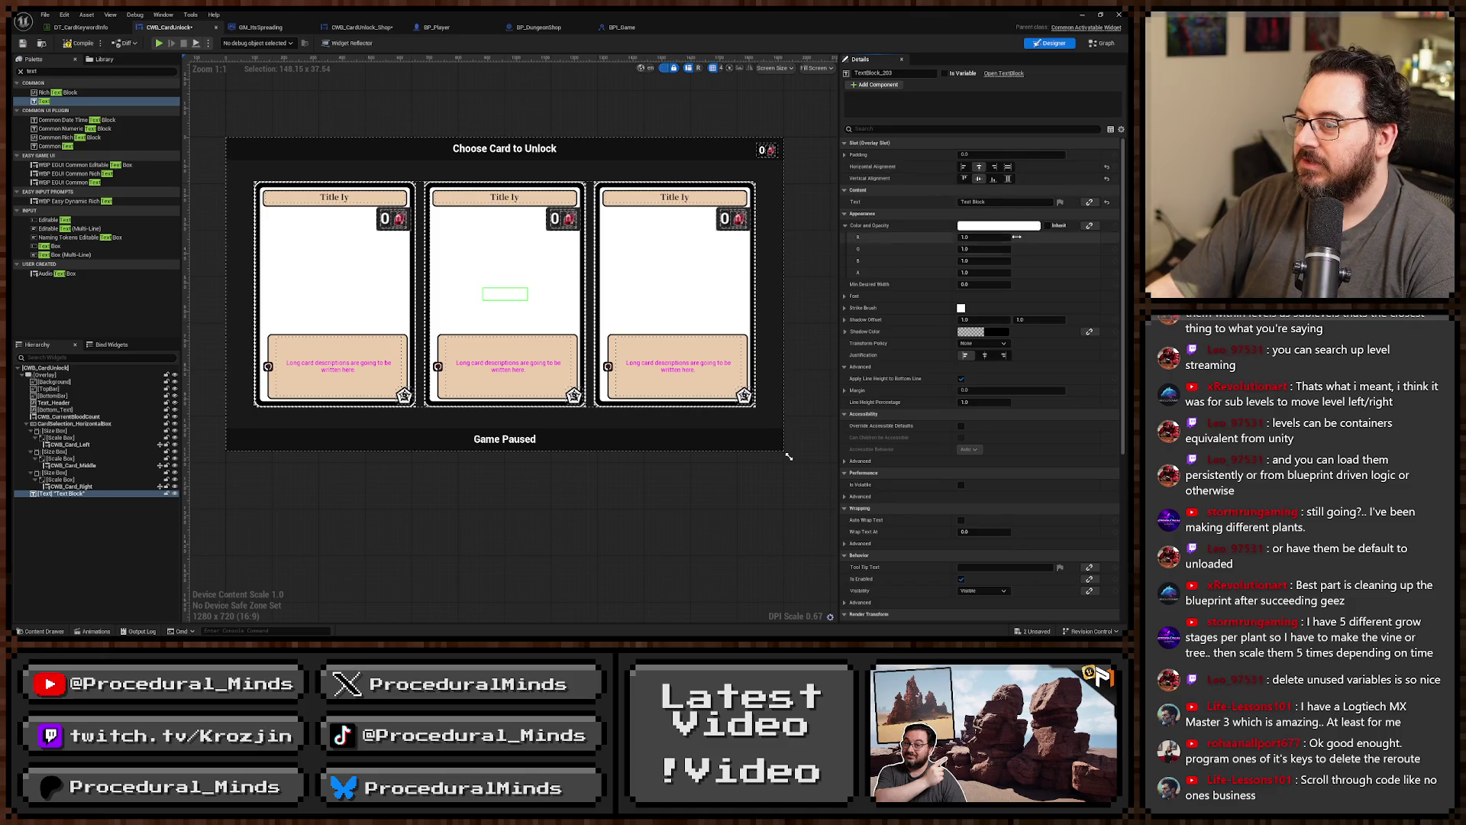
{"action": "left_click", "coordinate": [1003, 202]}
{"action": "key", "text": "ctrl+a"}
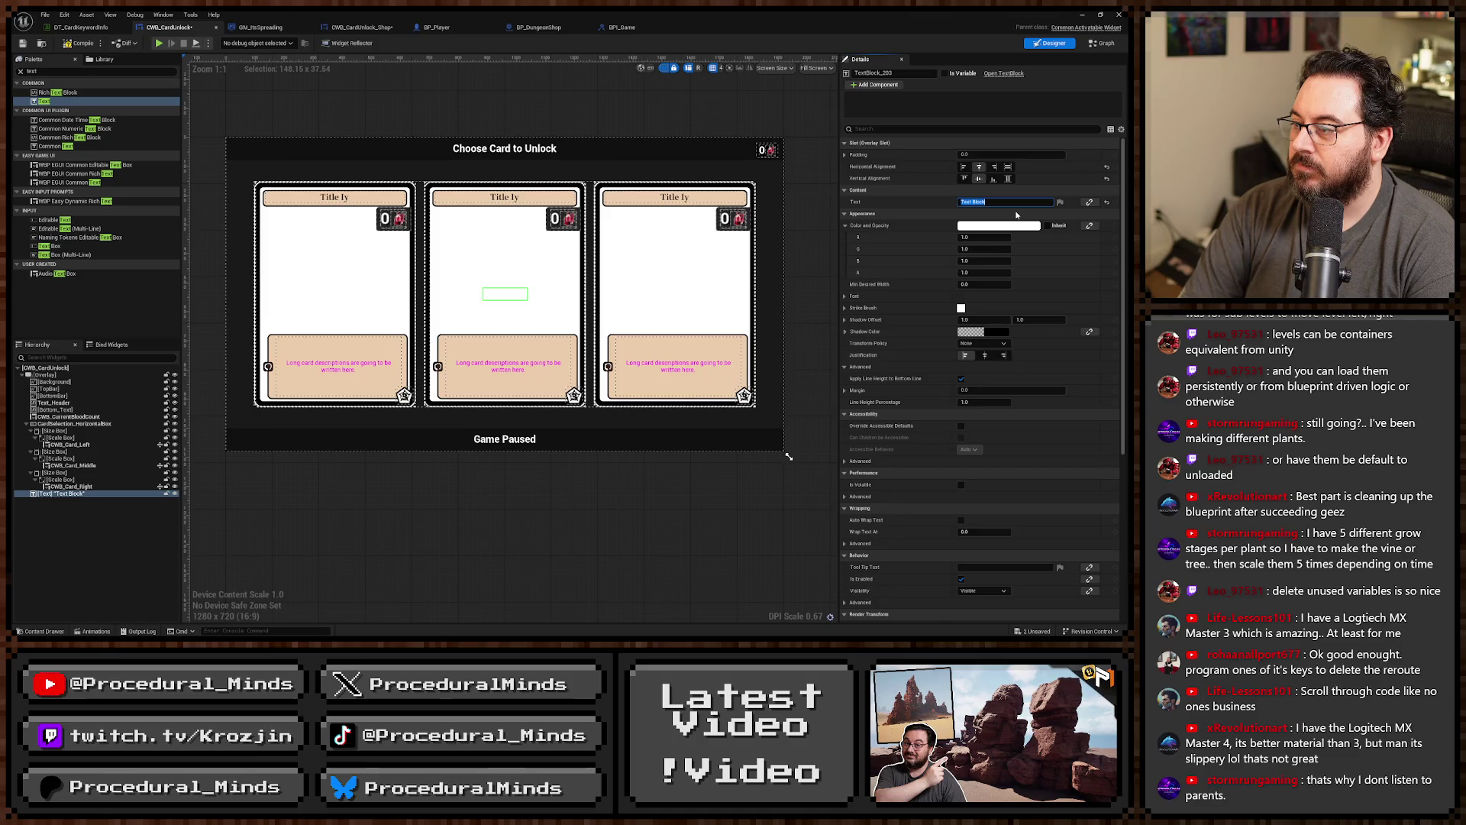
Set the text to 'No Shop Cards Available' and raise its font size from 32 to 177.
{"action": "type", "text": "No Shop"}
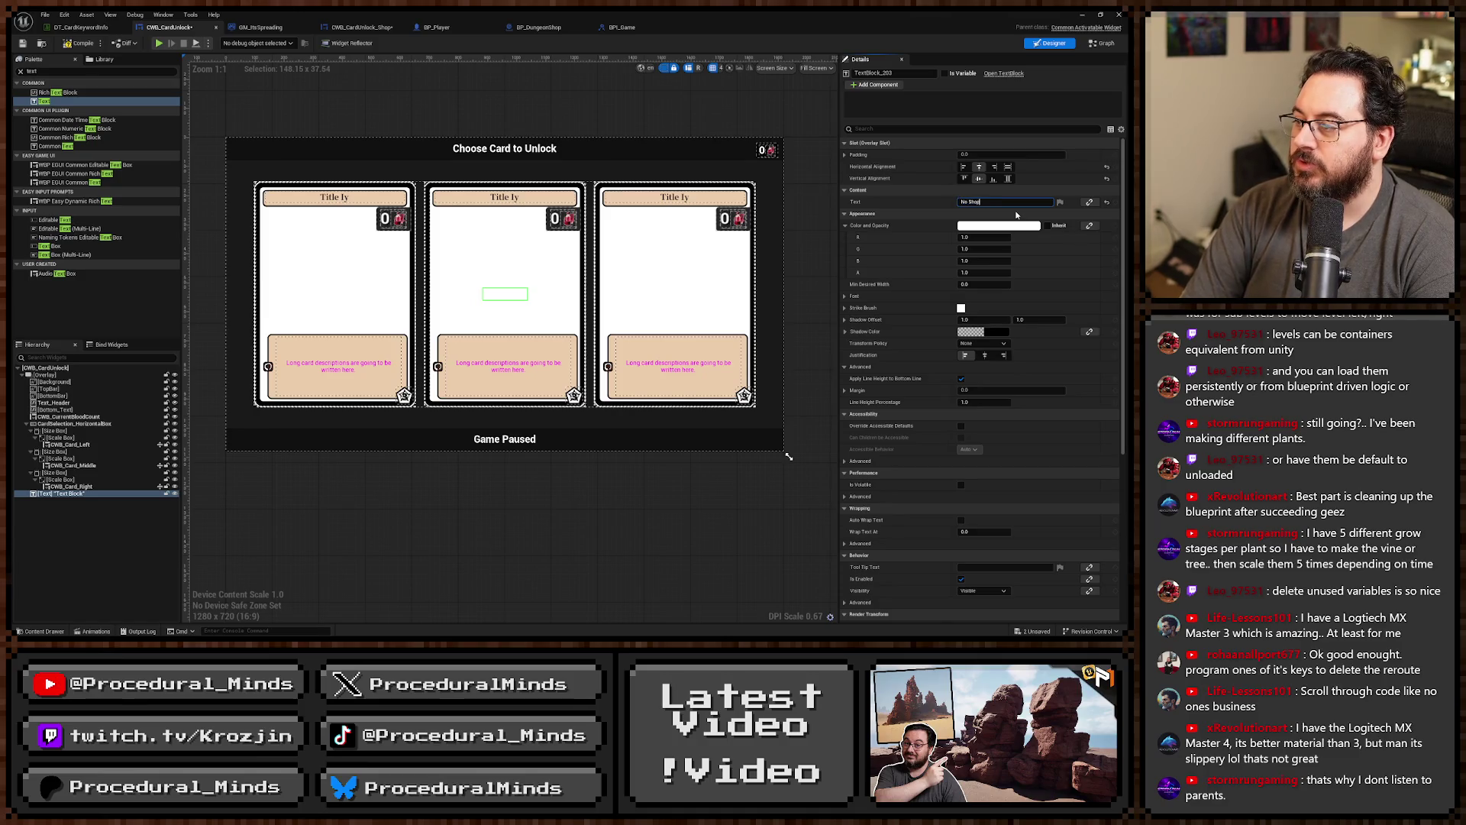
{"action": "type", "text": " Cards Available"}
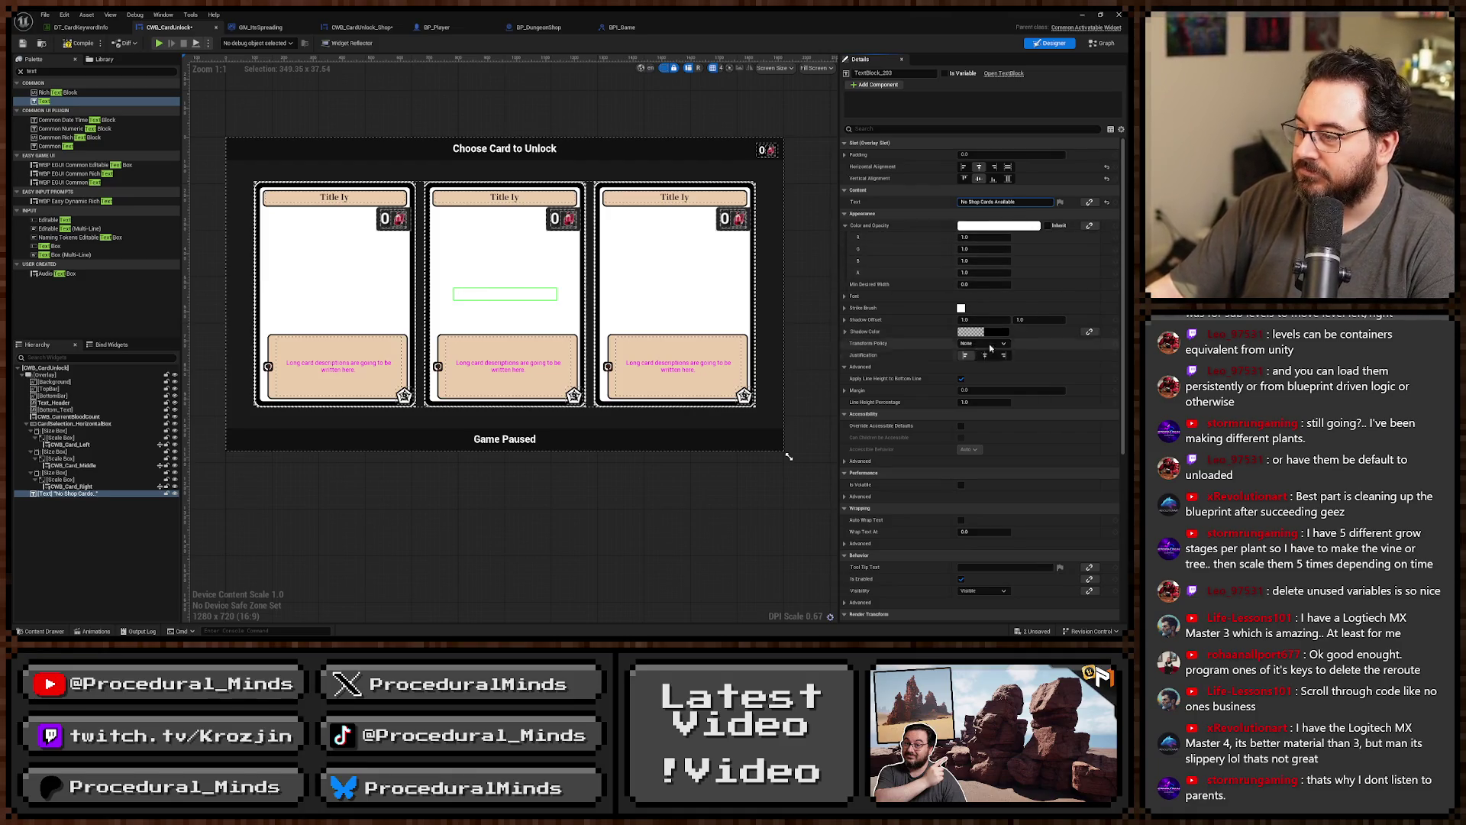
{"action": "left_click", "coordinate": [964, 356]}
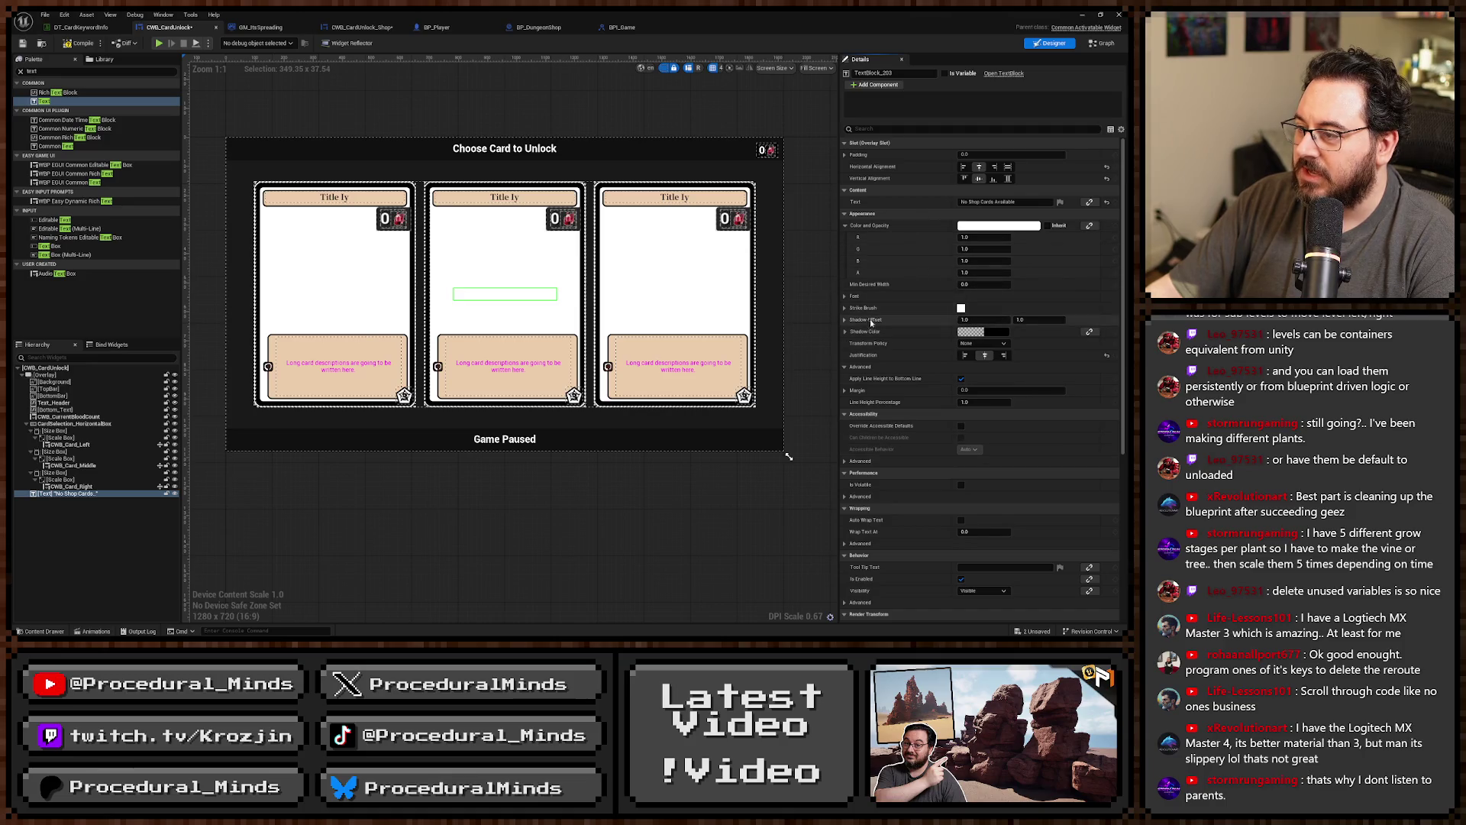
{"action": "left_click", "coordinate": [846, 296]}
{"action": "mouse_move", "coordinate": [985, 331]}
{"action": "left_mouse_down"}
{"action": "mouse_move", "coordinate": [1027, 332]}
{"action": "mouse_move", "coordinate": [1009, 331]}
{"action": "left_mouse_up"}
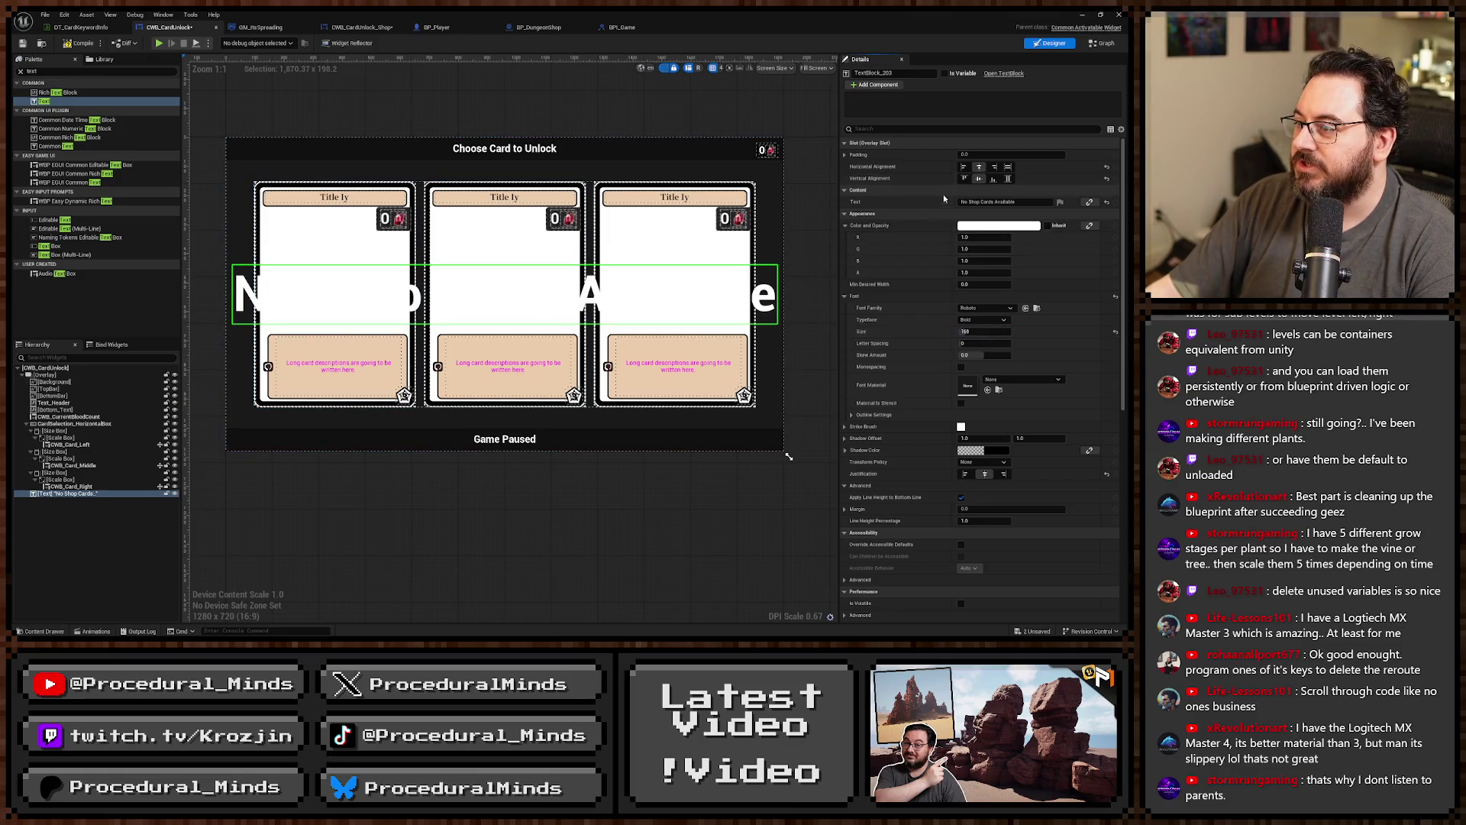
{"action": "scroll", "coordinate": [944, 198], "scroll_direction": "down", "scroll_amount": 10}
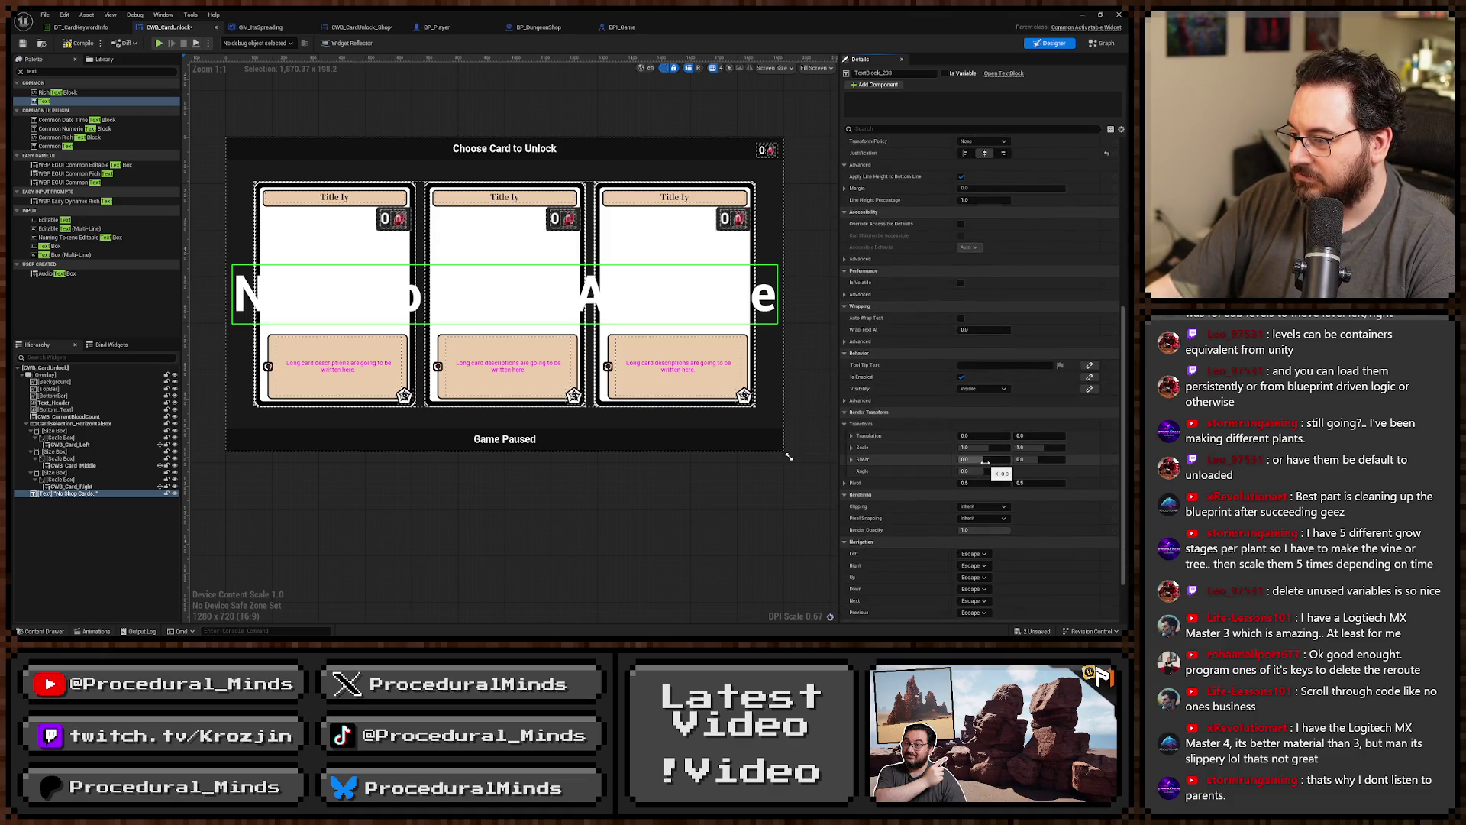
Rotate the text to a -29° render angle and make its shadow colour opaque black.
{"action": "mouse_move", "coordinate": [985, 471]}
{"action": "left_mouse_down"}
{"action": "mouse_move", "coordinate": [958, 471]}
{"action": "mouse_move", "coordinate": [991, 471]}
{"action": "left_mouse_up"}
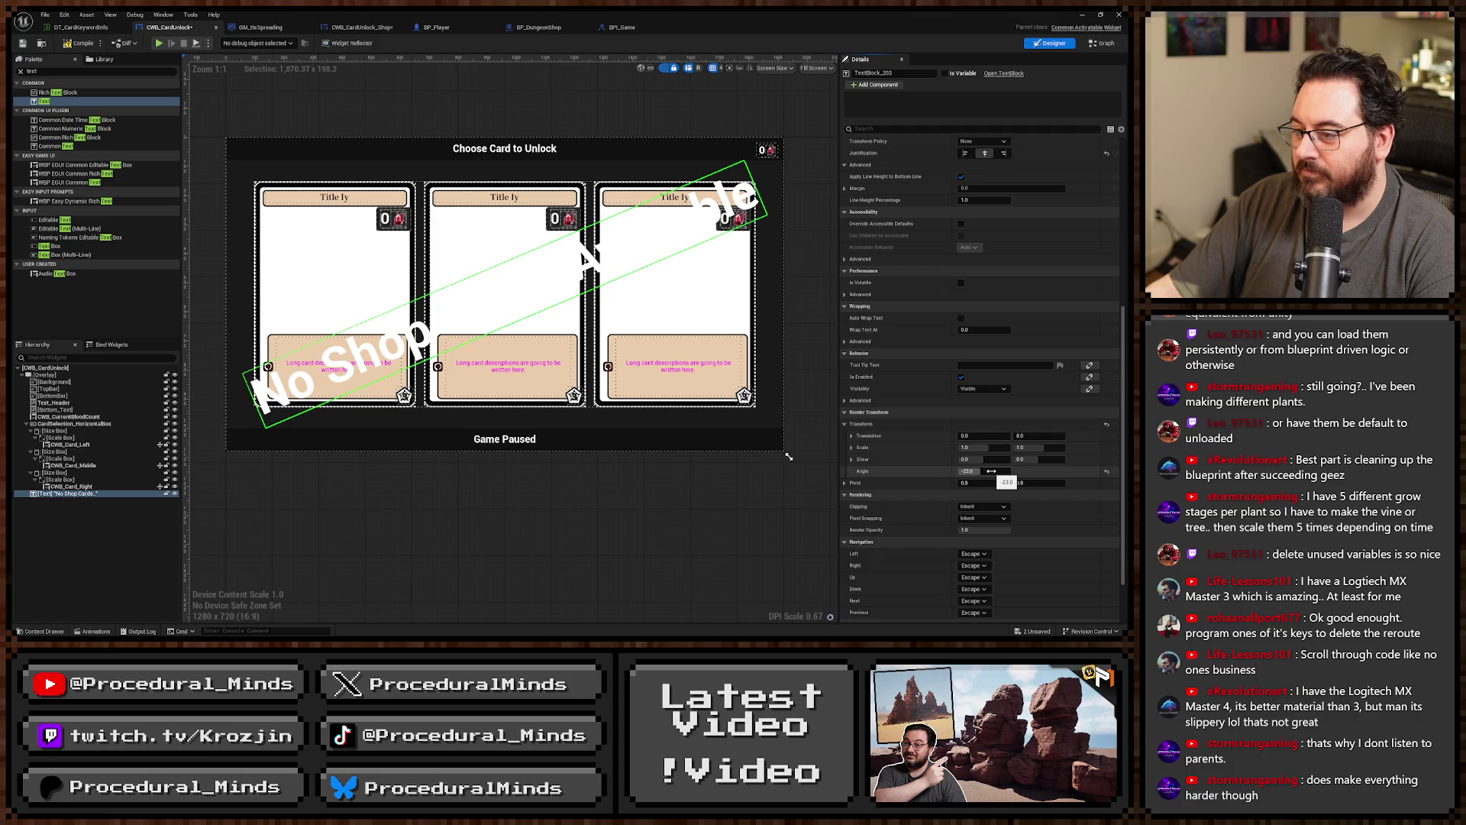
{"action": "scroll", "coordinate": [911, 425], "scroll_direction": "up", "scroll_amount": 8}
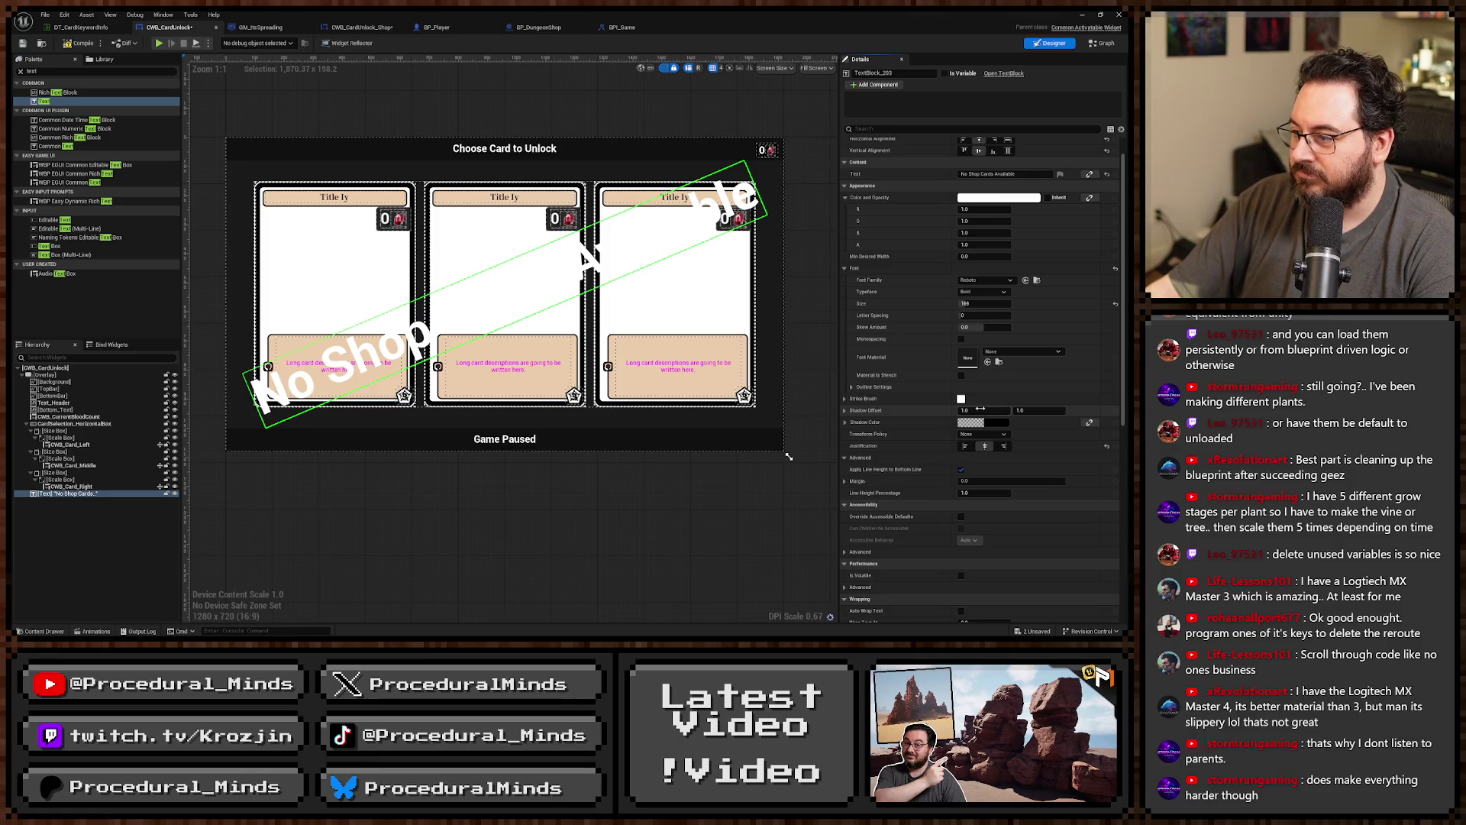
{"action": "left_click", "coordinate": [845, 399]}
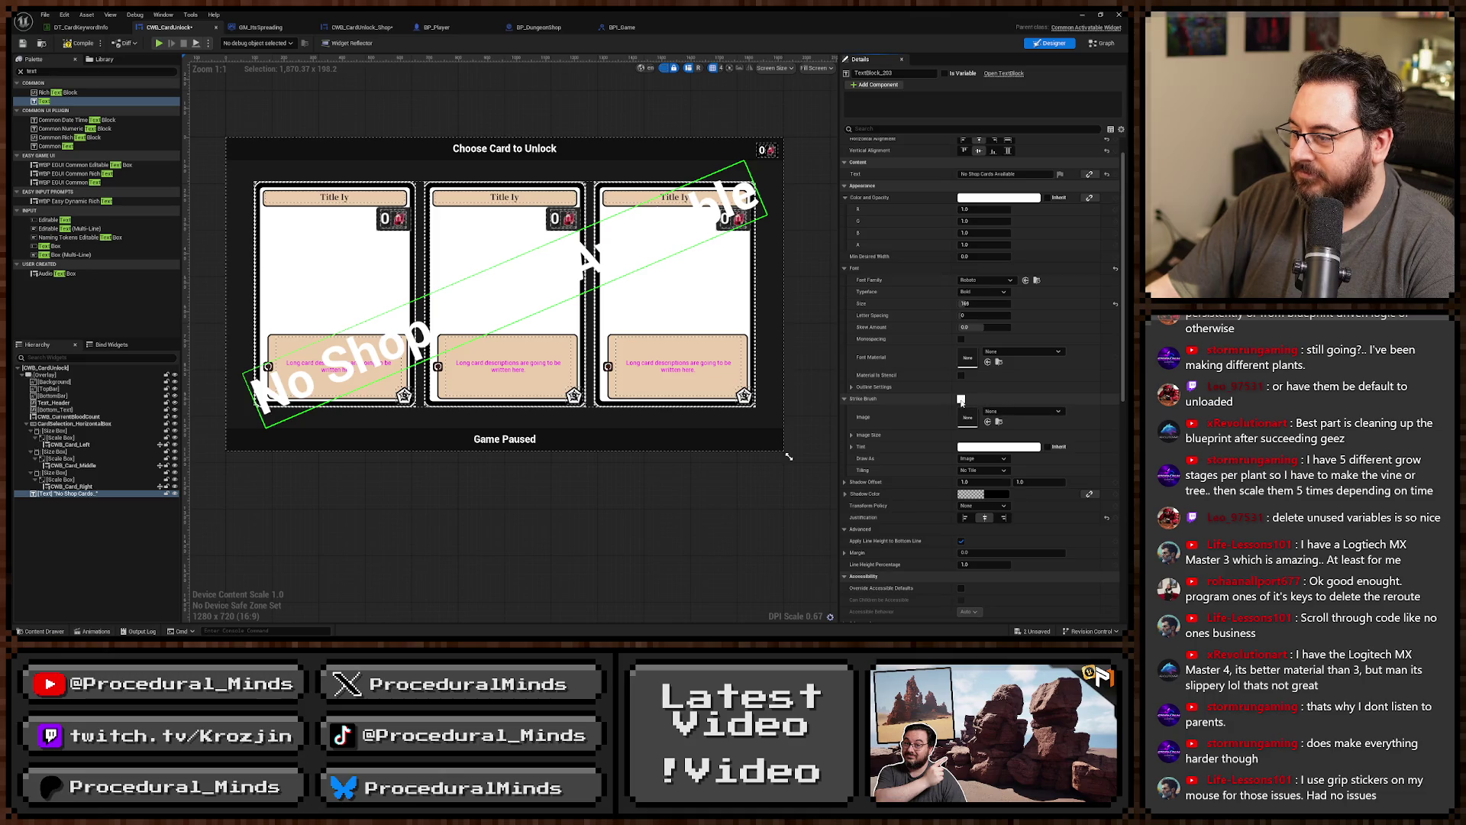
{"action": "left_click", "coordinate": [843, 398]}
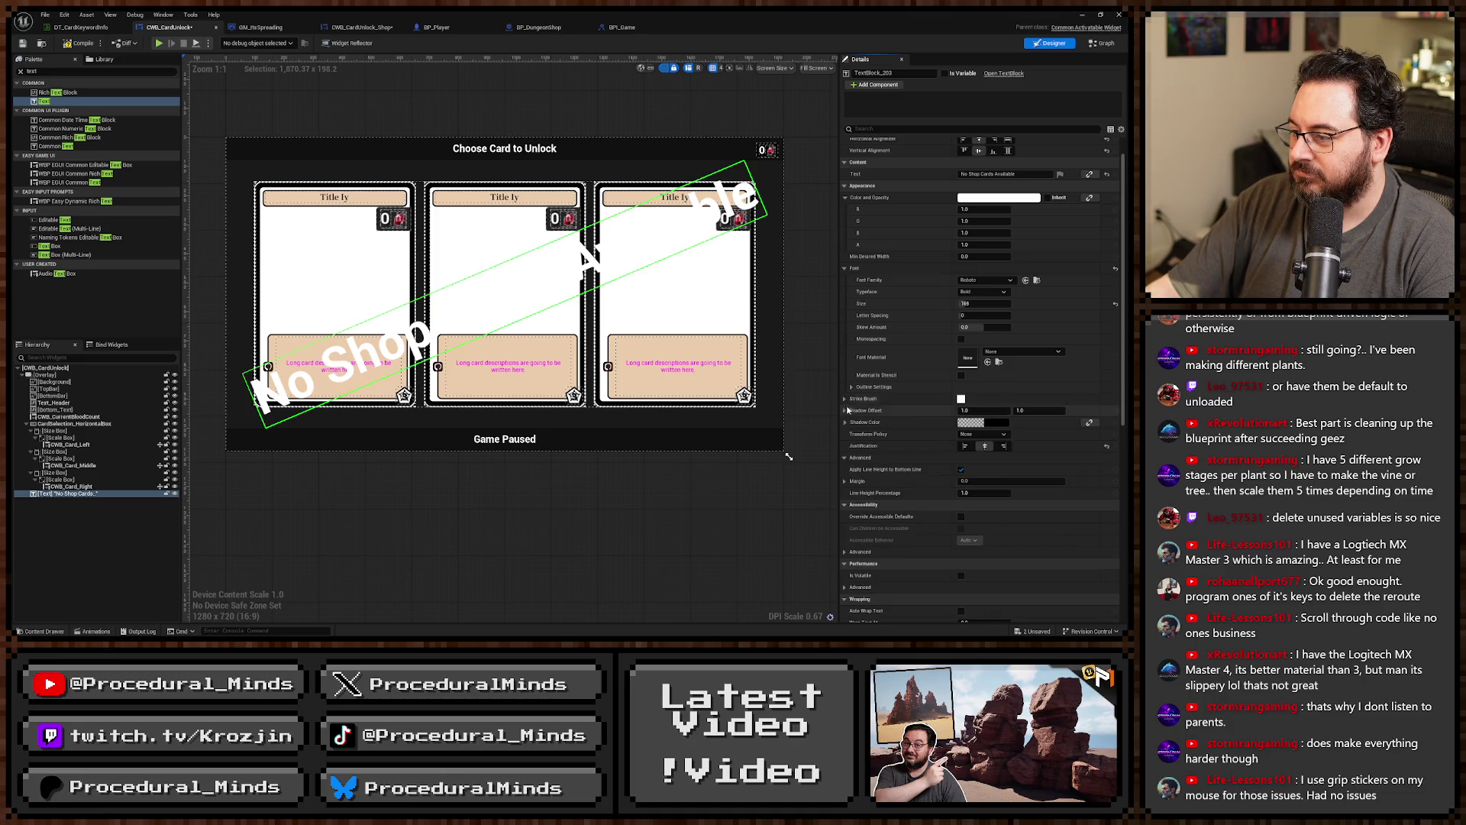
{"action": "left_click", "coordinate": [983, 422]}
{"action": "left_click_drag", "start_coordinate": [859, 544], "coordinate": [868, 543]}
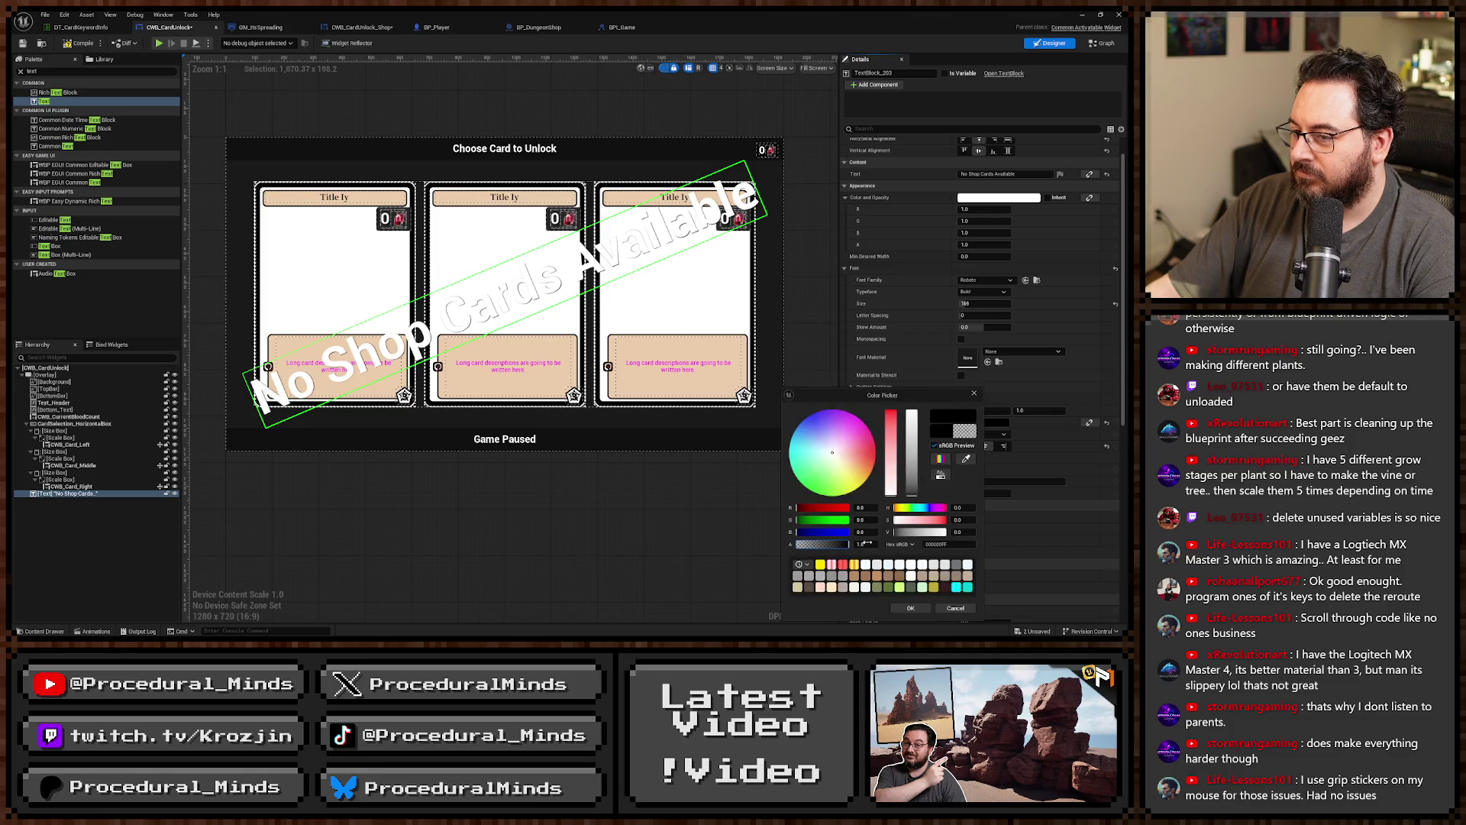
Apply the black shadow colour and set the shadow offset to 6 by 6.
{"action": "left_click", "coordinate": [910, 608]}
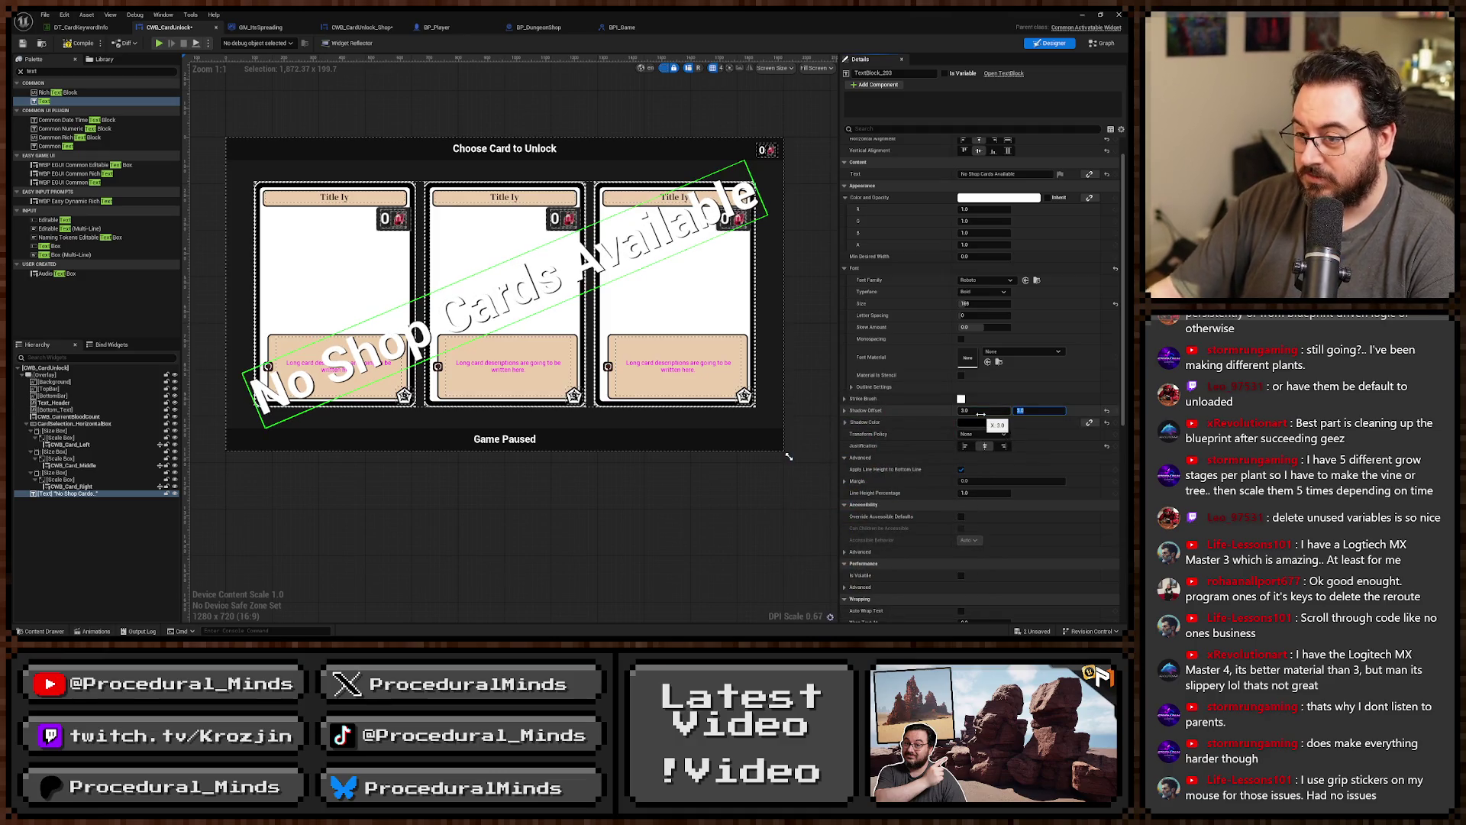
{"action": "type", "text": "3"}
{"action": "key", "text": "Tab"}
{"action": "type", "text": "3"}
{"action": "key", "text": "Return"}
{"action": "scroll", "coordinate": [422, 378], "scroll_direction": "up", "scroll_amount": 1}
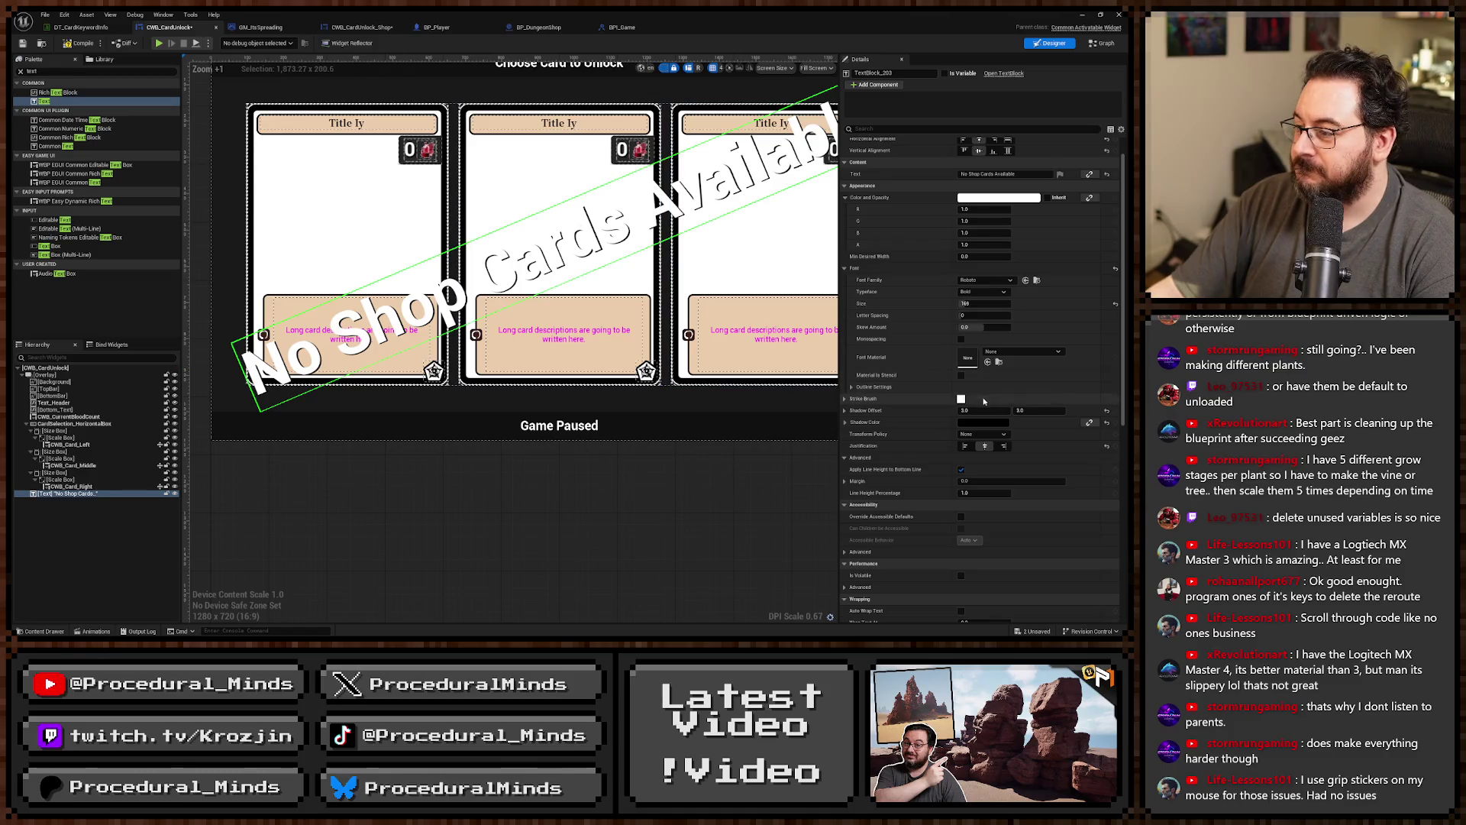
{"action": "left_click", "coordinate": [986, 414]}
{"action": "type", "text": "6"}
{"action": "key", "text": "Tab"}
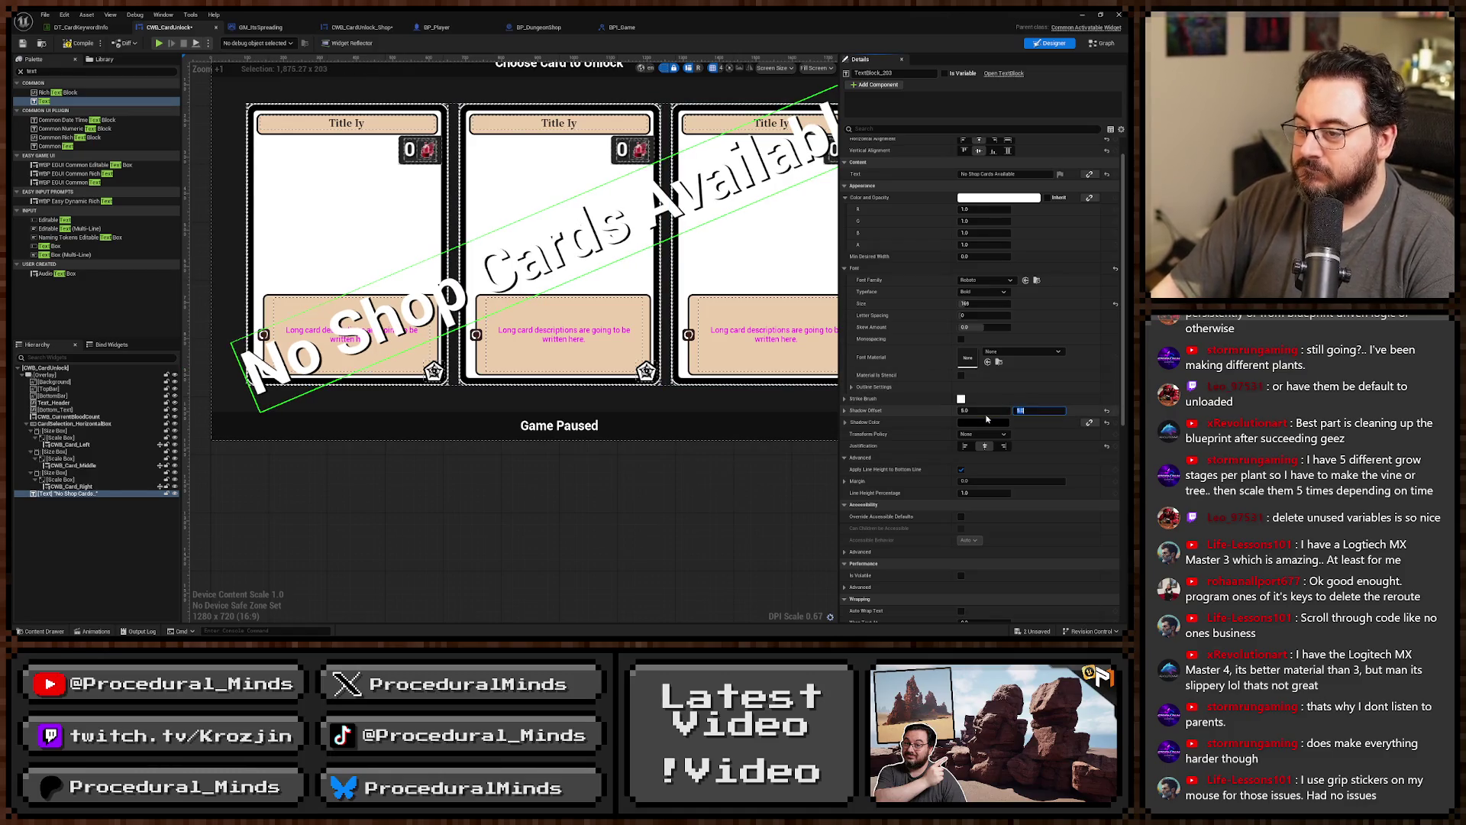
{"action": "type", "text": "6"}
{"action": "key", "text": "Return"}
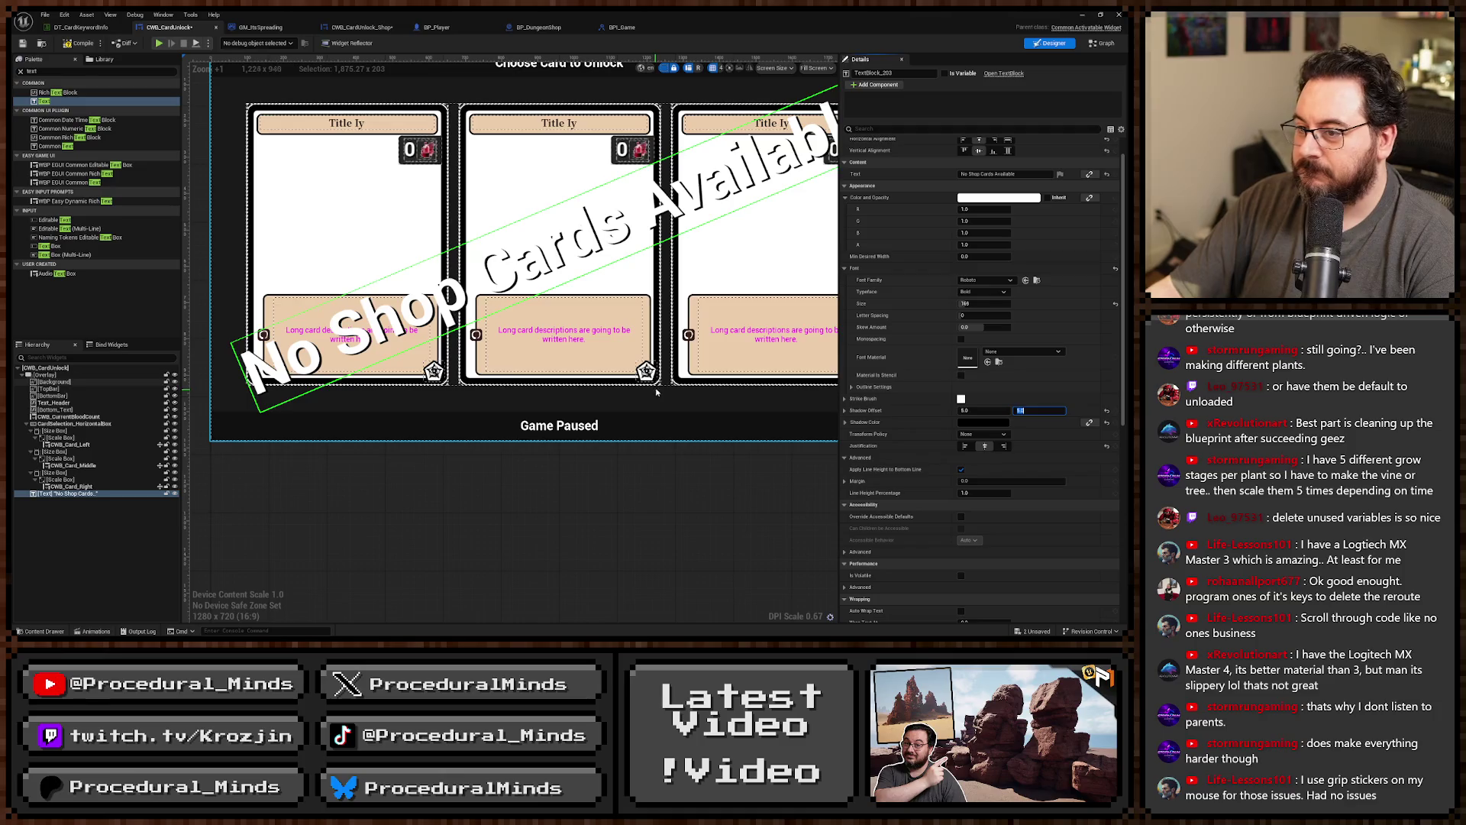
{"action": "left_click_drag", "start_coordinate": [654, 388], "coordinate": [683, 396]}
{"action": "scroll", "coordinate": [684, 396], "scroll_direction": "down", "scroll_amount": 2}
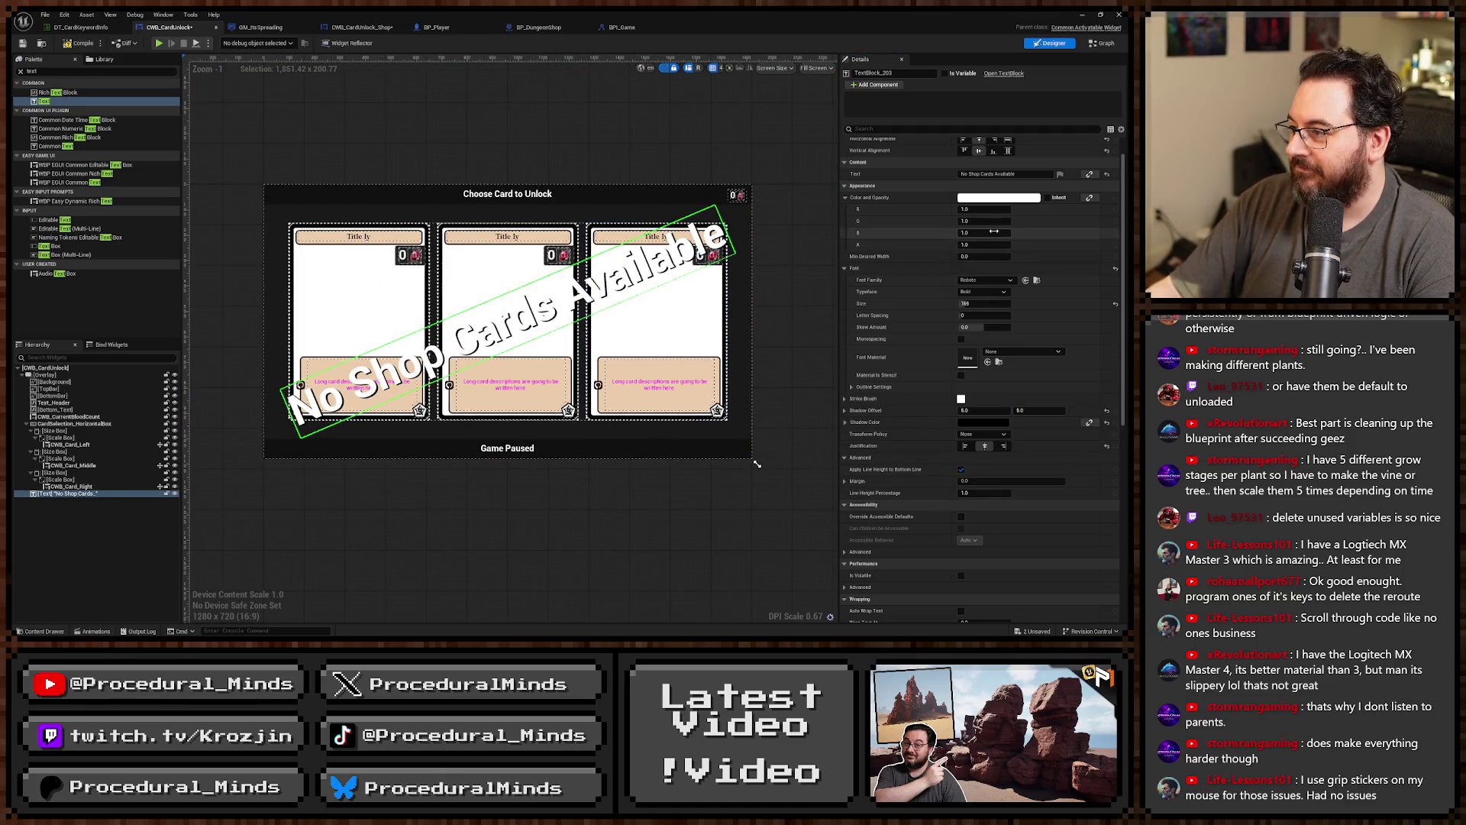
Set the text's Color and Opacity to red.
{"action": "left_click", "coordinate": [990, 198]}
{"action": "left_click_drag", "start_coordinate": [876, 269], "coordinate": [883, 265]}
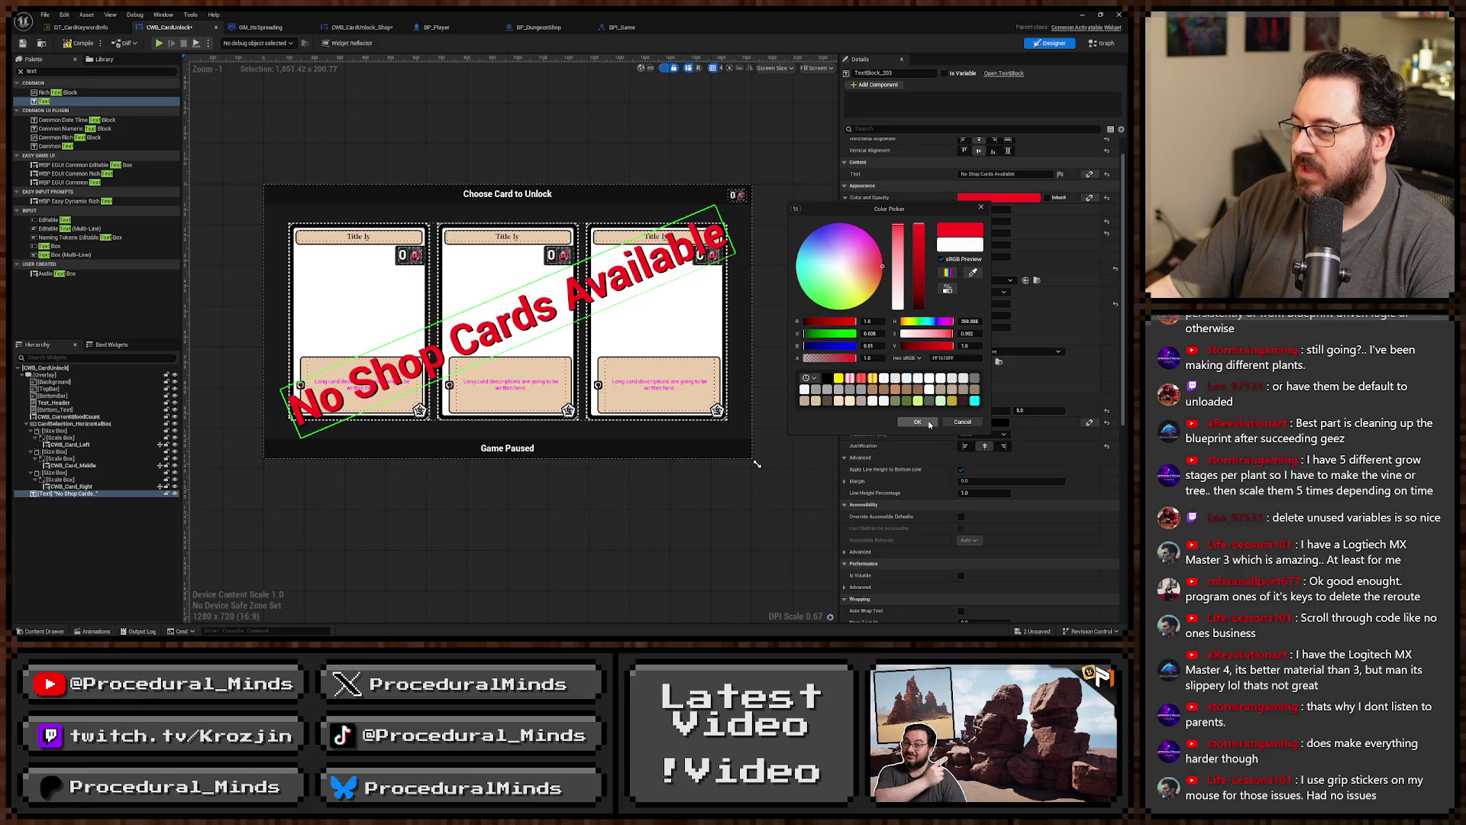
{"action": "left_click", "coordinate": [917, 422]}
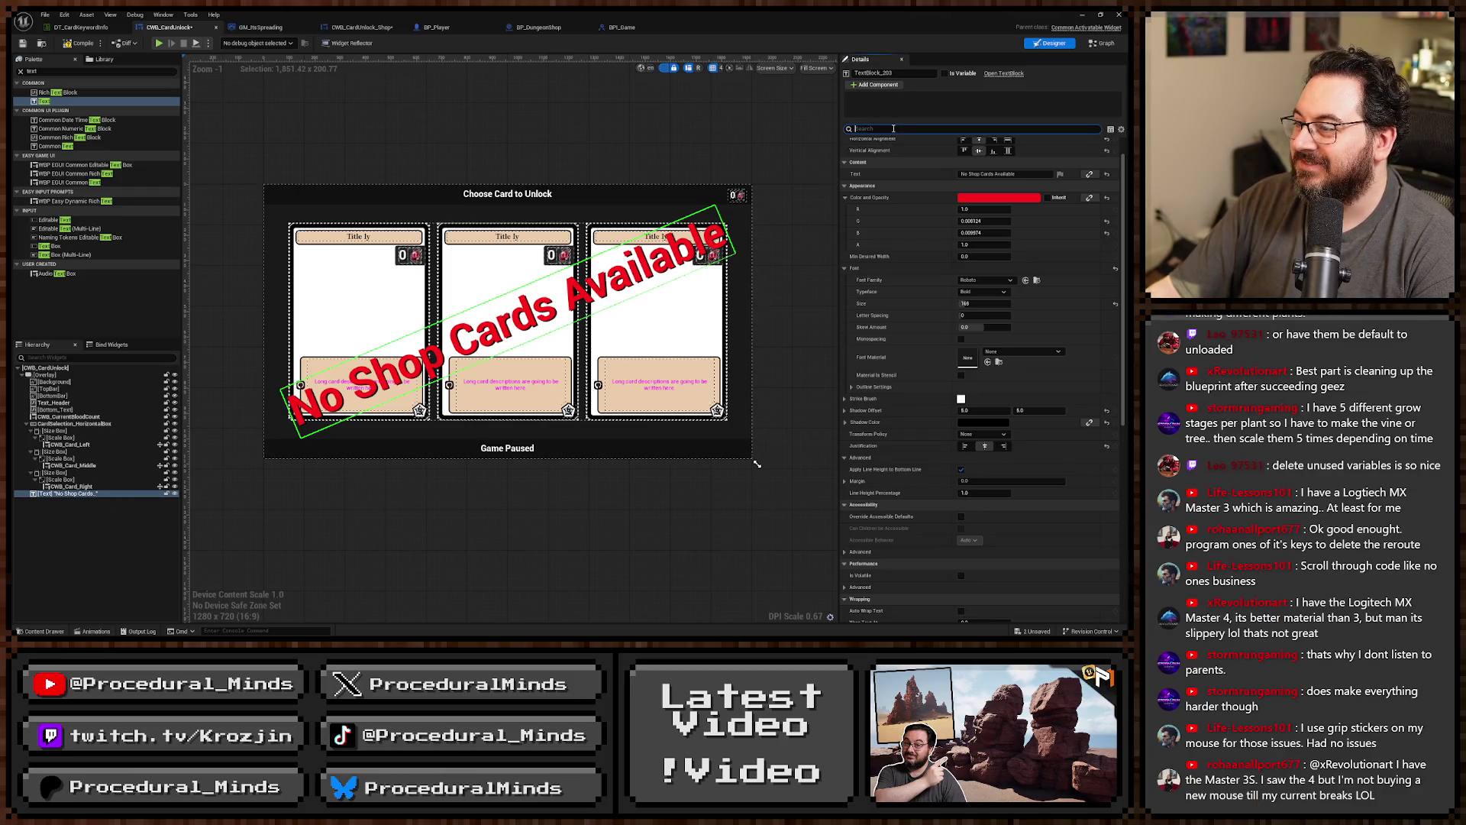
Set the overlay text's Visibility to Hidden.
{"action": "type", "text": "vis"}
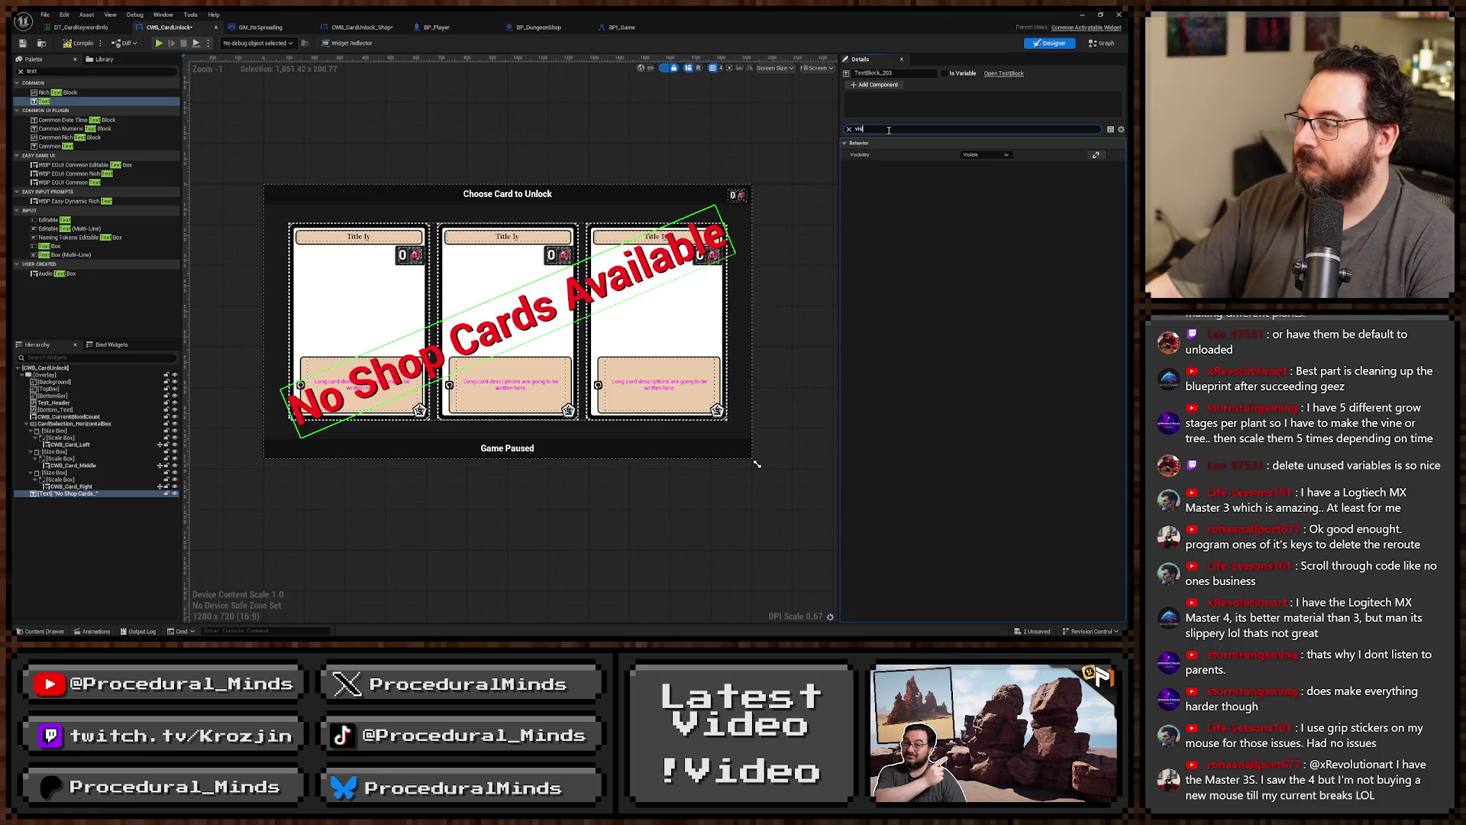
{"action": "left_click", "coordinate": [985, 154]}
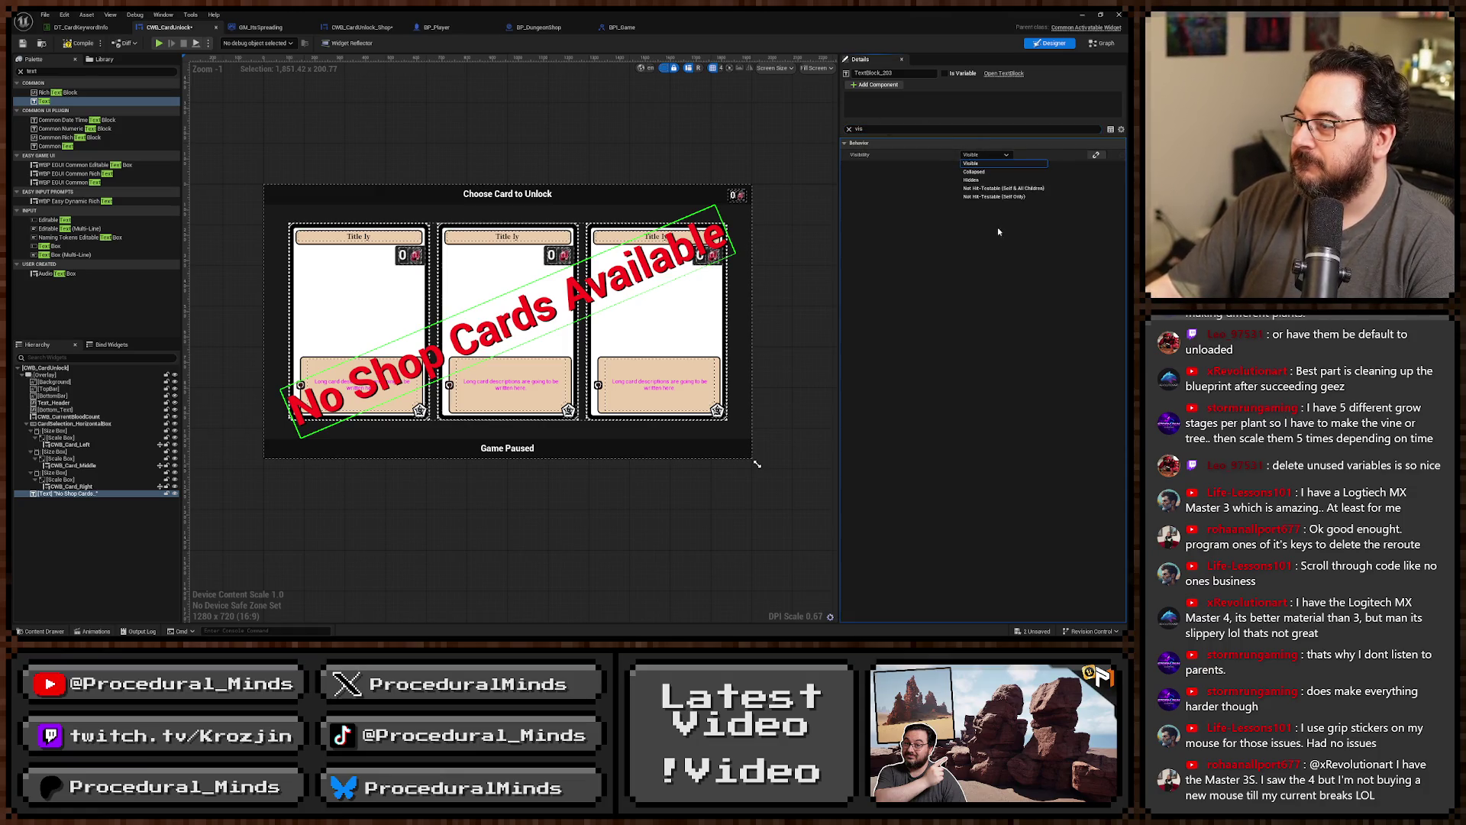
{"action": "left_click", "coordinate": [983, 173]}
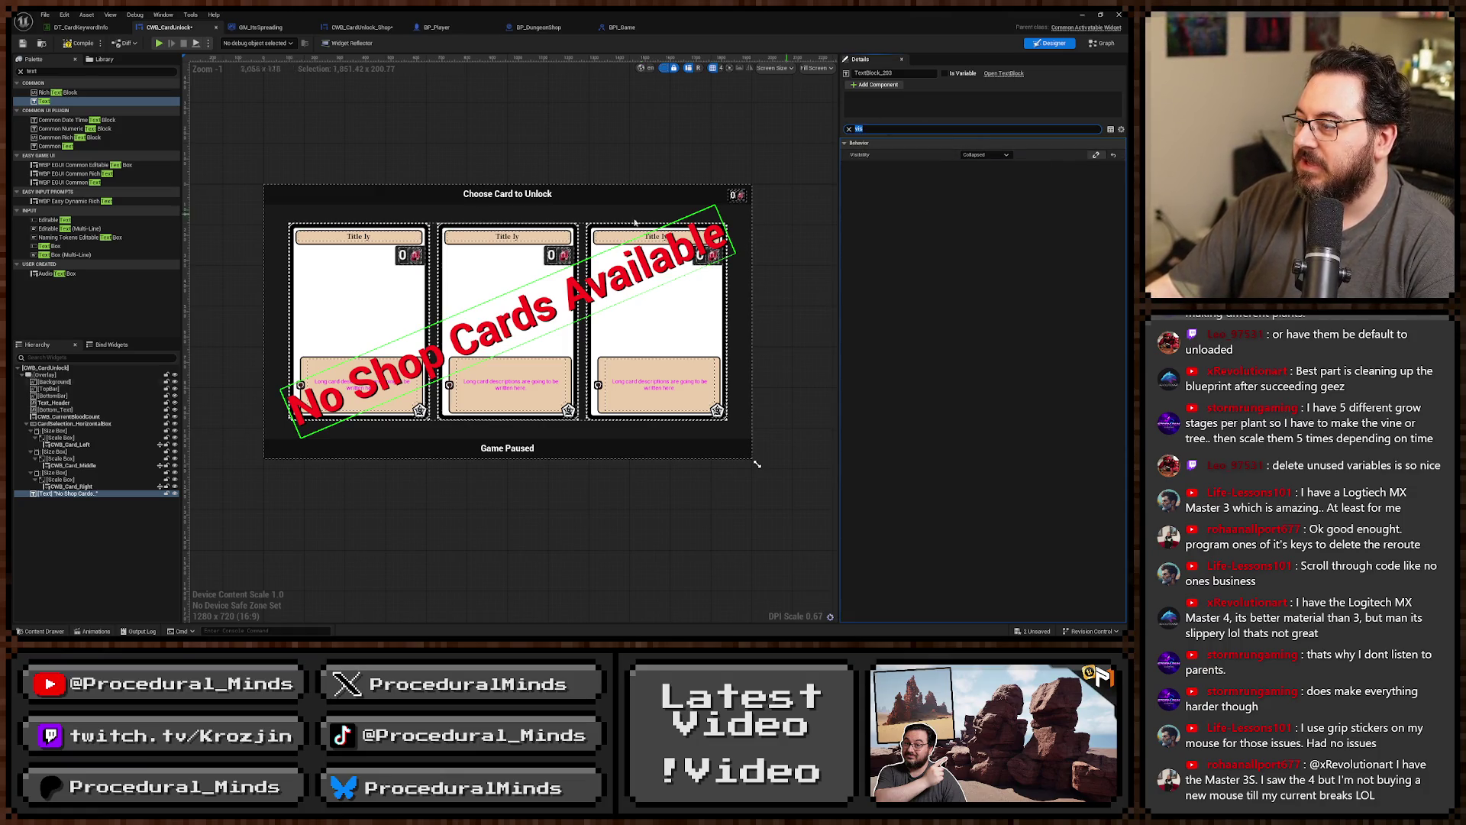
{"action": "left_click", "coordinate": [985, 157]}
{"action": "left_click", "coordinate": [968, 181]}
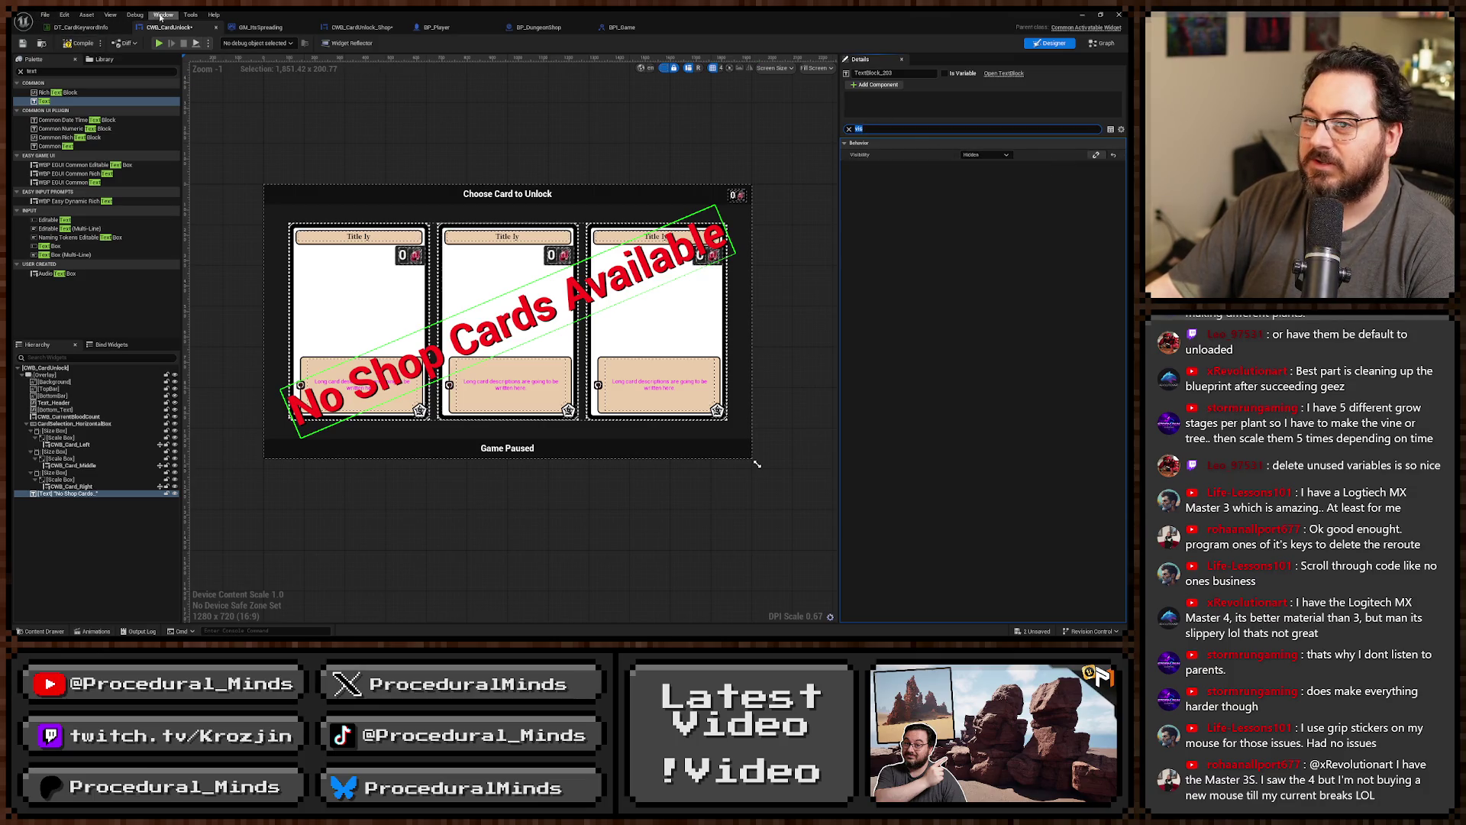
Rename the text block to Text_NoShopCards and tick Is Variable.
{"action": "left_click", "coordinate": [916, 73]}
{"action": "type", "text": "Sh"}
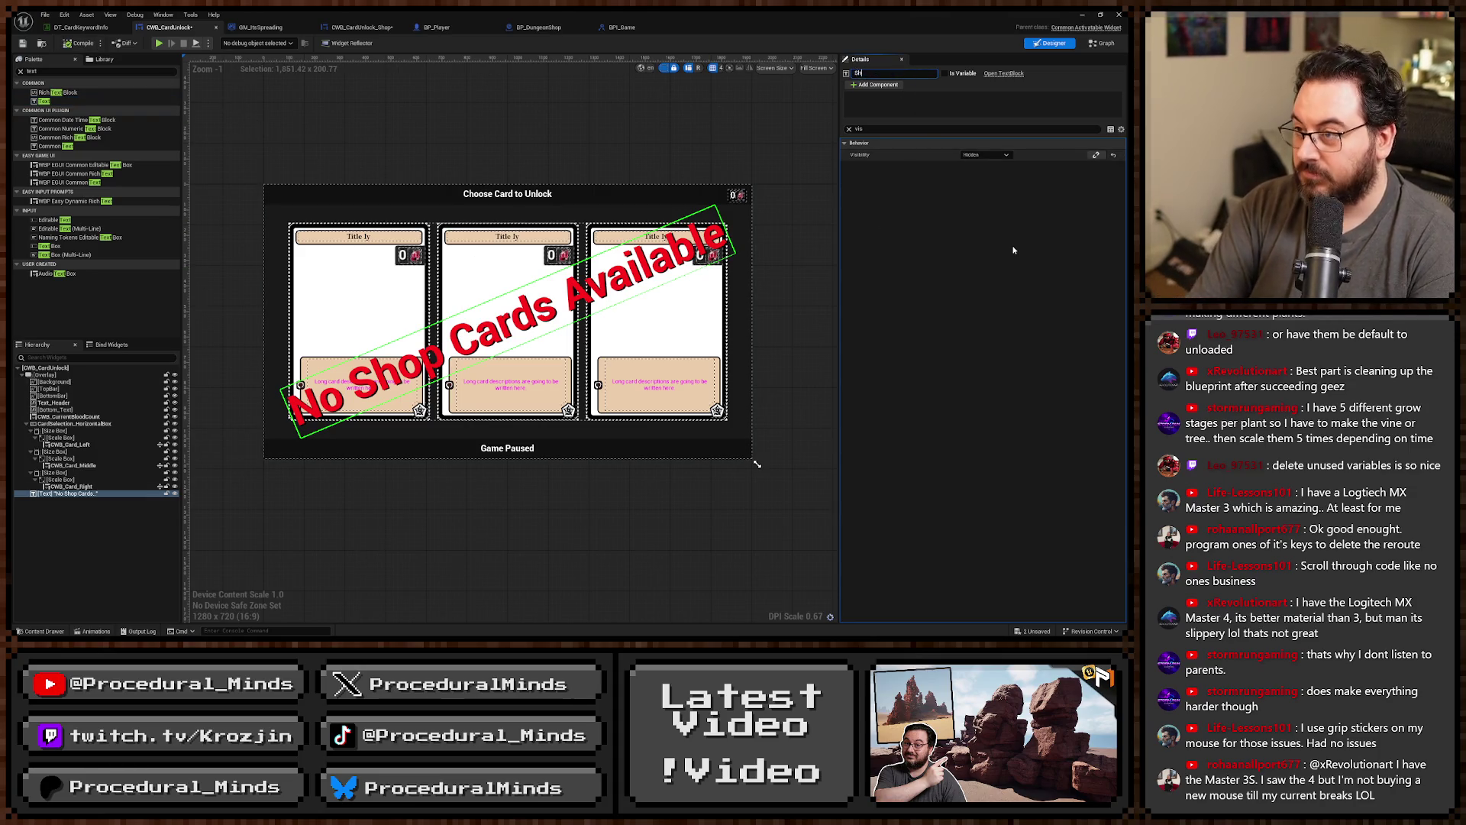
{"action": "key", "text": "BackSpace"}
{"action": "key", "text": "BackSpace"}
{"action": "type", "text": "No"}
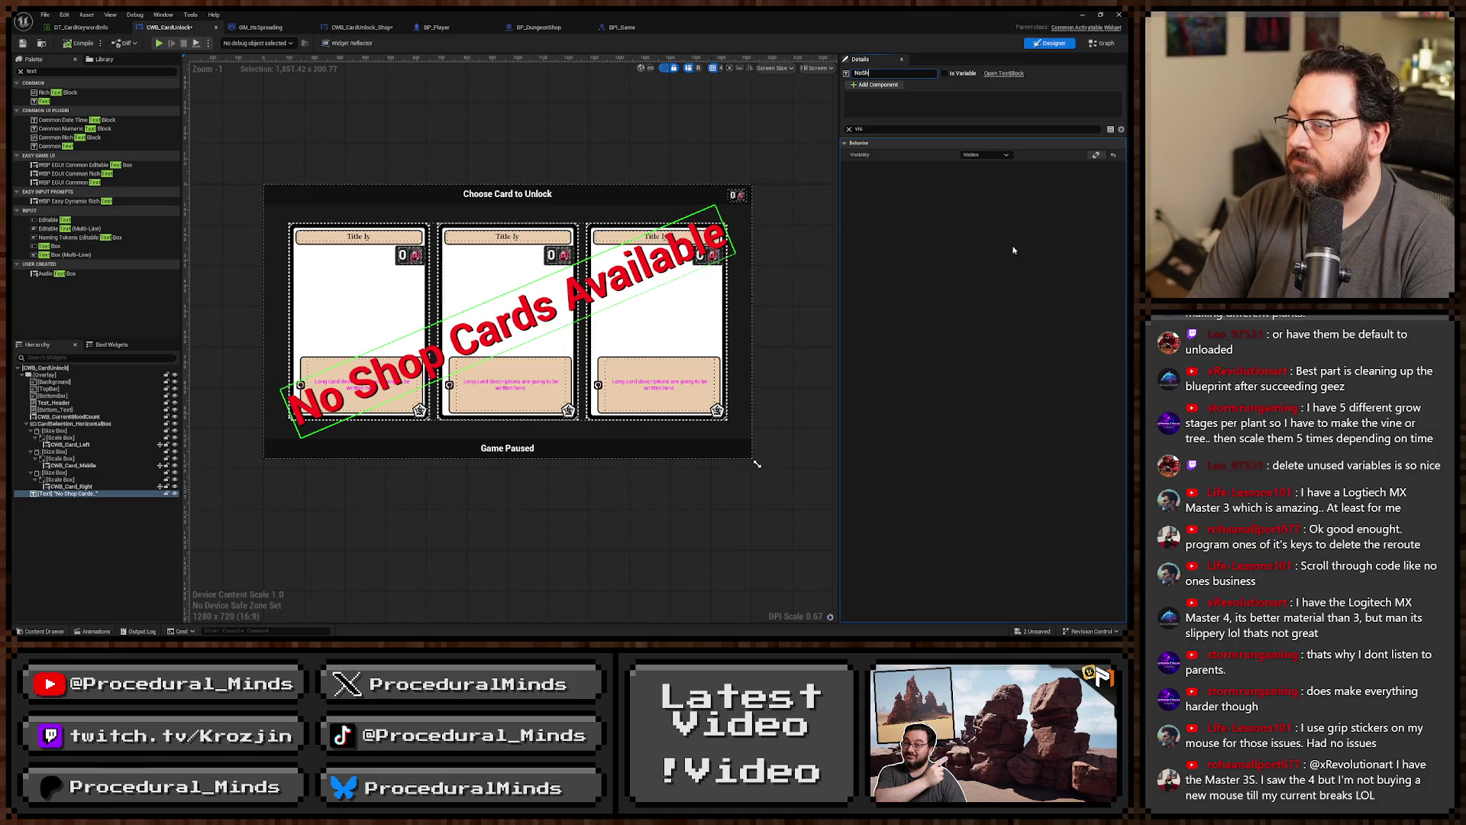
{"action": "type", "text": "s"}
{"action": "key", "text": "Home"}
{"action": "type", "text": "Text_"}
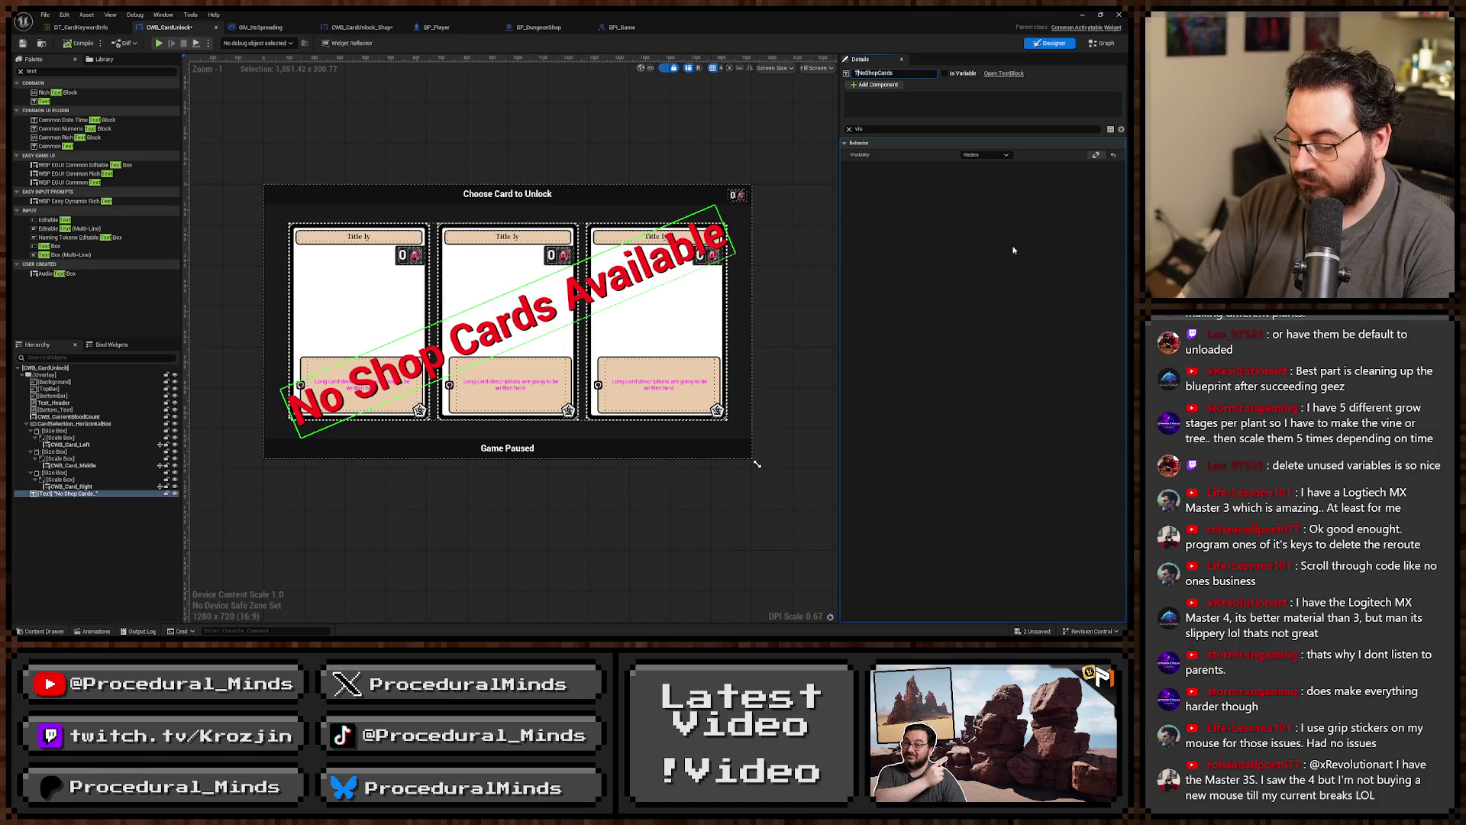
{"action": "key", "text": "Return"}
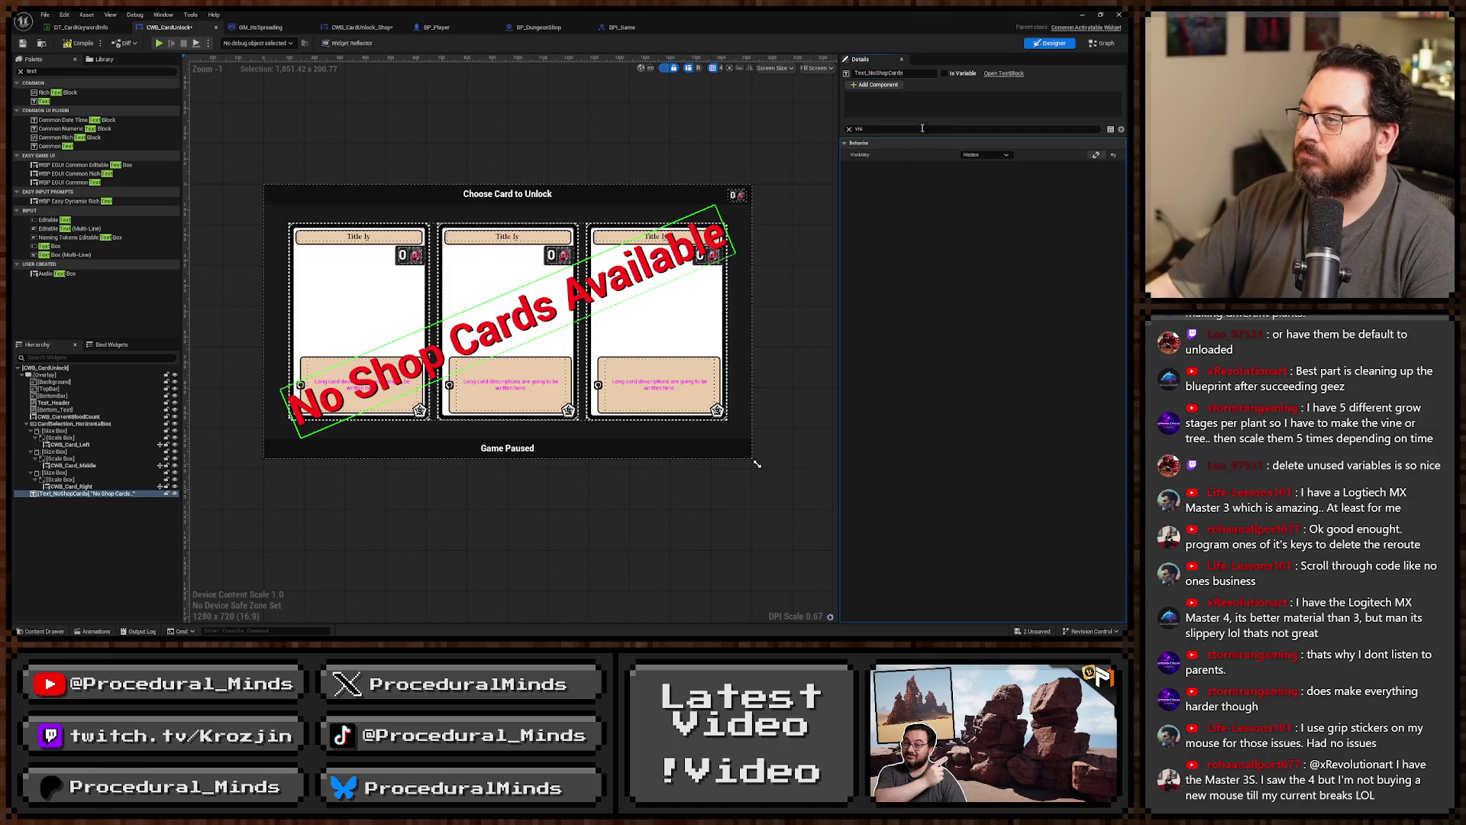
{"action": "left_click", "coordinate": [945, 73]}
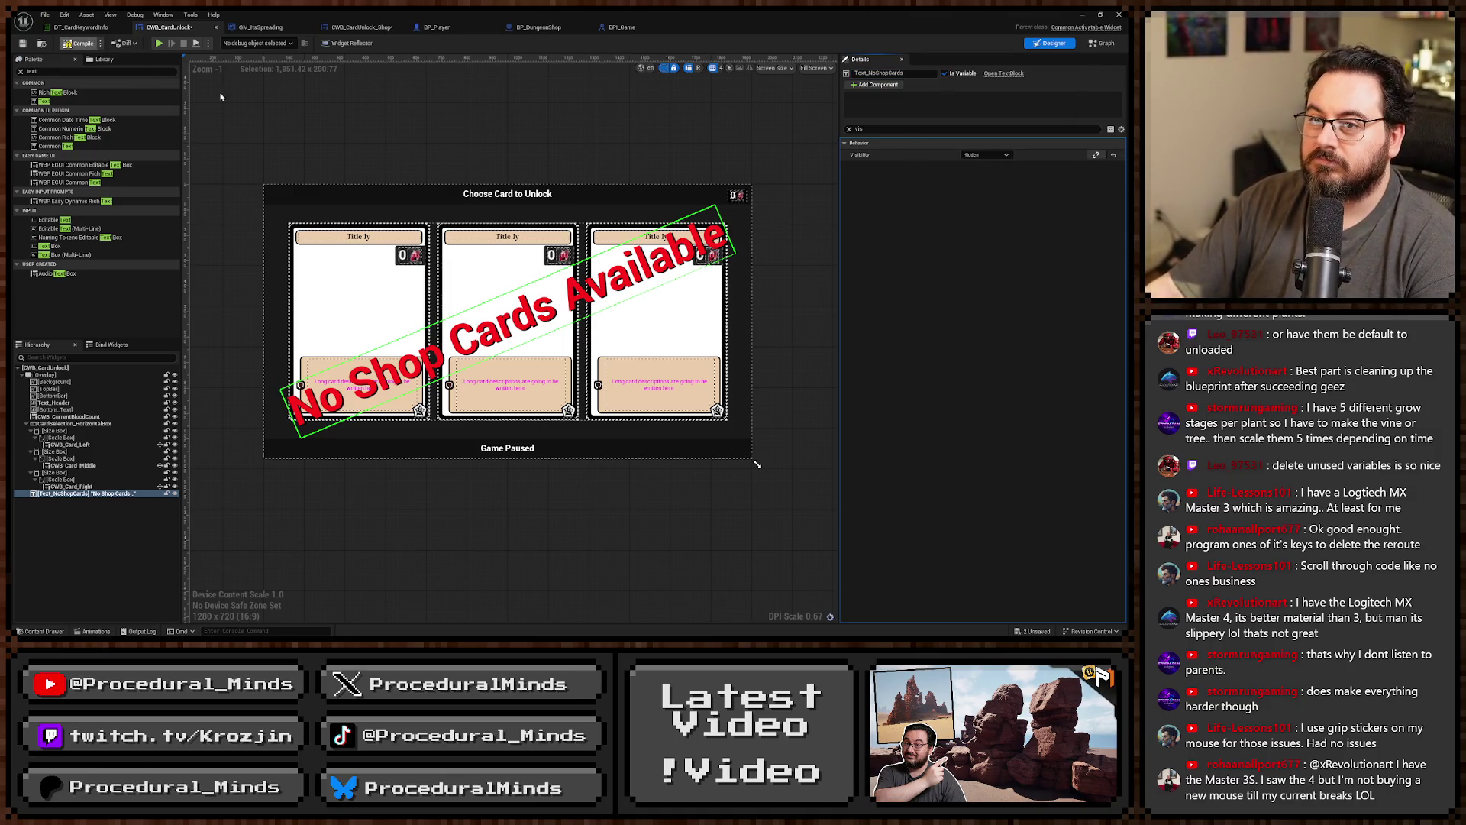
{"action": "left_click", "coordinate": [378, 29]}
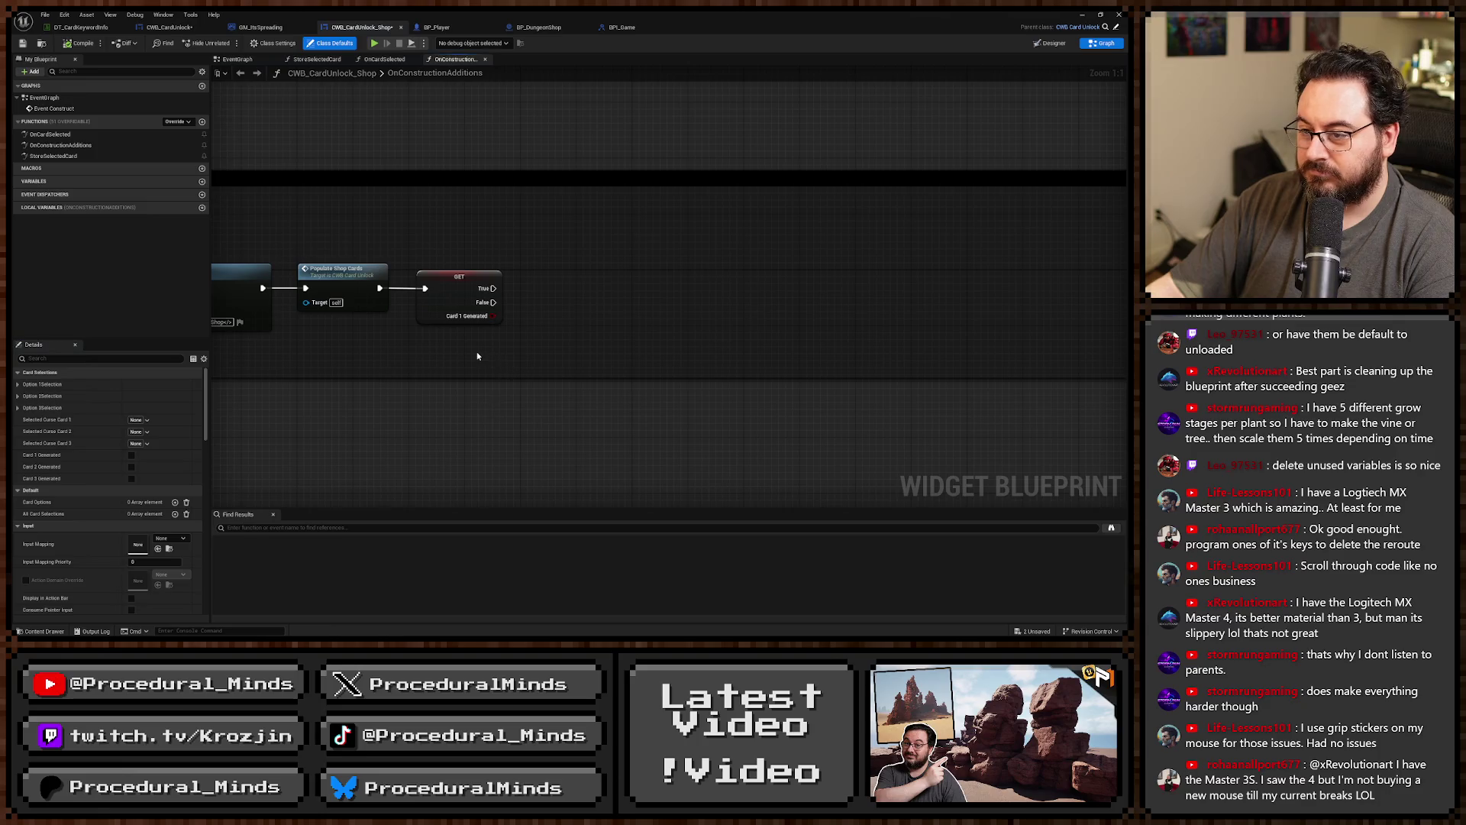
Add a Text_NoShopCards getter and a Set Visibility node targeting it.
{"action": "right_click", "coordinate": [477, 356]}
{"action": "type", "text": "get text_"}
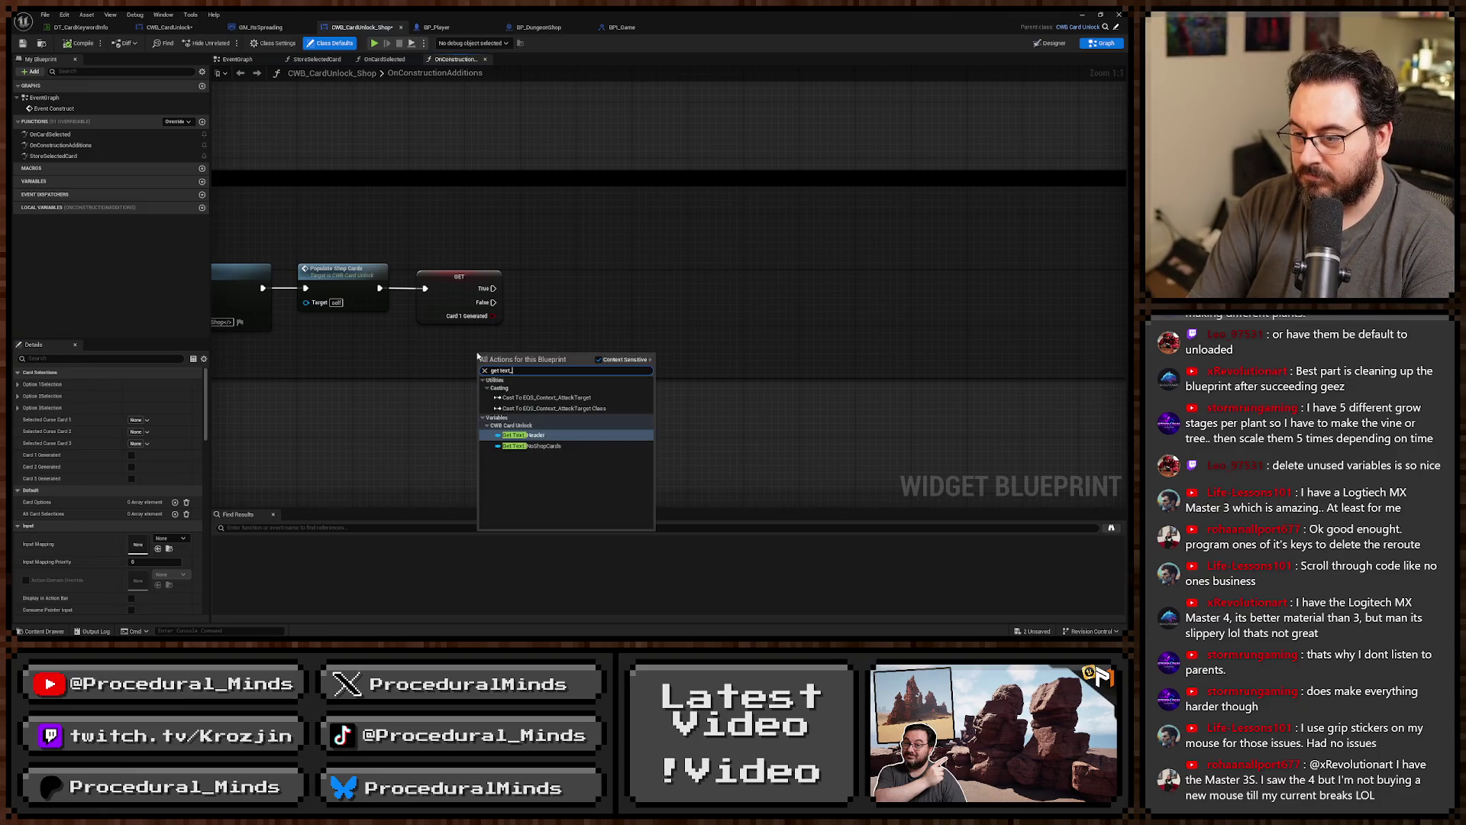
{"action": "type", "text": "no"}
{"action": "key", "text": "Return"}
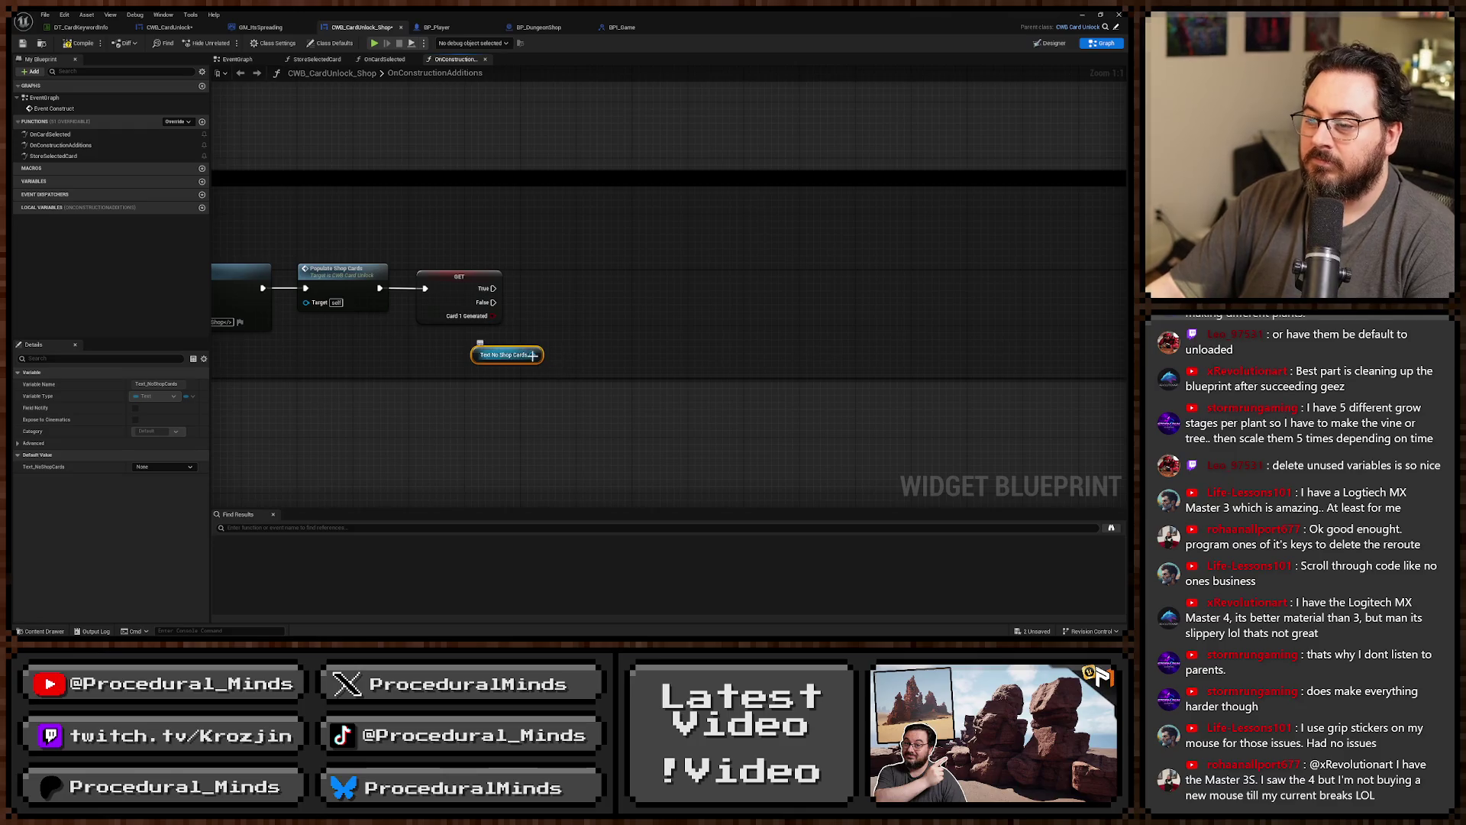
{"action": "left_click_drag", "start_coordinate": [532, 355], "coordinate": [596, 304]}
{"action": "type", "text": "set vis"}
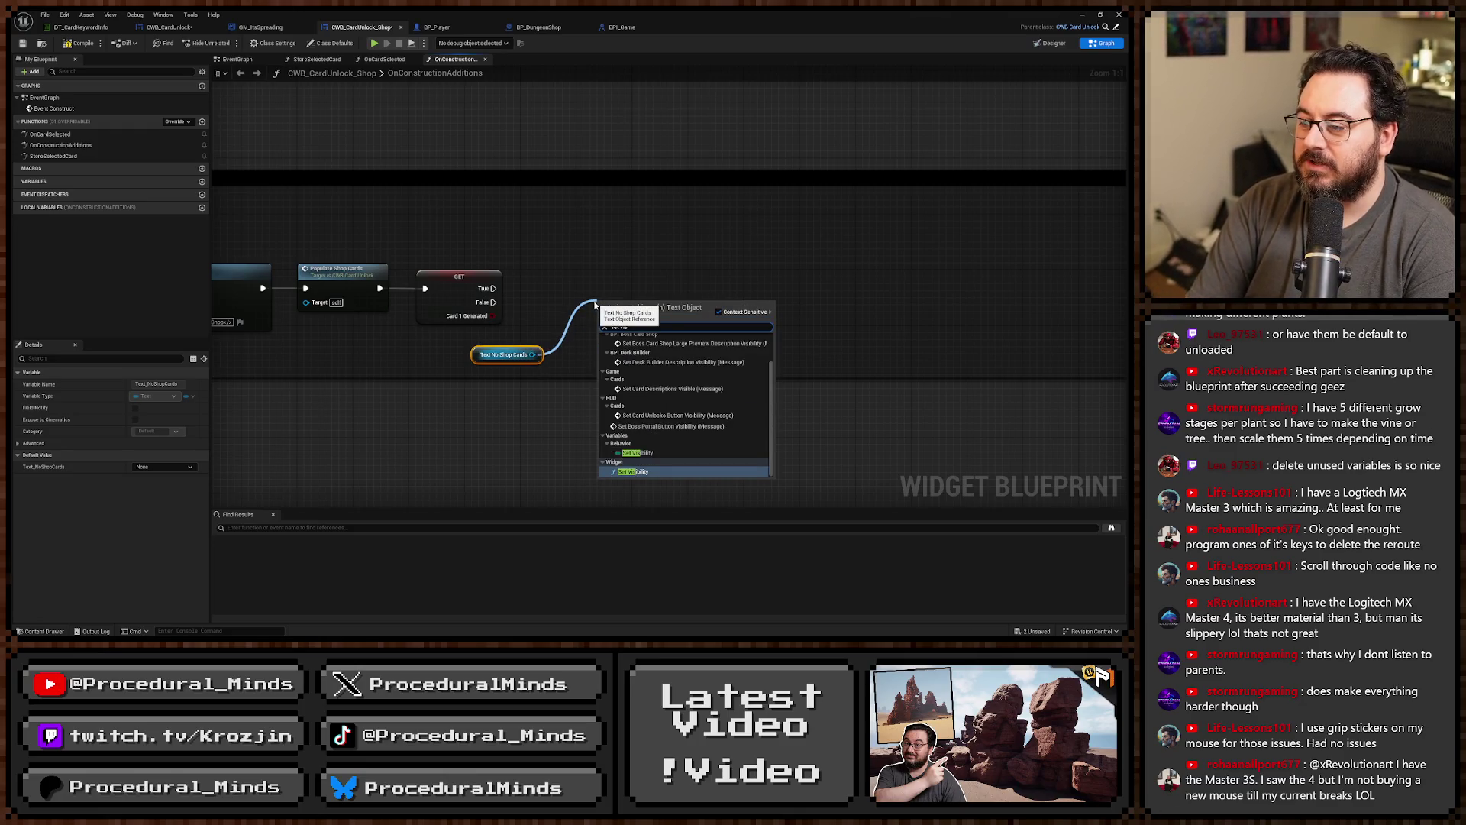
{"action": "key", "text": "Return"}
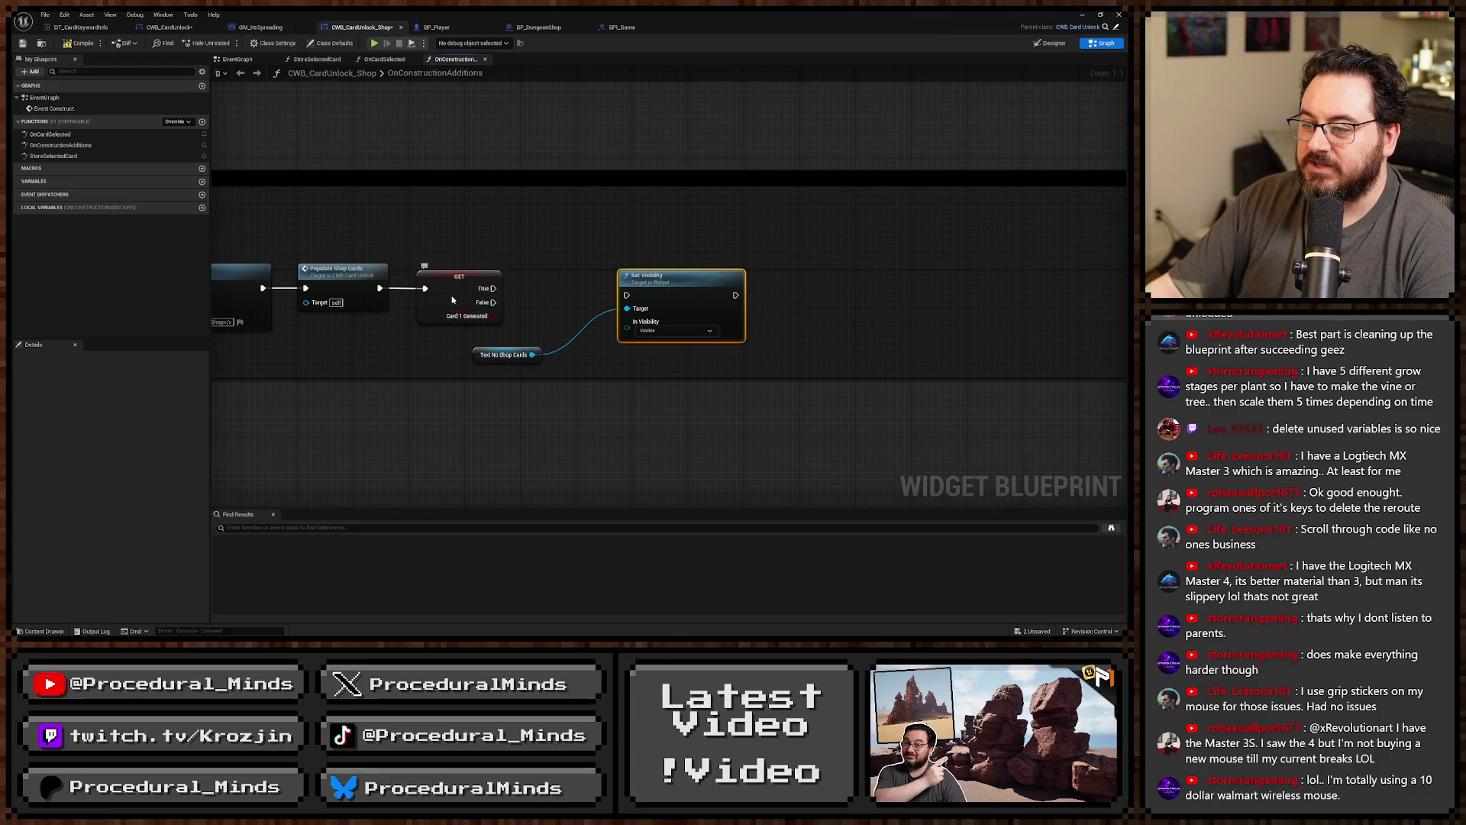
Turn the Set Card 1 Generated node into a plain Card 1 Generated getter.
{"action": "right_click", "coordinate": [452, 300]}
{"action": "key", "text": "Escape"}
{"action": "left_click", "coordinate": [424, 288], "text": "alt"}
{"action": "right_click", "coordinate": [449, 298]}
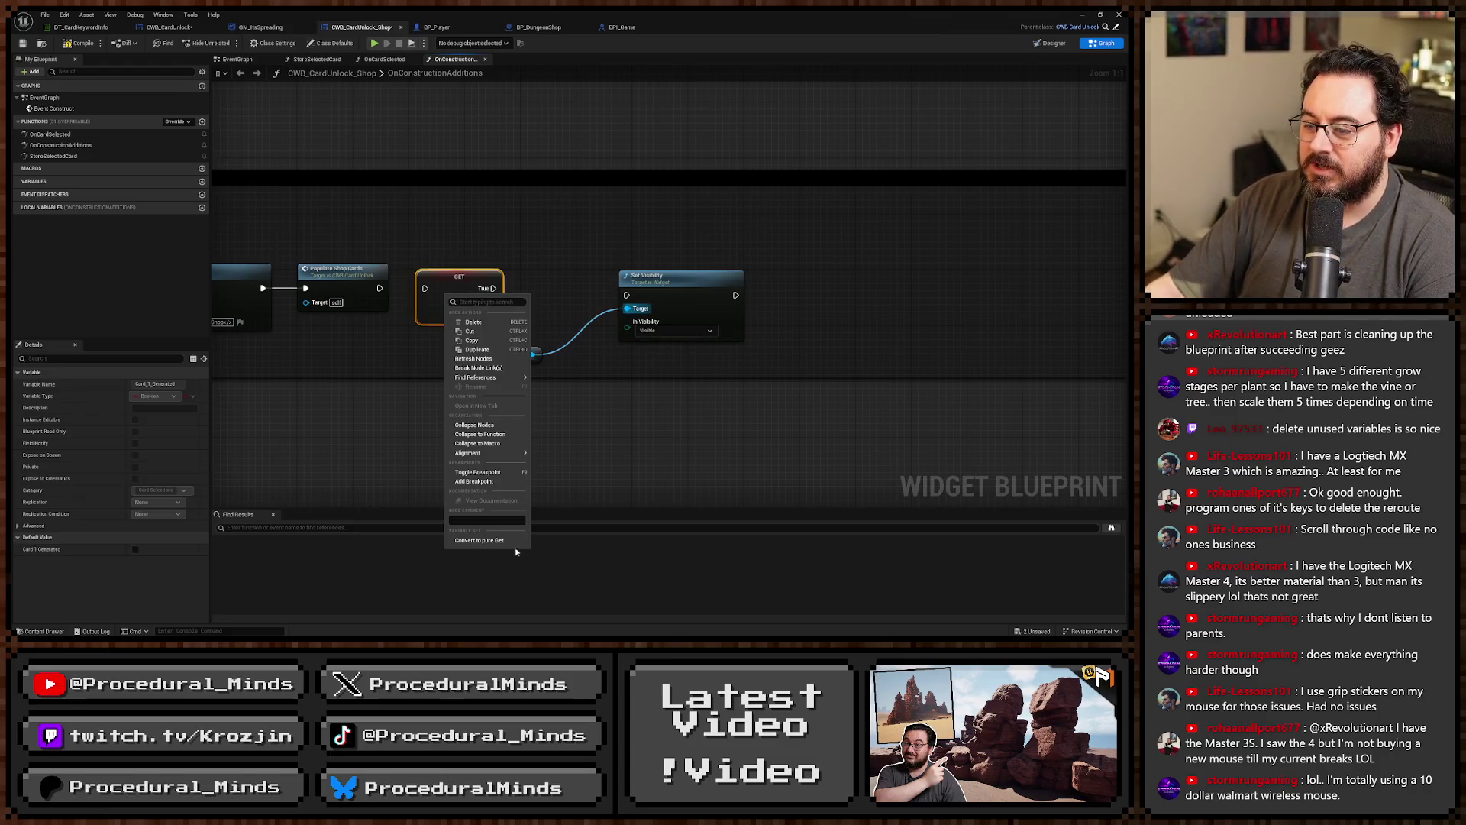
{"action": "left_click", "coordinate": [488, 539]}
Feed Set Visibility's input from a Select node indexed by Card 1 Generated.
{"action": "left_click_drag", "start_coordinate": [627, 330], "coordinate": [515, 308]}
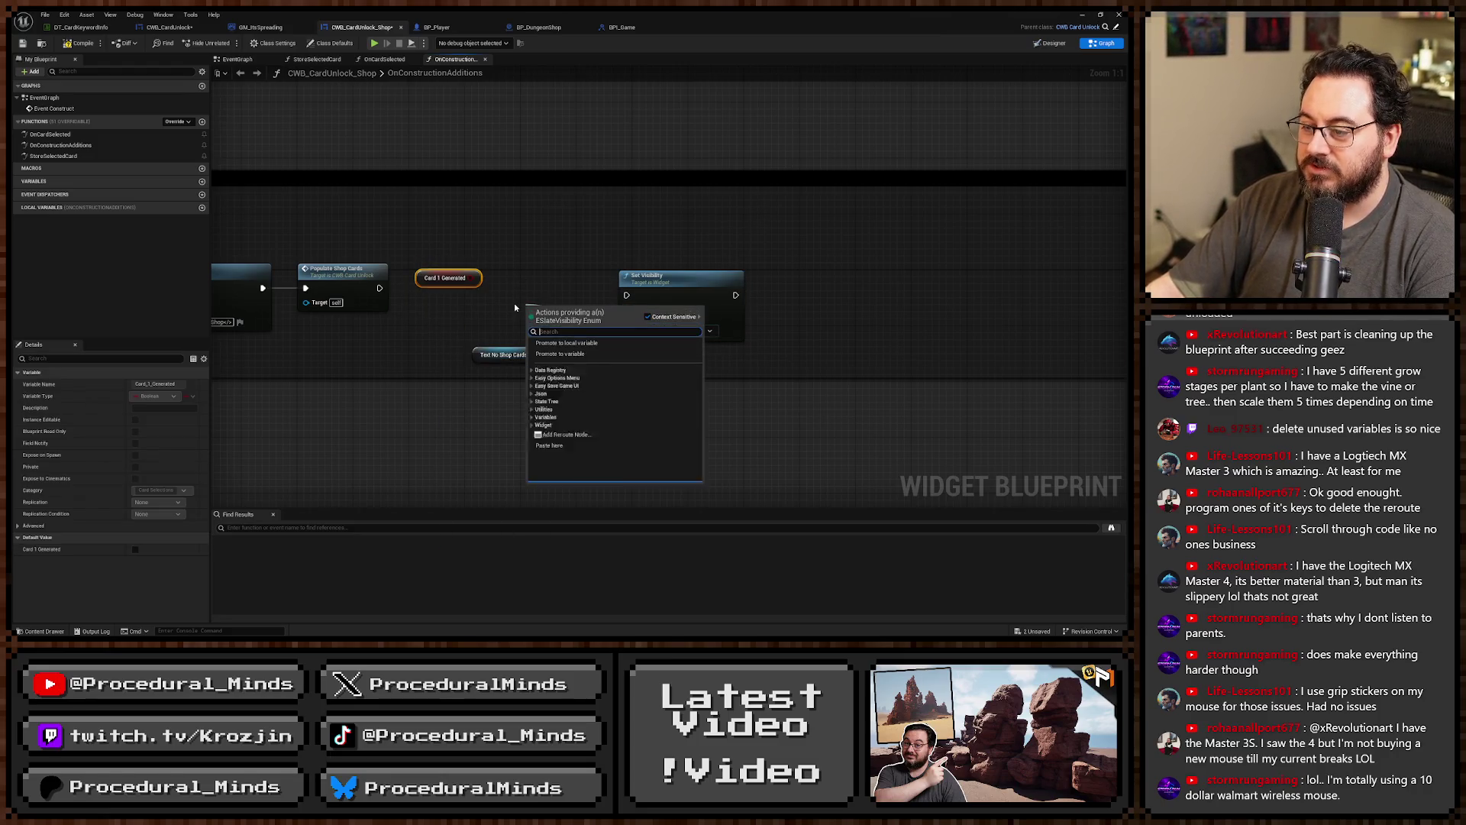
{"action": "type", "text": "select"}
{"action": "key", "text": "Return"}
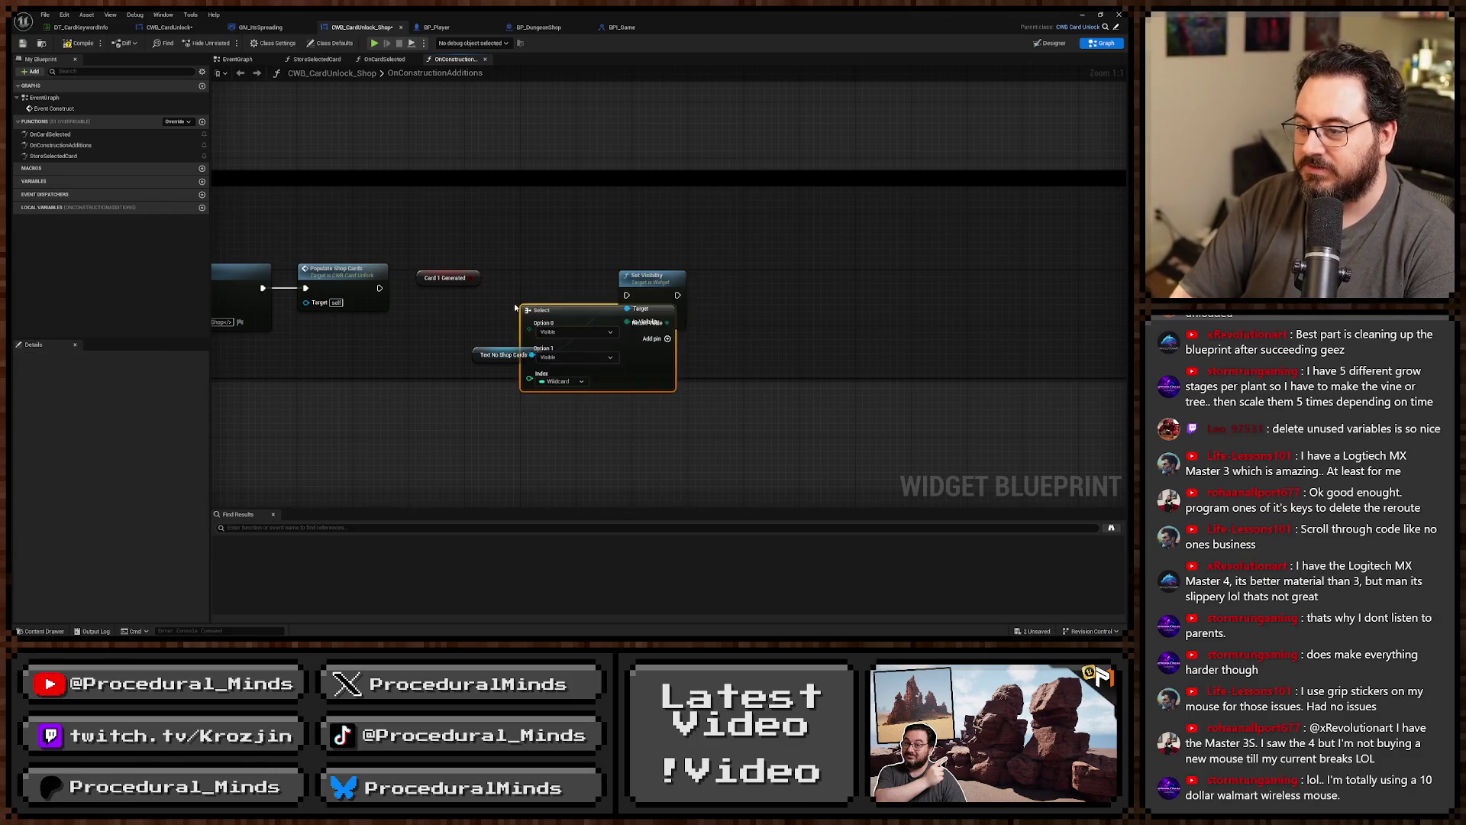
{"action": "mouse_move", "coordinate": [534, 310]}
{"action": "left_mouse_down"}
{"action": "mouse_move", "coordinate": [514, 247]}
{"action": "mouse_move", "coordinate": [509, 315]}
{"action": "left_mouse_up"}
{"action": "left_click_drag", "start_coordinate": [446, 278], "coordinate": [433, 327]}
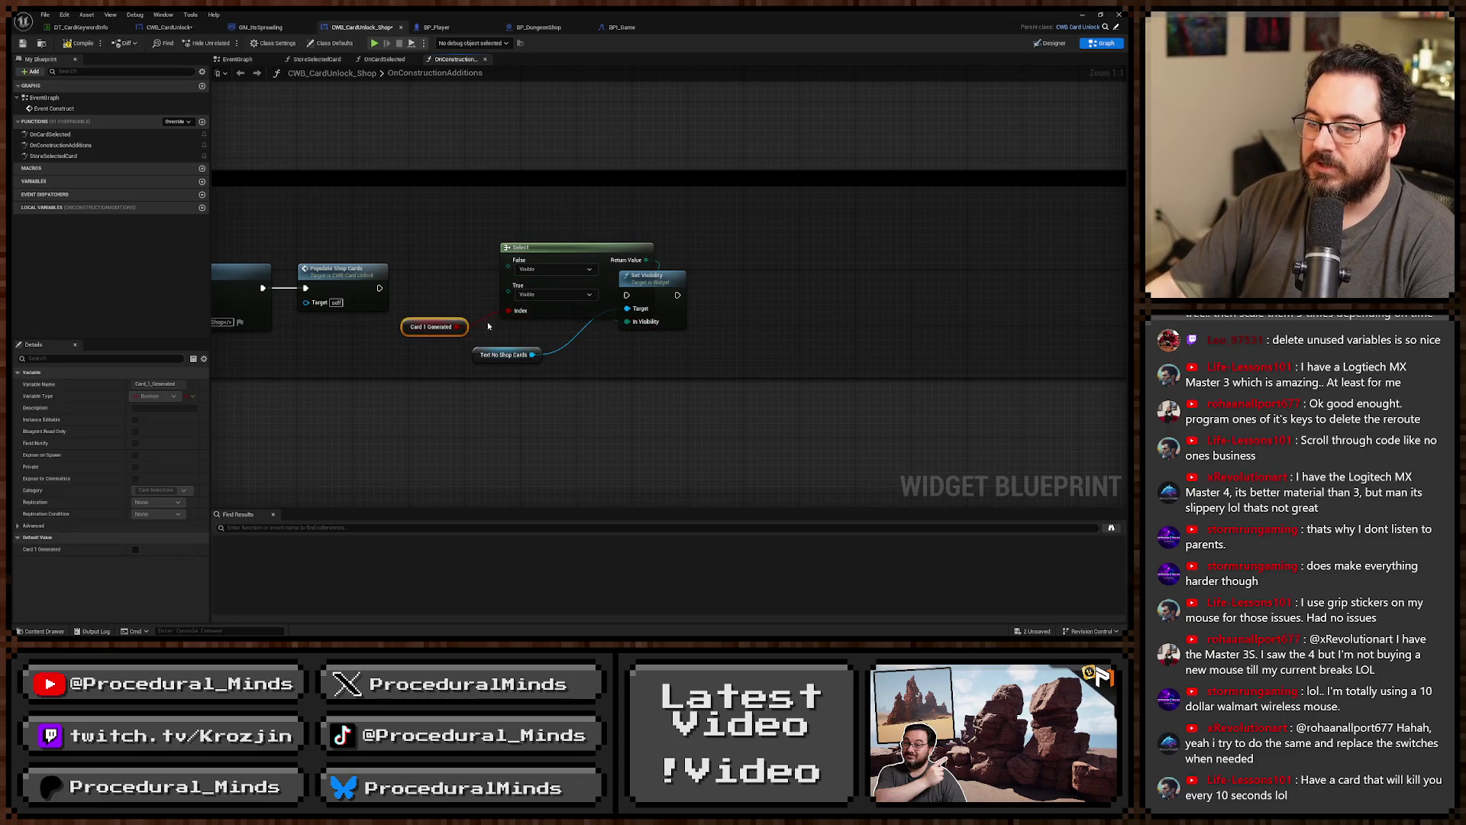
{"action": "left_click", "coordinate": [567, 249], "text": "ctrl"}
{"action": "mouse_move", "coordinate": [566, 249]}
{"action": "left_mouse_down"}
{"action": "mouse_move", "coordinate": [413, 279]}
{"action": "mouse_move", "coordinate": [374, 340]}
{"action": "left_mouse_up"}
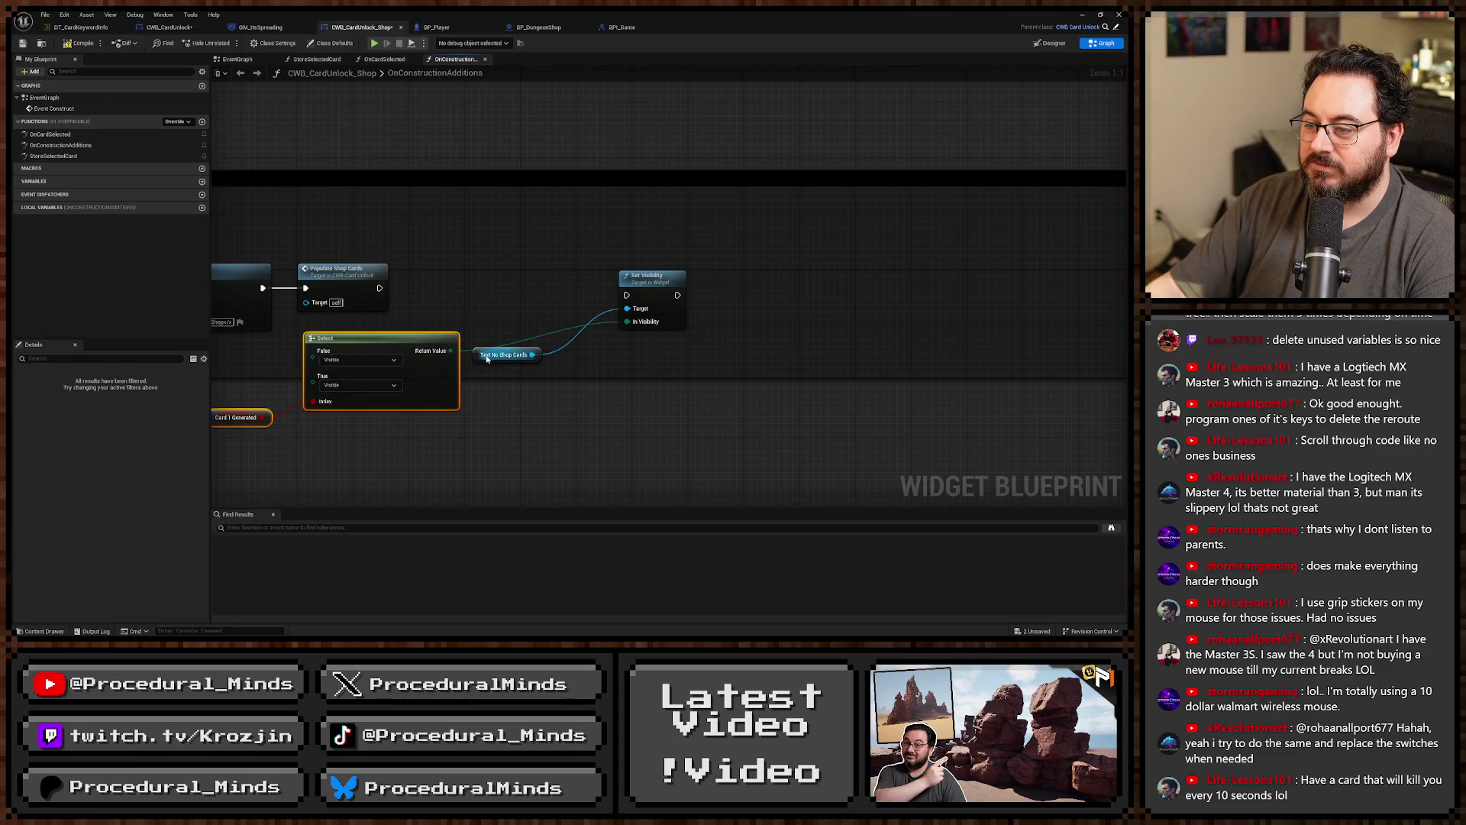
Run Set Visibility after Populate Shop Cards and arrange the surrounding nodes neatly.
{"action": "mouse_move", "coordinate": [380, 288]}
{"action": "left_mouse_down"}
{"action": "mouse_move", "coordinate": [626, 295]}
{"action": "mouse_move", "coordinate": [613, 269]}
{"action": "left_mouse_up"}
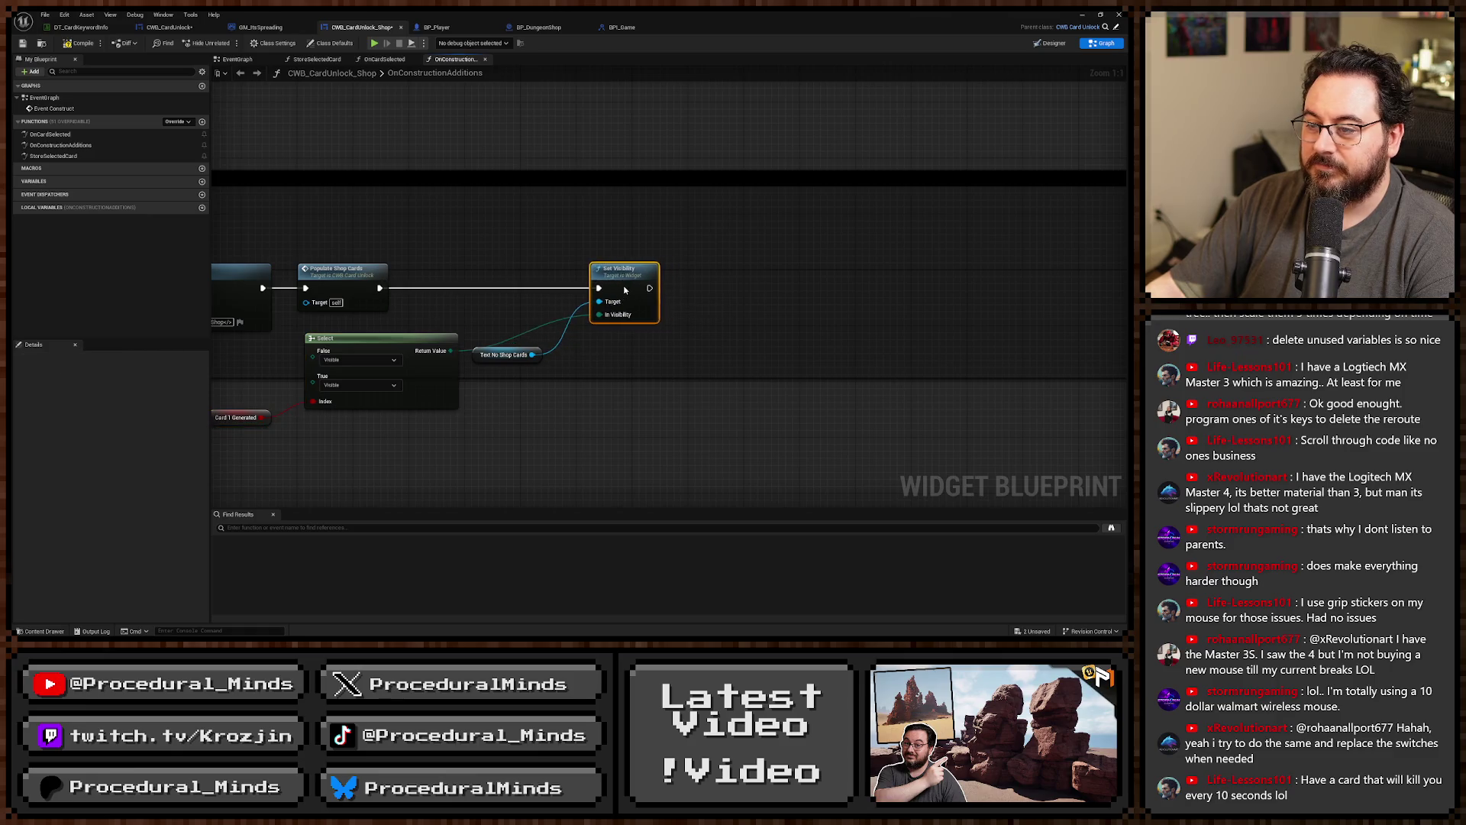
{"action": "mouse_move", "coordinate": [487, 360]}
{"action": "left_mouse_down"}
{"action": "mouse_move", "coordinate": [542, 361]}
{"action": "mouse_move", "coordinate": [518, 249]}
{"action": "left_mouse_up"}
{"action": "mouse_move", "coordinate": [419, 465]}
{"action": "left_mouse_down"}
{"action": "mouse_move", "coordinate": [381, 399]}
{"action": "mouse_move", "coordinate": [451, 352]}
{"action": "left_mouse_up"}
{"action": "left_click", "coordinate": [359, 387], "text": "ctrl"}
{"action": "left_click_drag", "start_coordinate": [572, 372], "coordinate": [670, 337]}
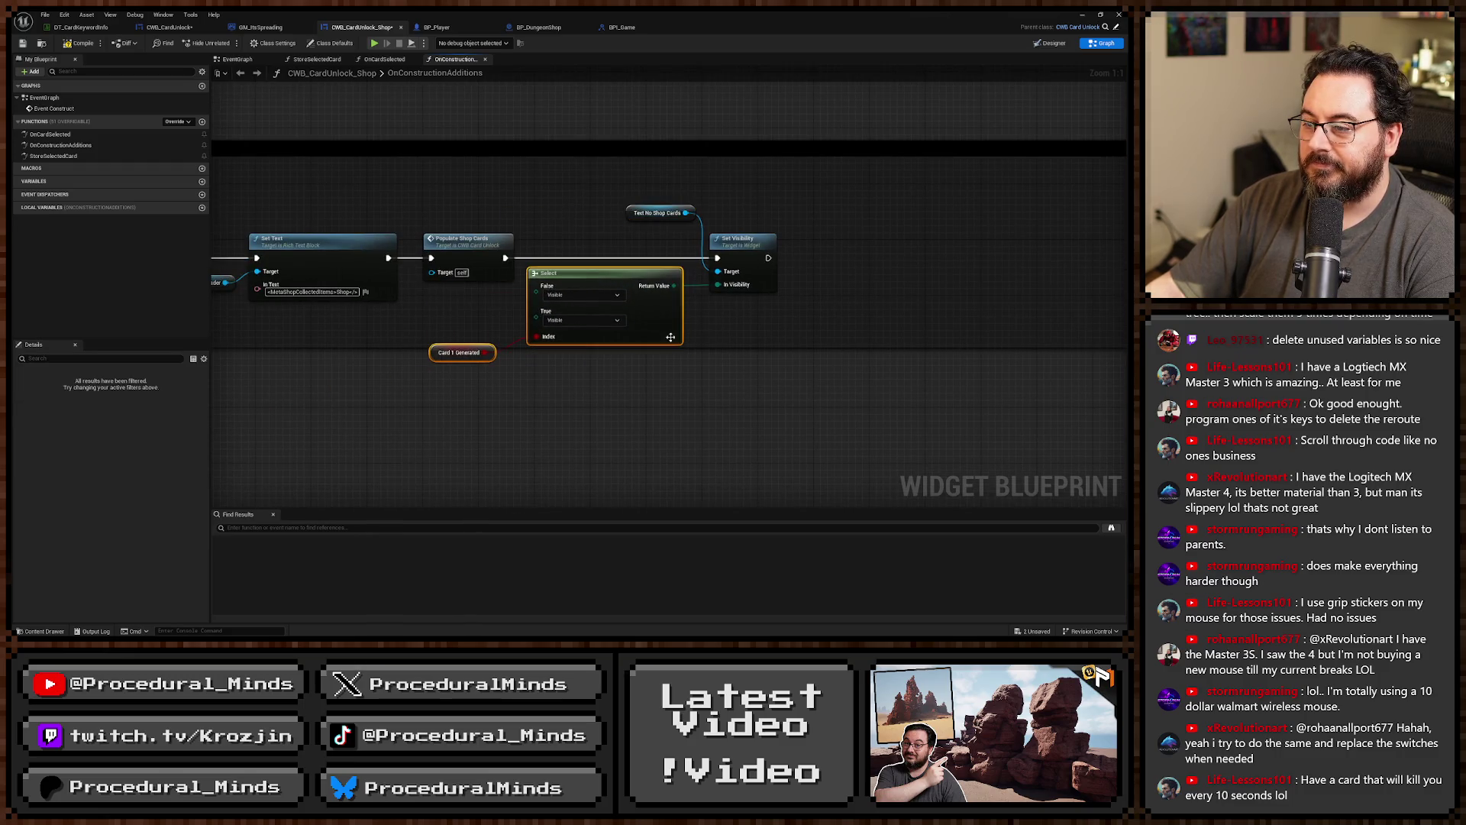
{"action": "left_click", "coordinate": [687, 383]}
{"action": "scroll", "coordinate": [687, 383], "scroll_direction": "down", "scroll_amount": 3}
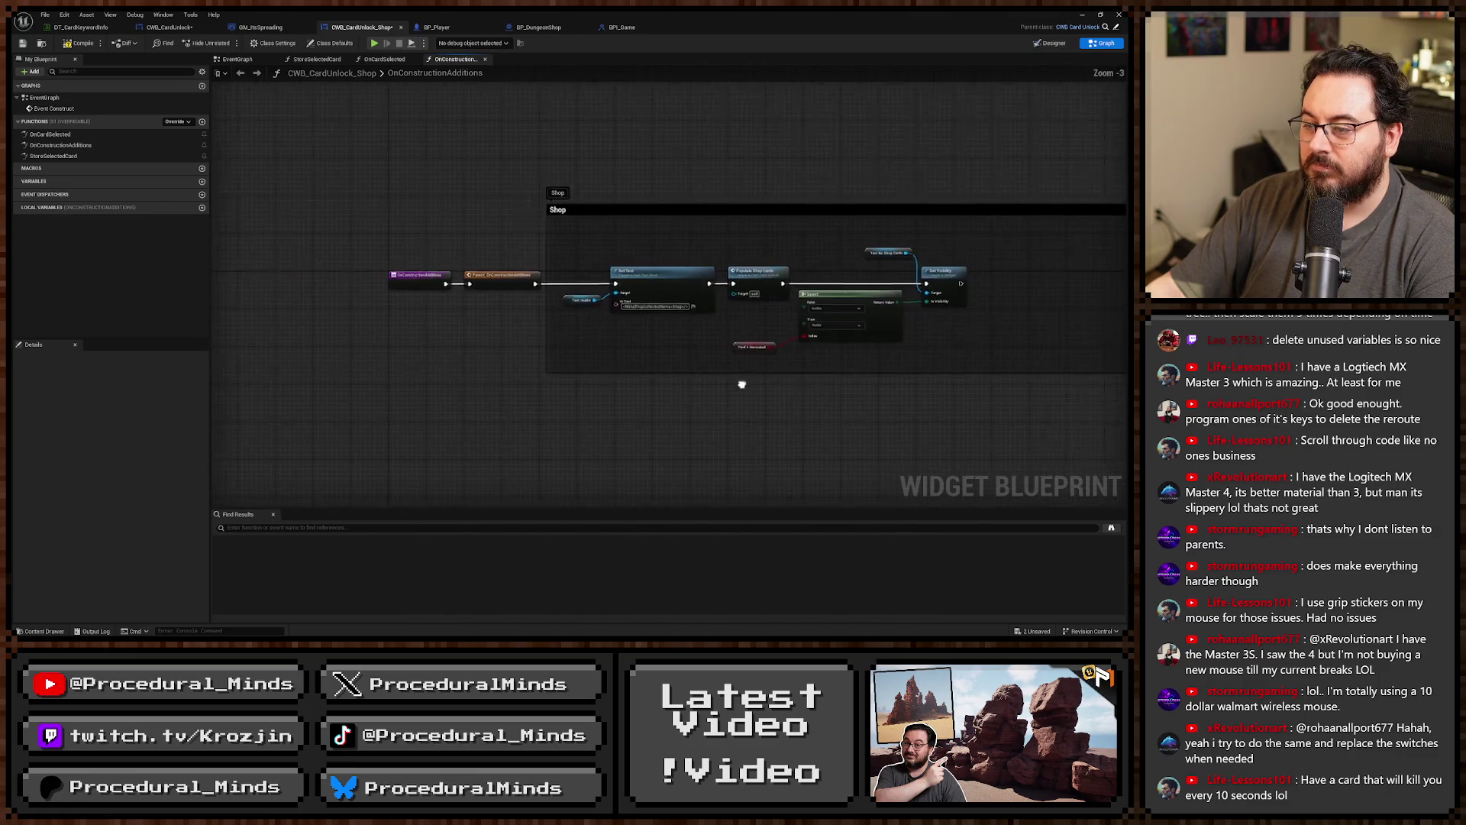
{"action": "left_click_drag", "start_coordinate": [741, 384], "coordinate": [504, 386]}
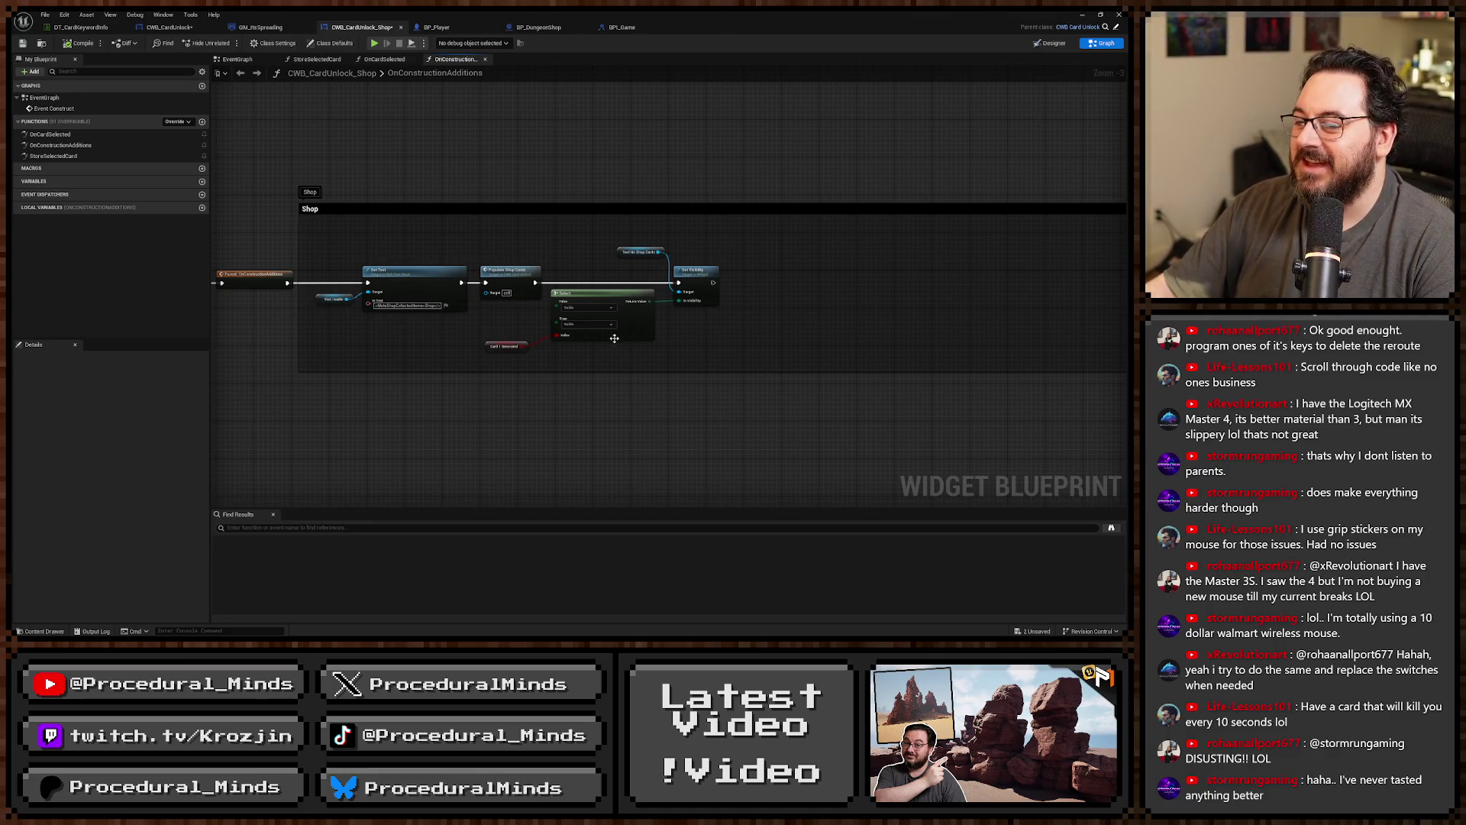
Set the Select node's True option to Hidden and False to Not Hit-Testable (Self Only).
{"action": "scroll", "coordinate": [614, 338], "scroll_direction": "up", "scroll_amount": 3}
{"action": "left_click_drag", "start_coordinate": [484, 350], "coordinate": [497, 343]}
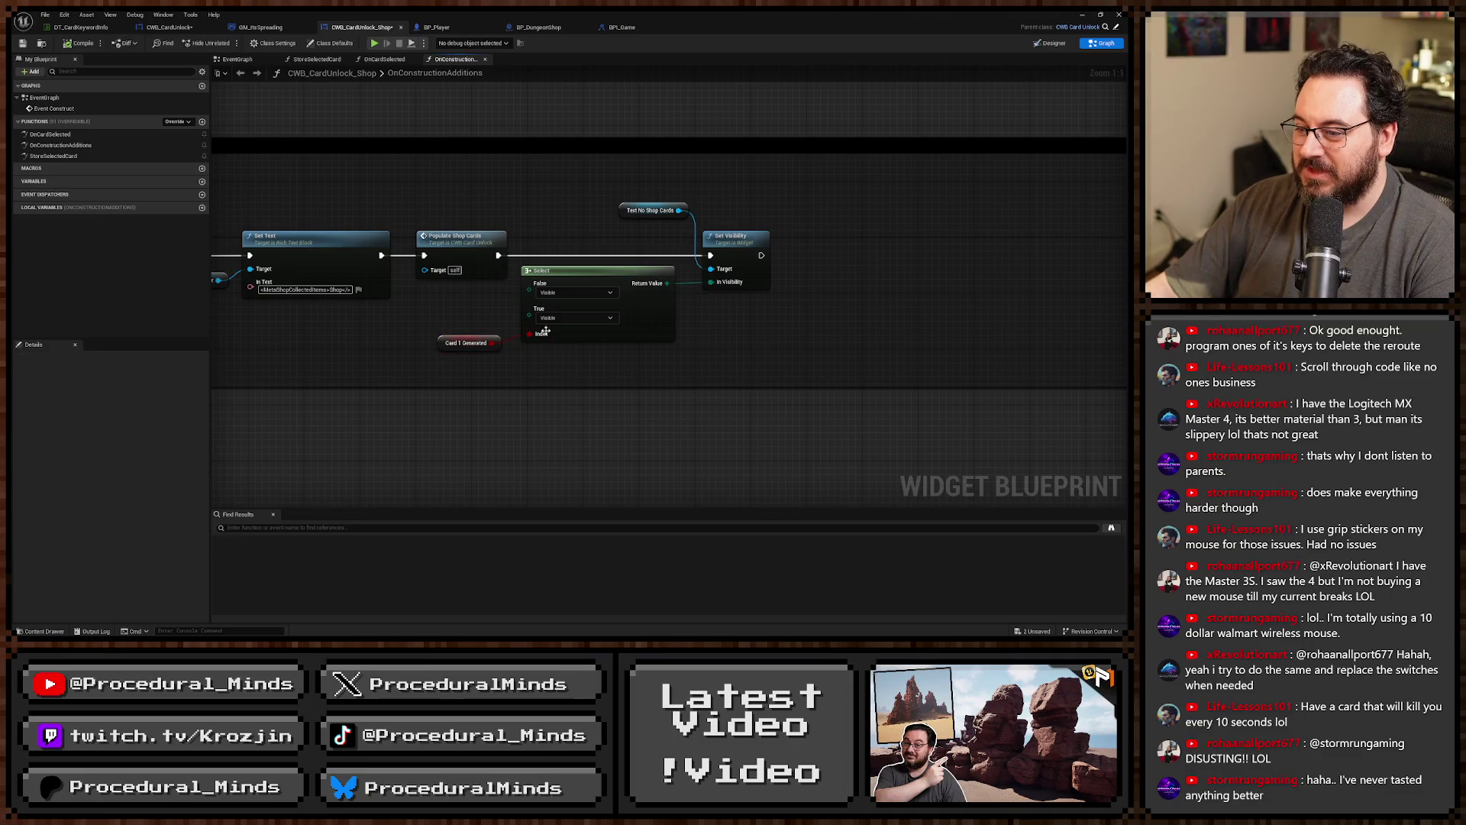
{"action": "left_click", "coordinate": [566, 319]}
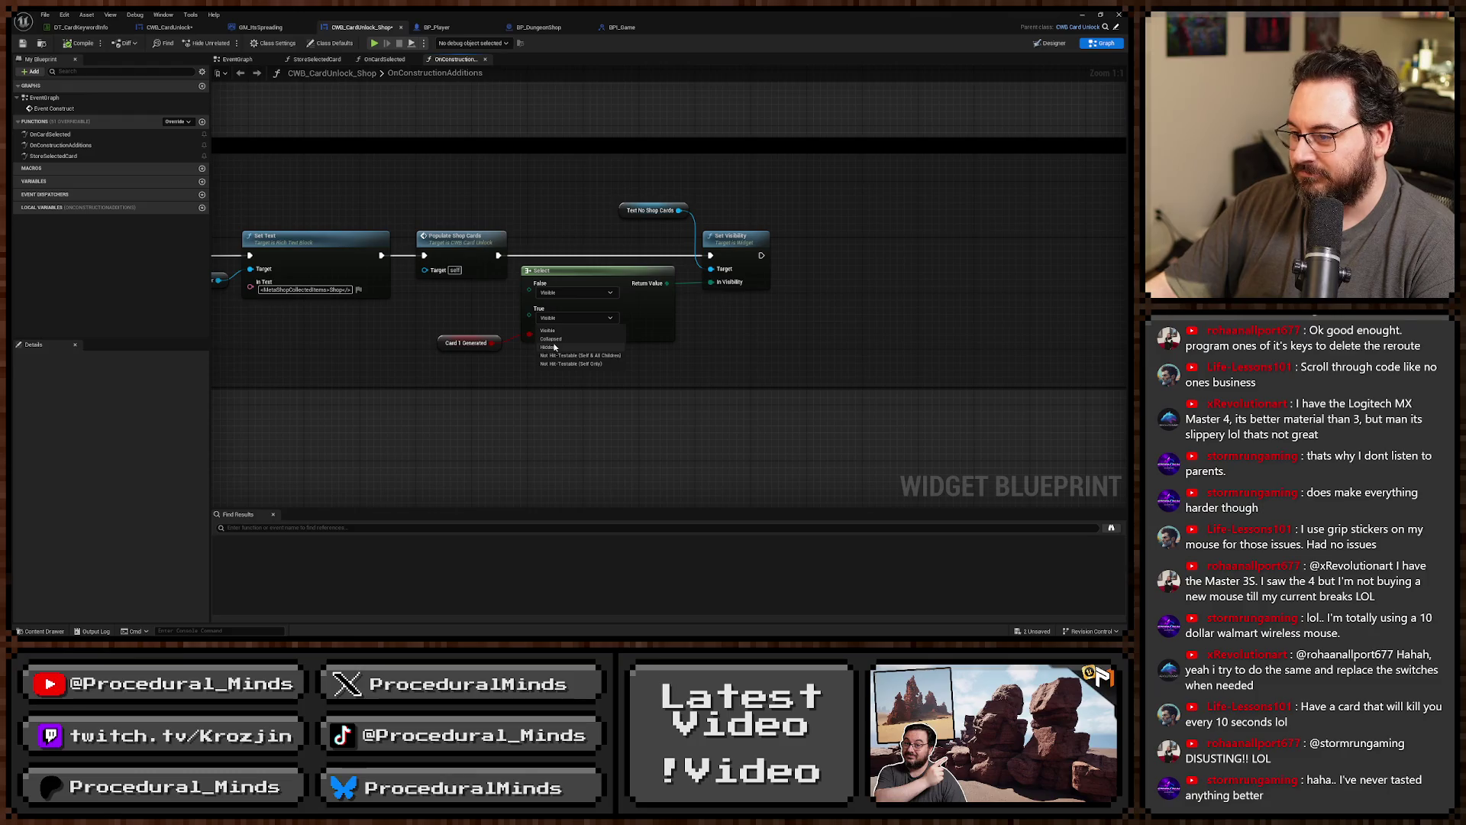
{"action": "left_click", "coordinate": [554, 347]}
{"action": "left_click", "coordinate": [569, 293]}
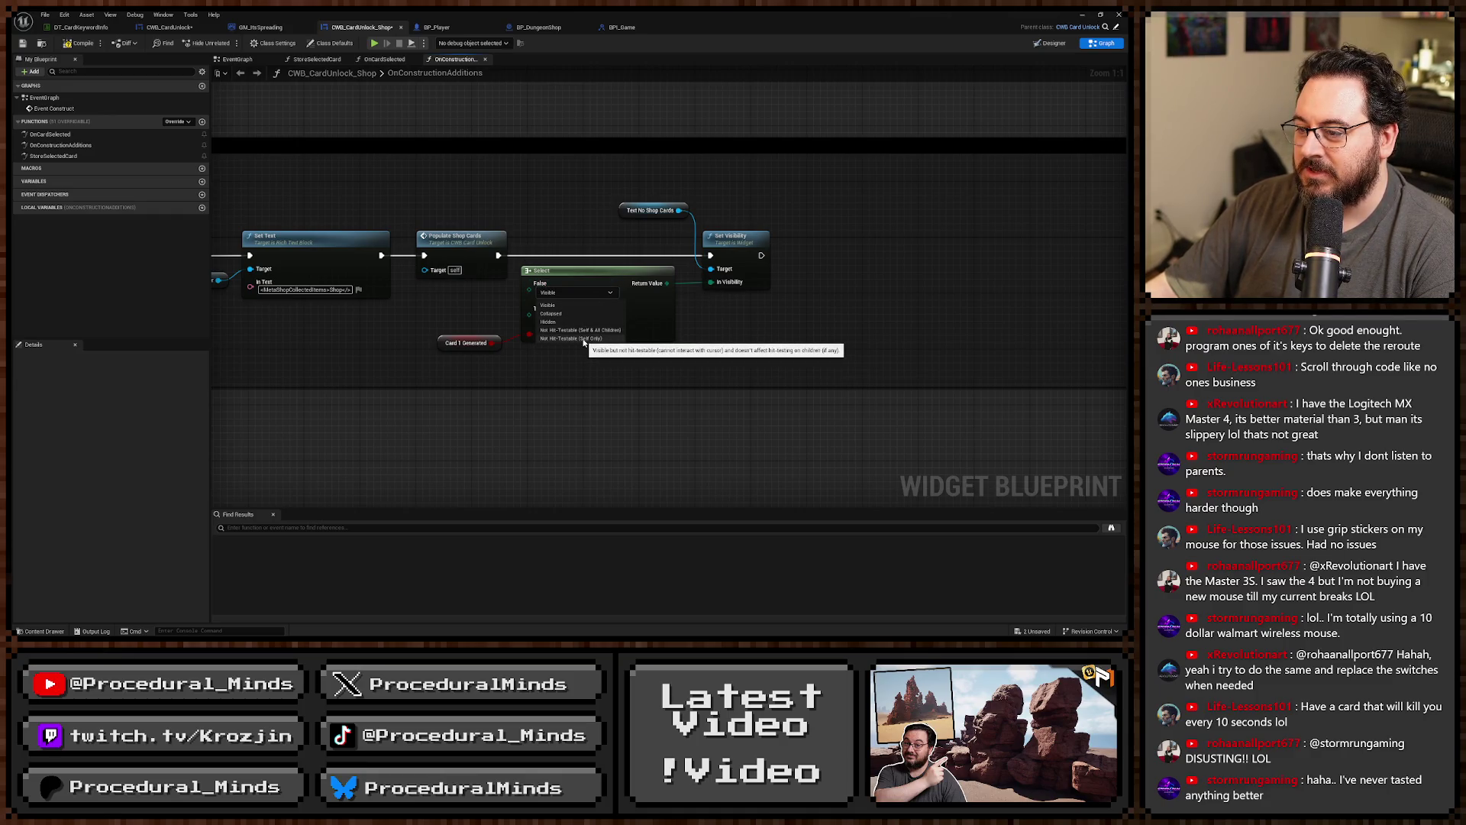
{"action": "left_click", "coordinate": [568, 339]}
Playtest the game and walk the character into the dungeon to reach the shop.
{"action": "left_click", "coordinate": [1082, 14]}
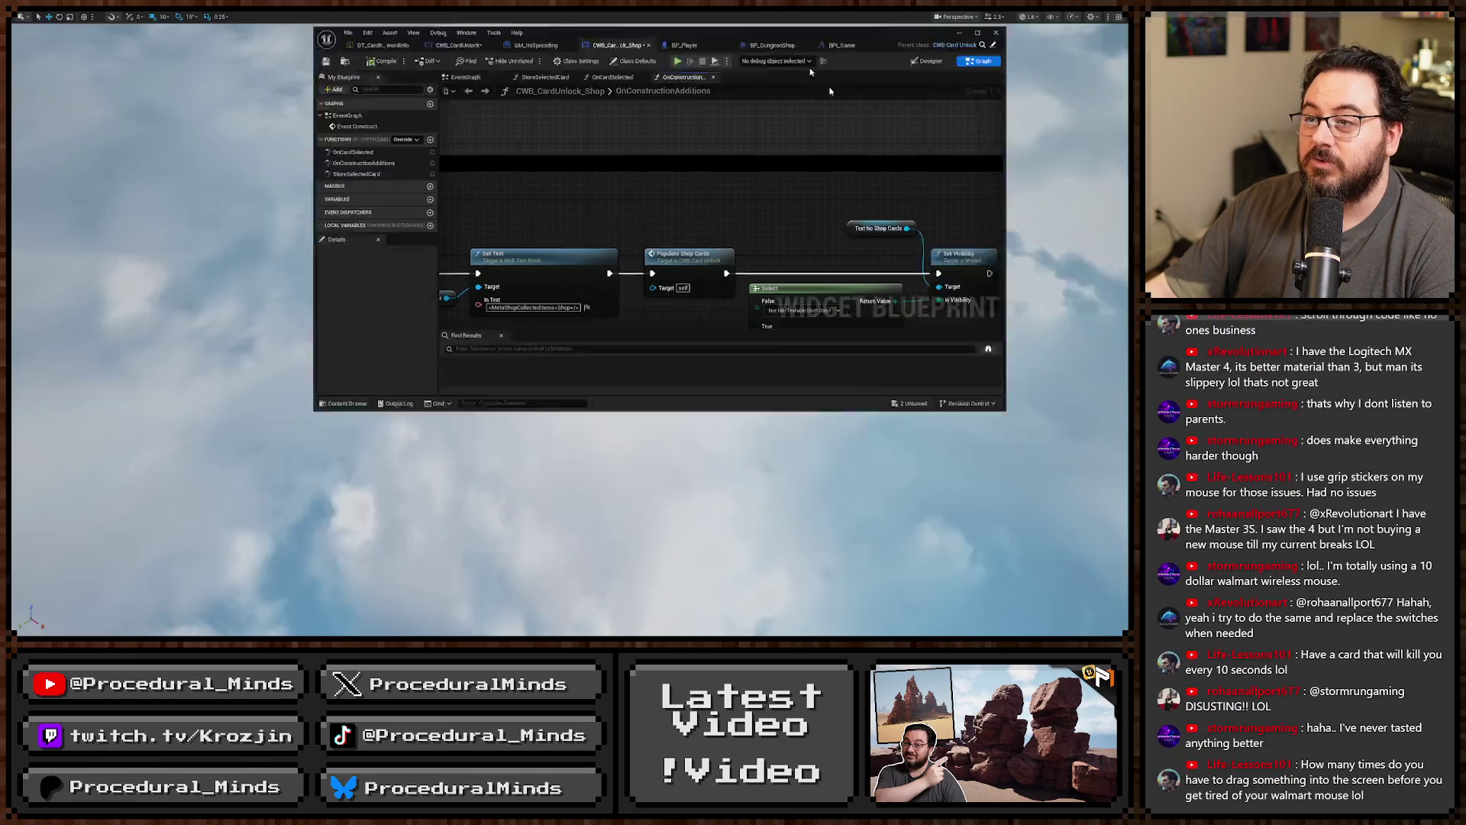
{"action": "key", "text": "alt+p"}
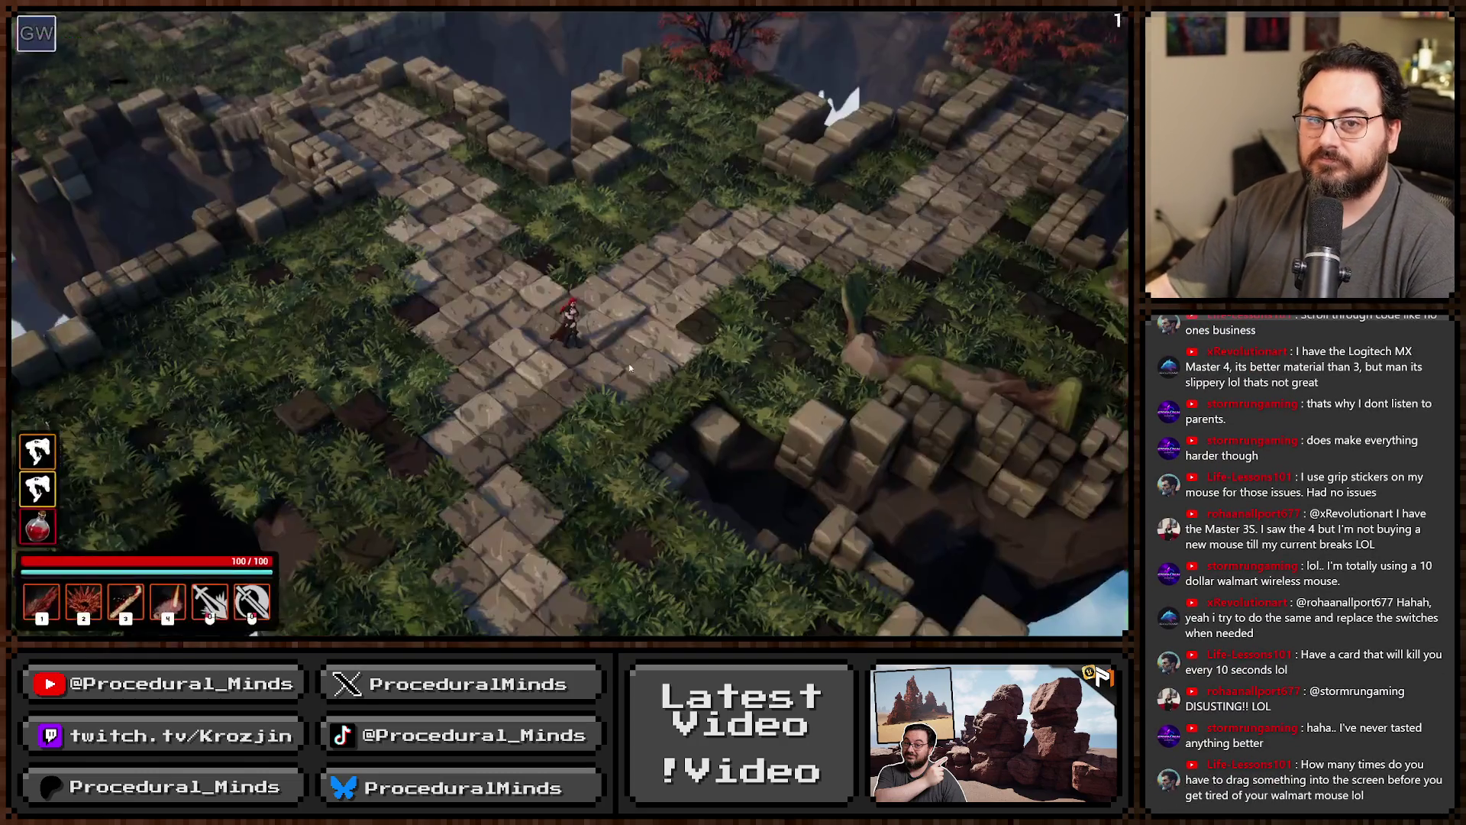
{"action": "key", "text": "s"}
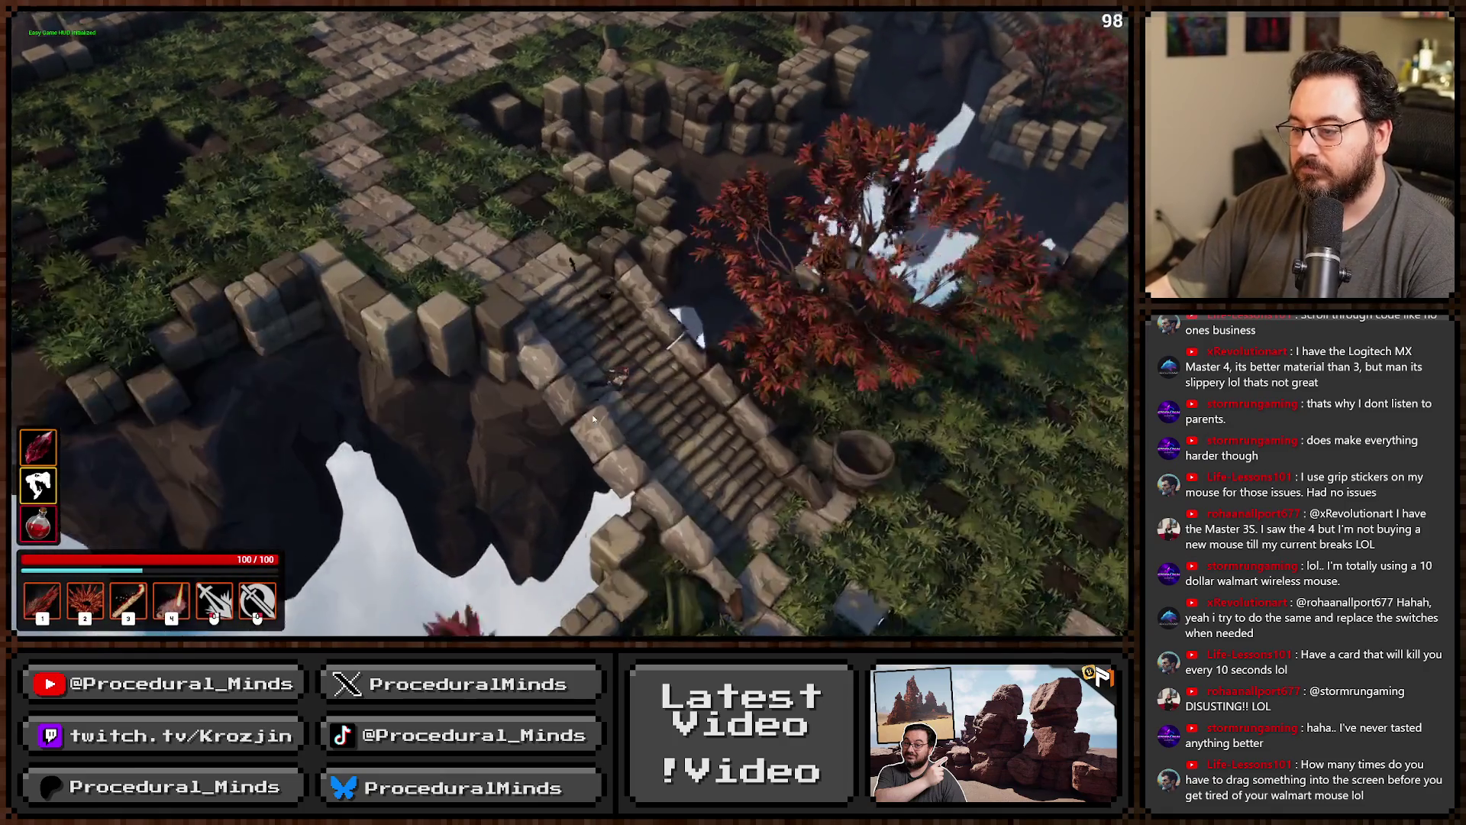
{"action": "key", "text": "e"}
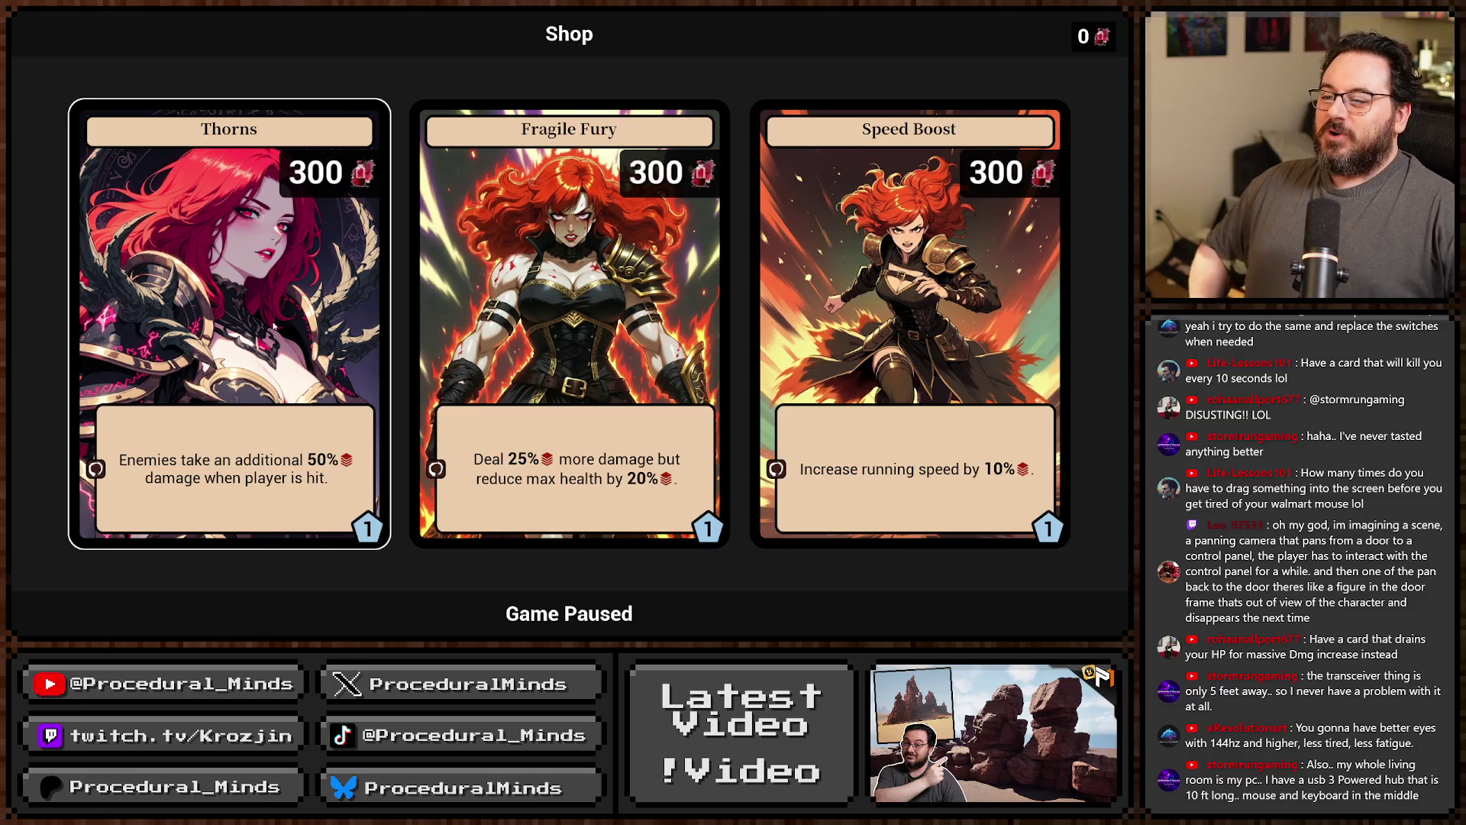
{"action": "key", "text": "Escape"}
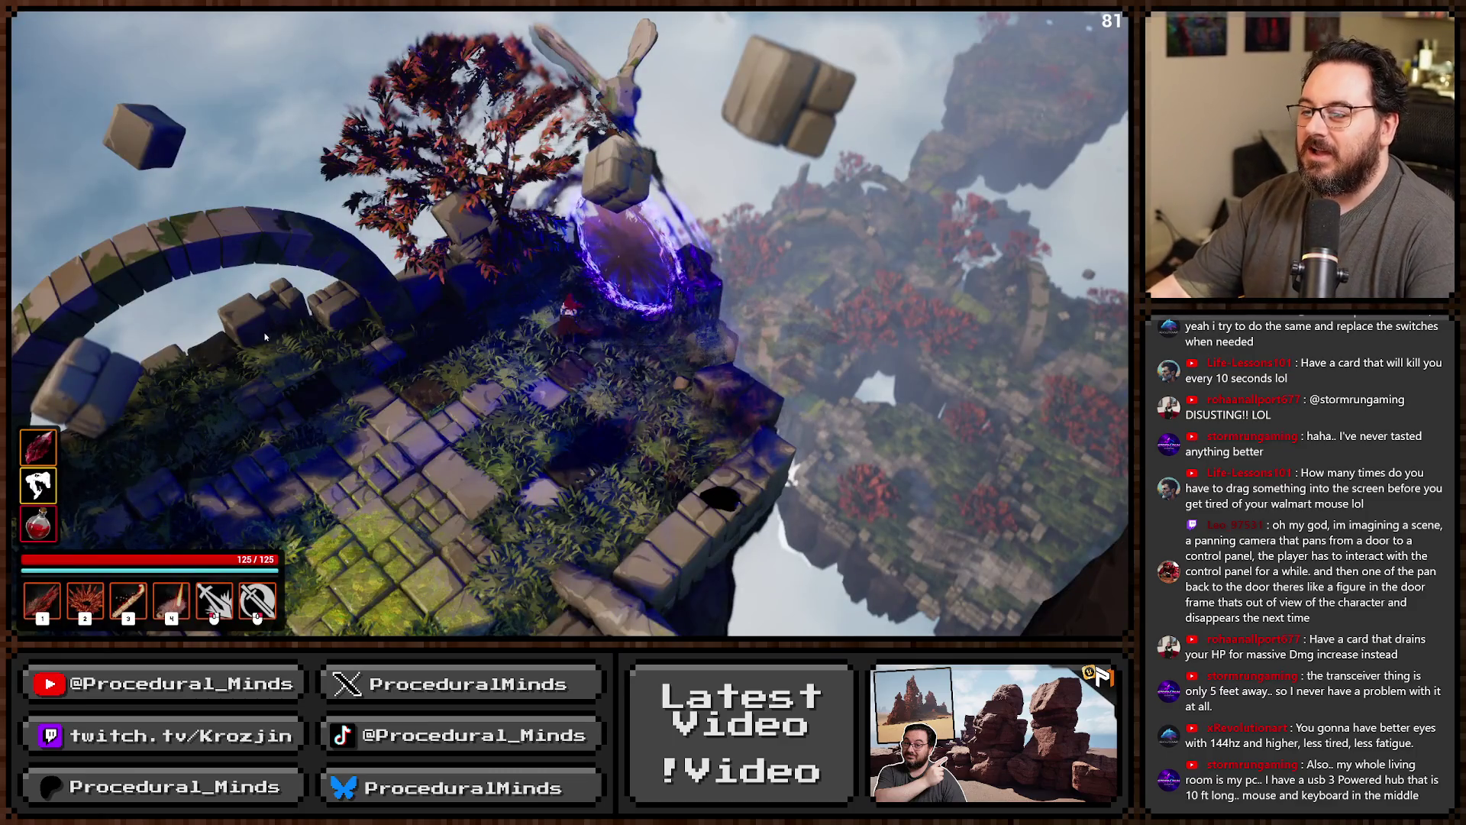
{"action": "key", "text": "Escape"}
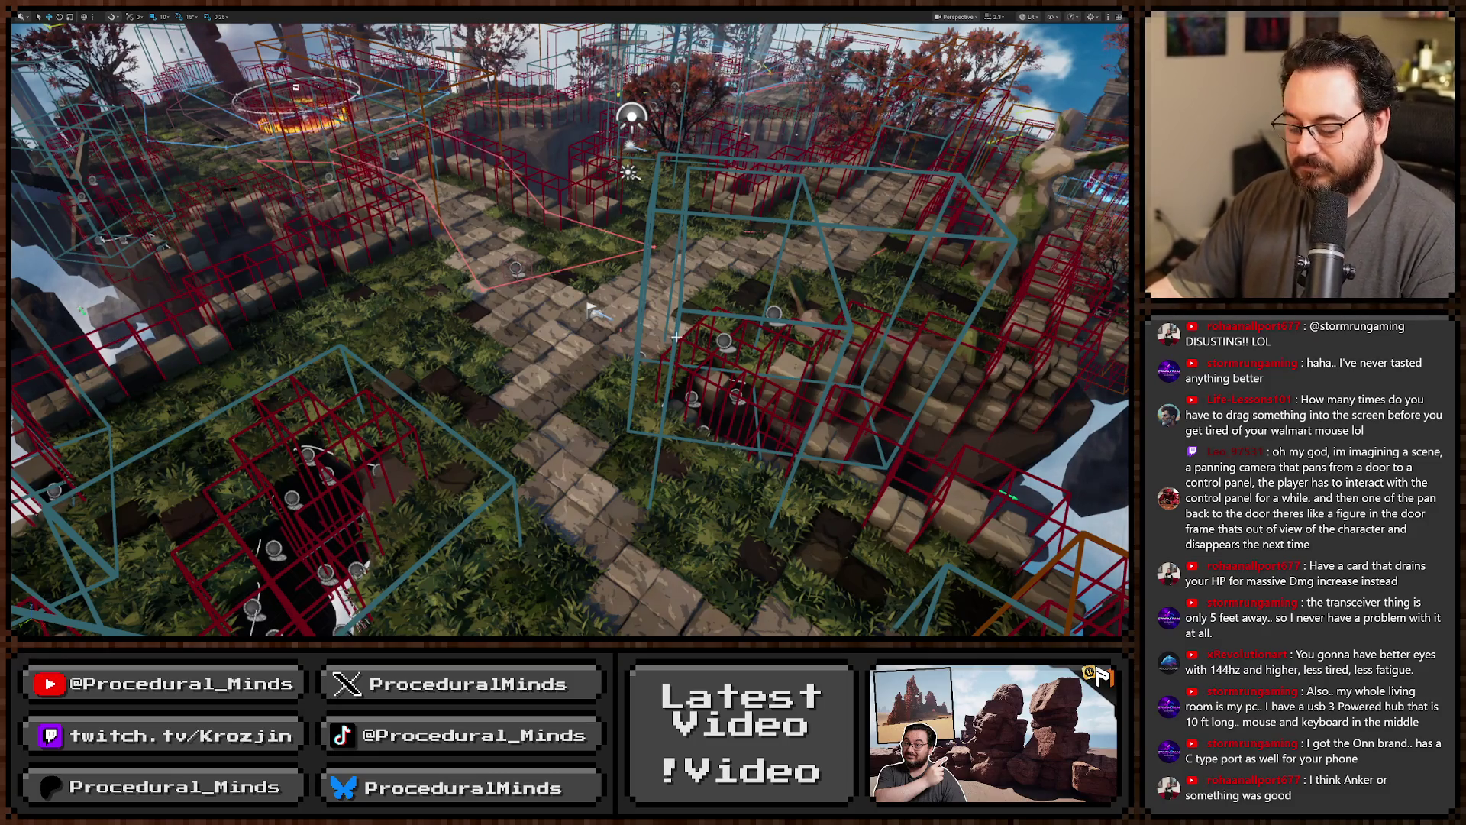
Playtest the level, run into the dungeon portal, then start and cancel a screen capture.
{"action": "key", "text": "alt+p"}
{"action": "key", "text": "w"}
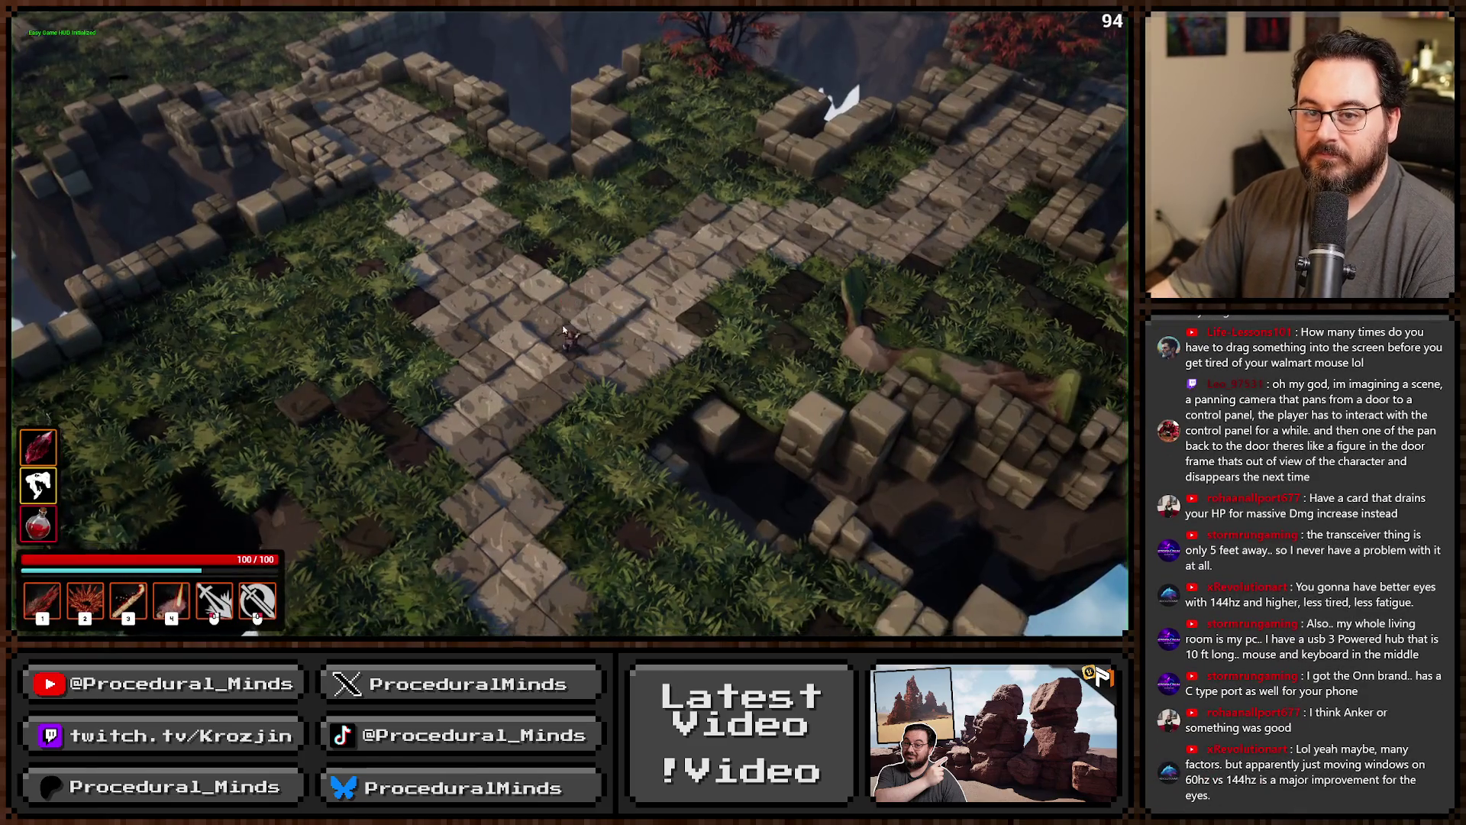
{"action": "key", "text": "d"}
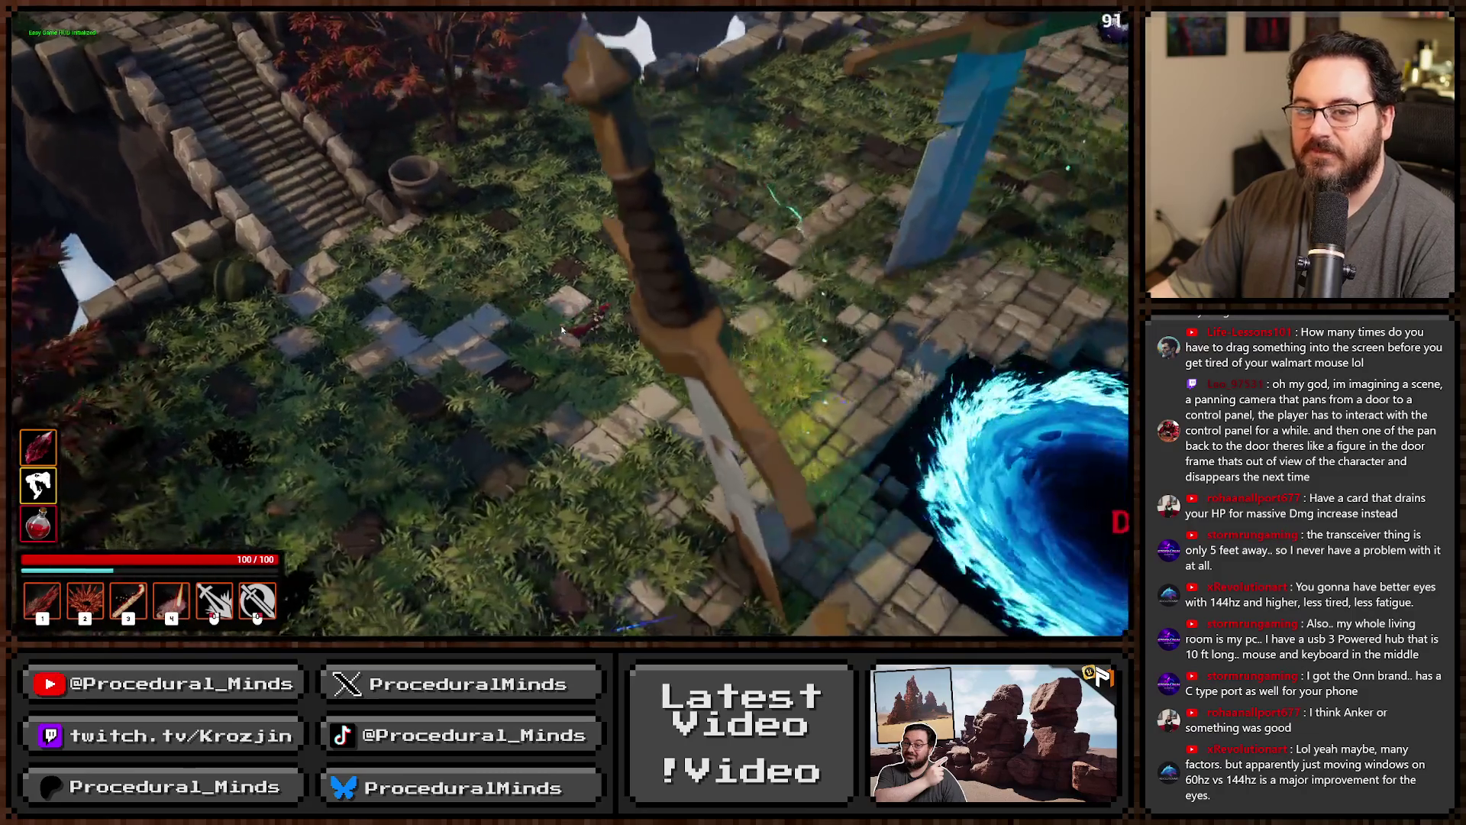
{"action": "key", "text": "e"}
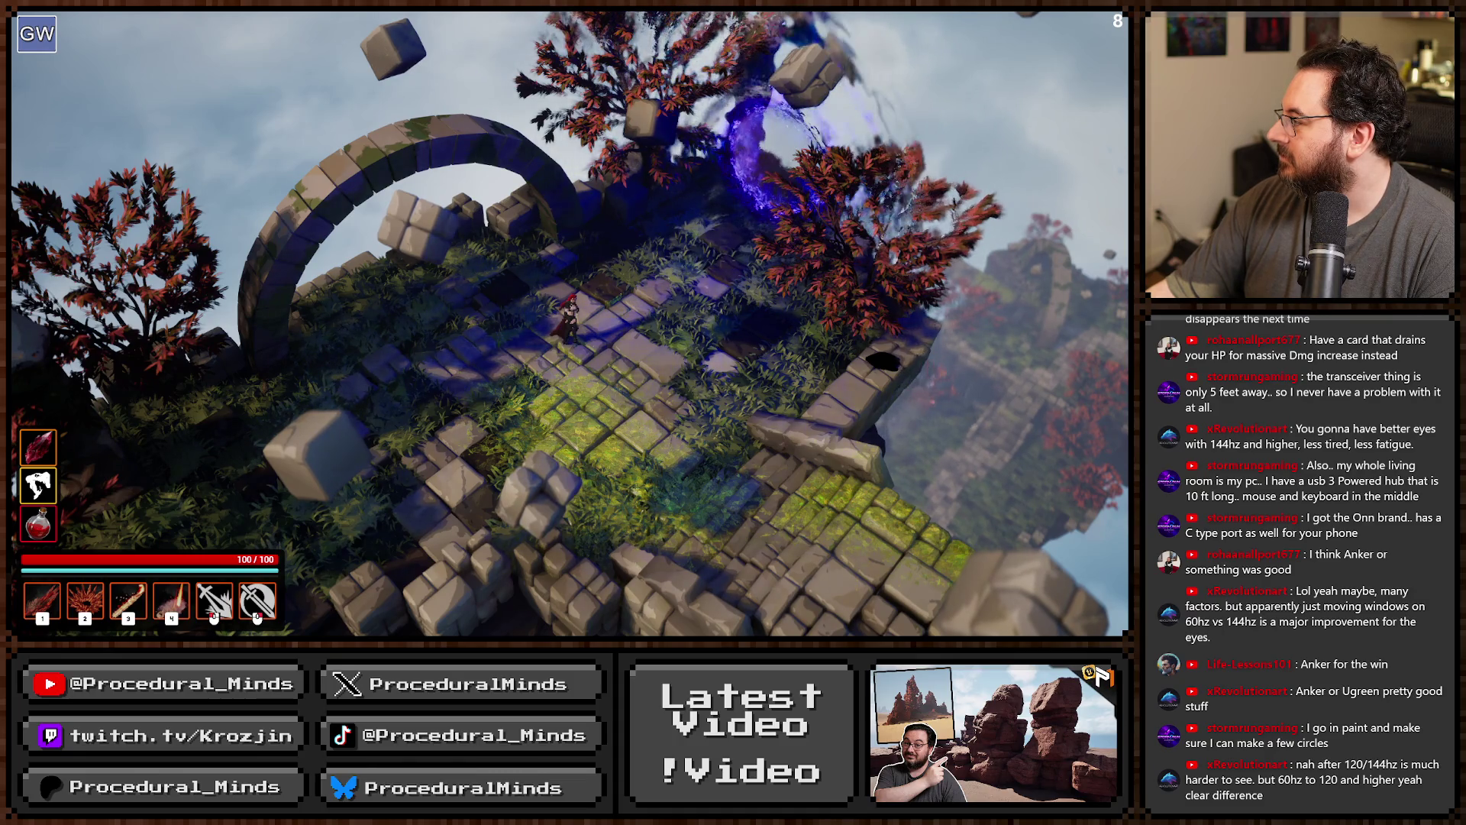
{"action": "key", "text": "super+shift+s"}
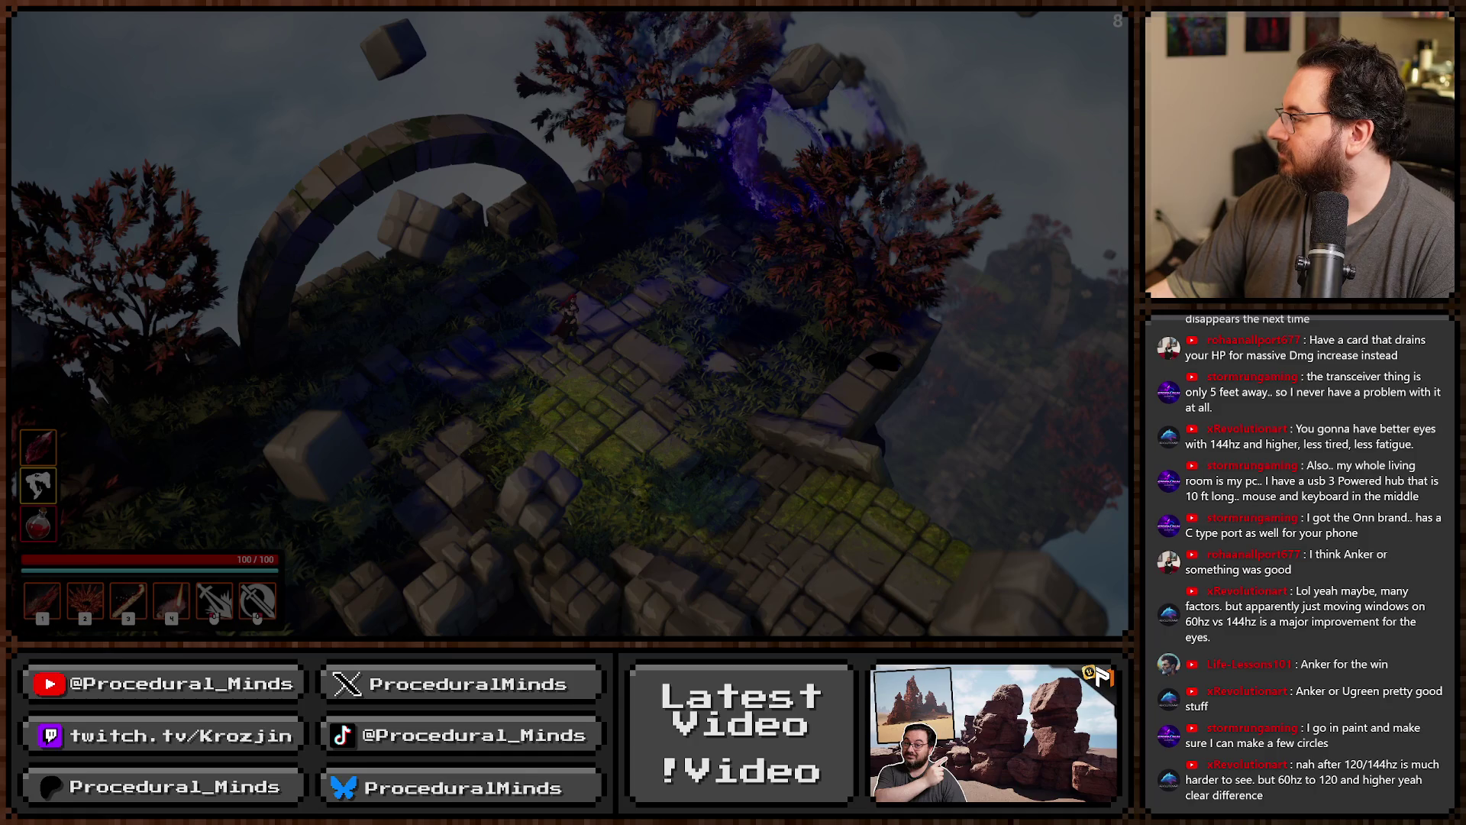
{"action": "key", "text": "Escape"}
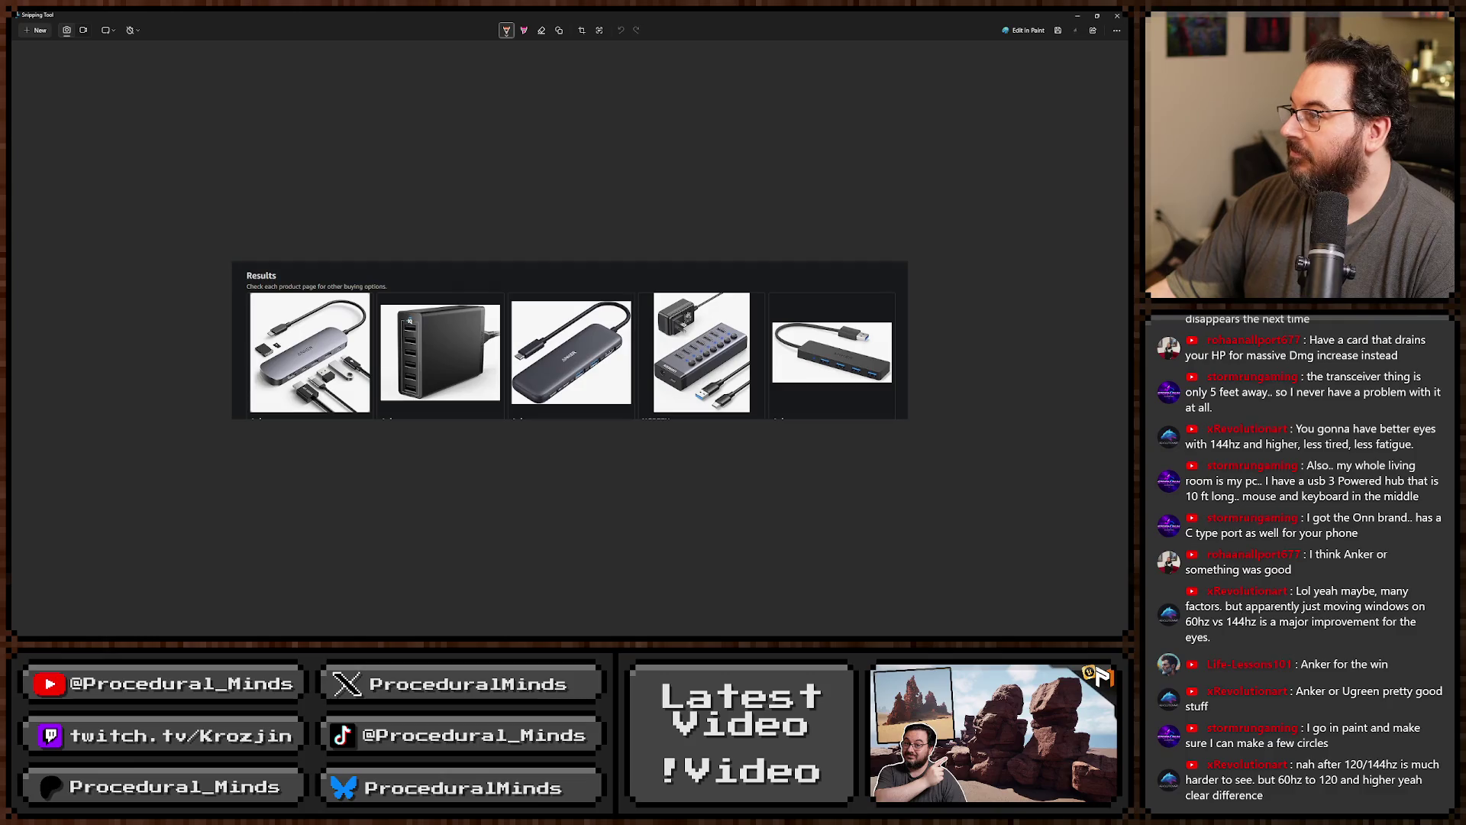
Draw an orange X over the fourth USB hub, number another product, and close the snip.
{"action": "scroll", "coordinate": [698, 385], "scroll_direction": "up", "scroll_amount": 3}
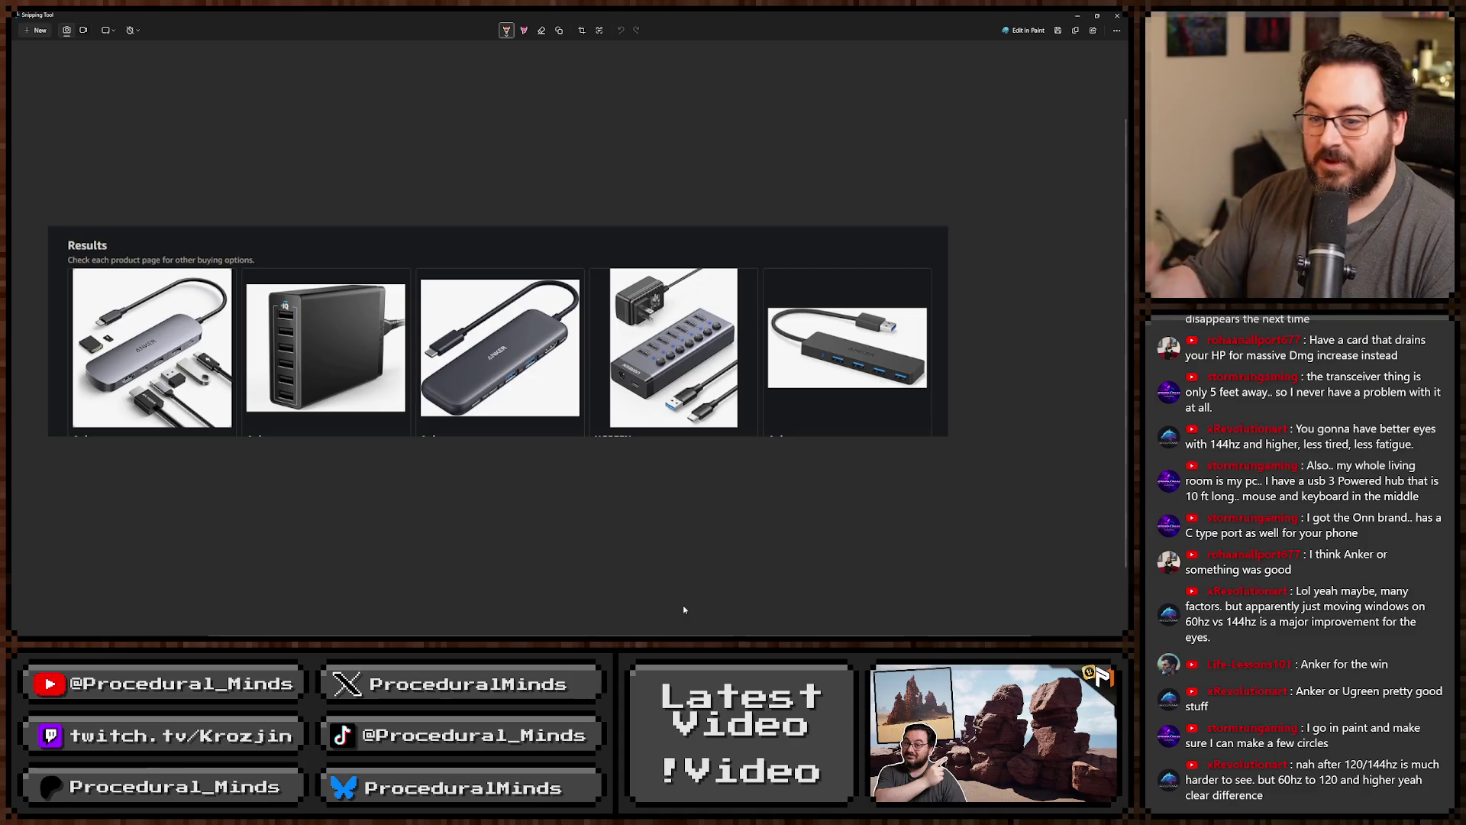
{"action": "left_click_drag", "start_coordinate": [621, 269], "coordinate": [736, 387]}
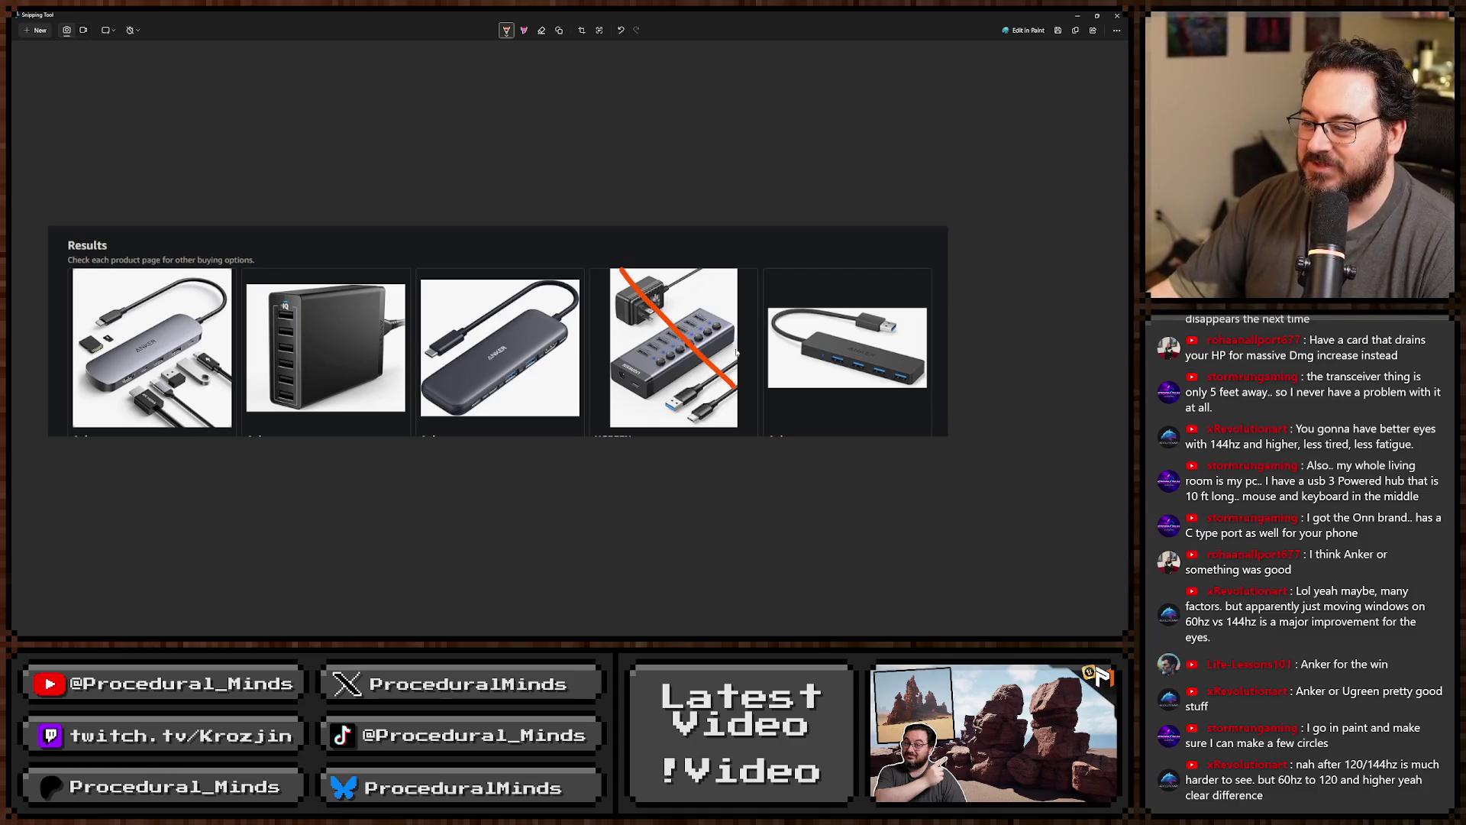
{"action": "left_click_drag", "start_coordinate": [717, 278], "coordinate": [635, 428]}
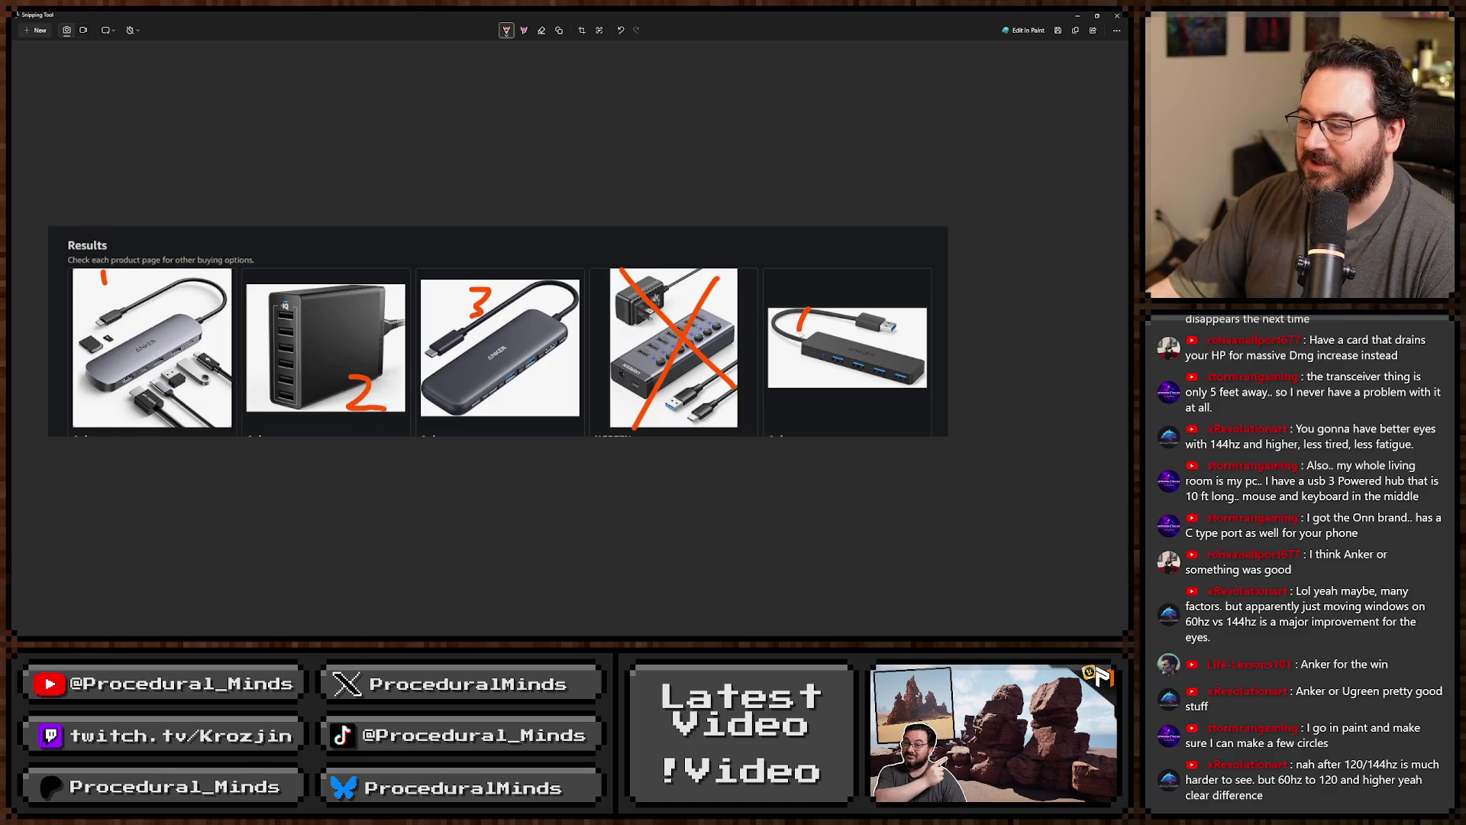
{"action": "left_click_drag", "start_coordinate": [827, 303], "coordinate": [814, 368]}
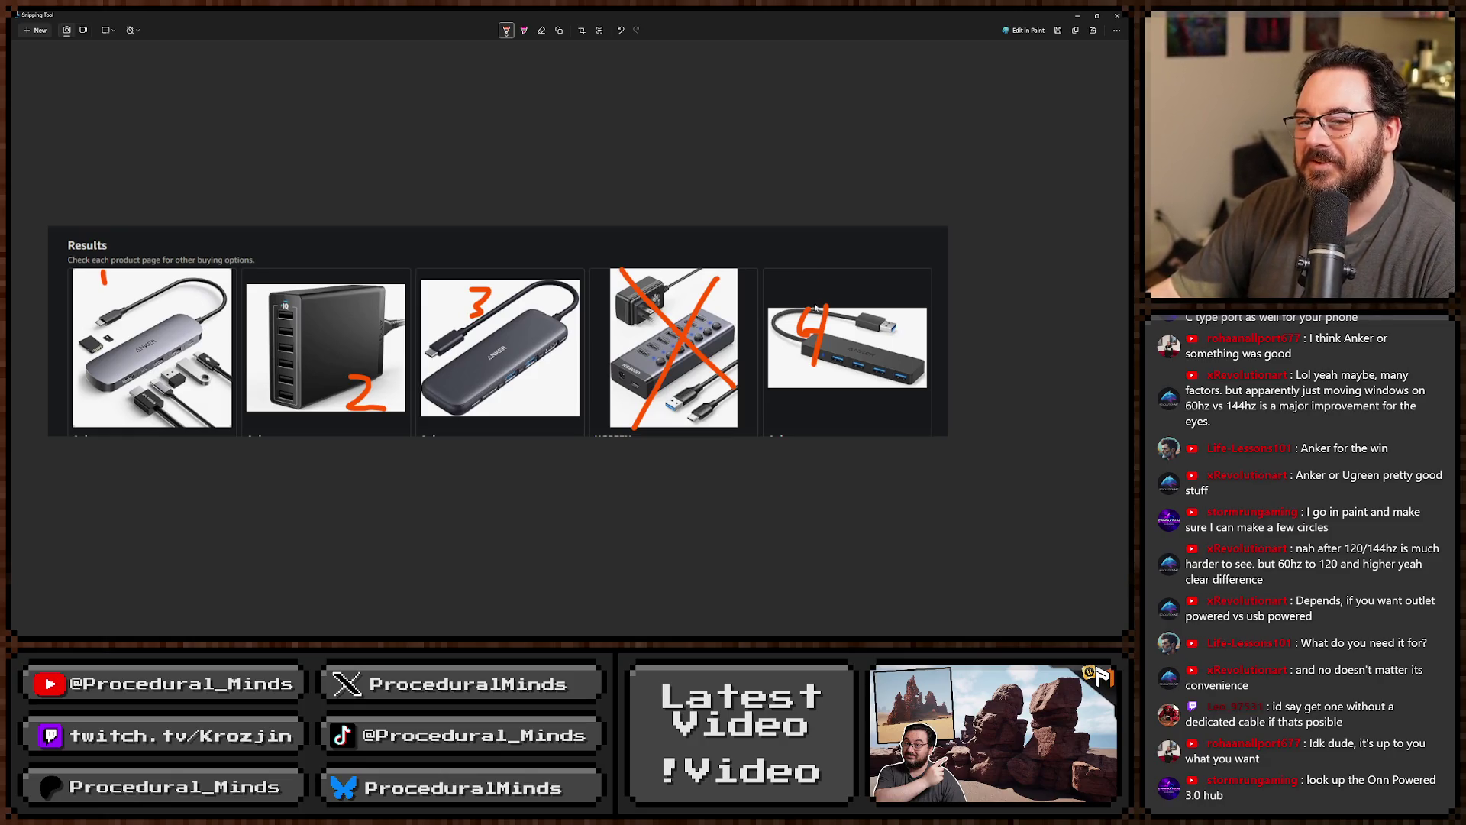
{"action": "left_click", "coordinate": [1115, 15]}
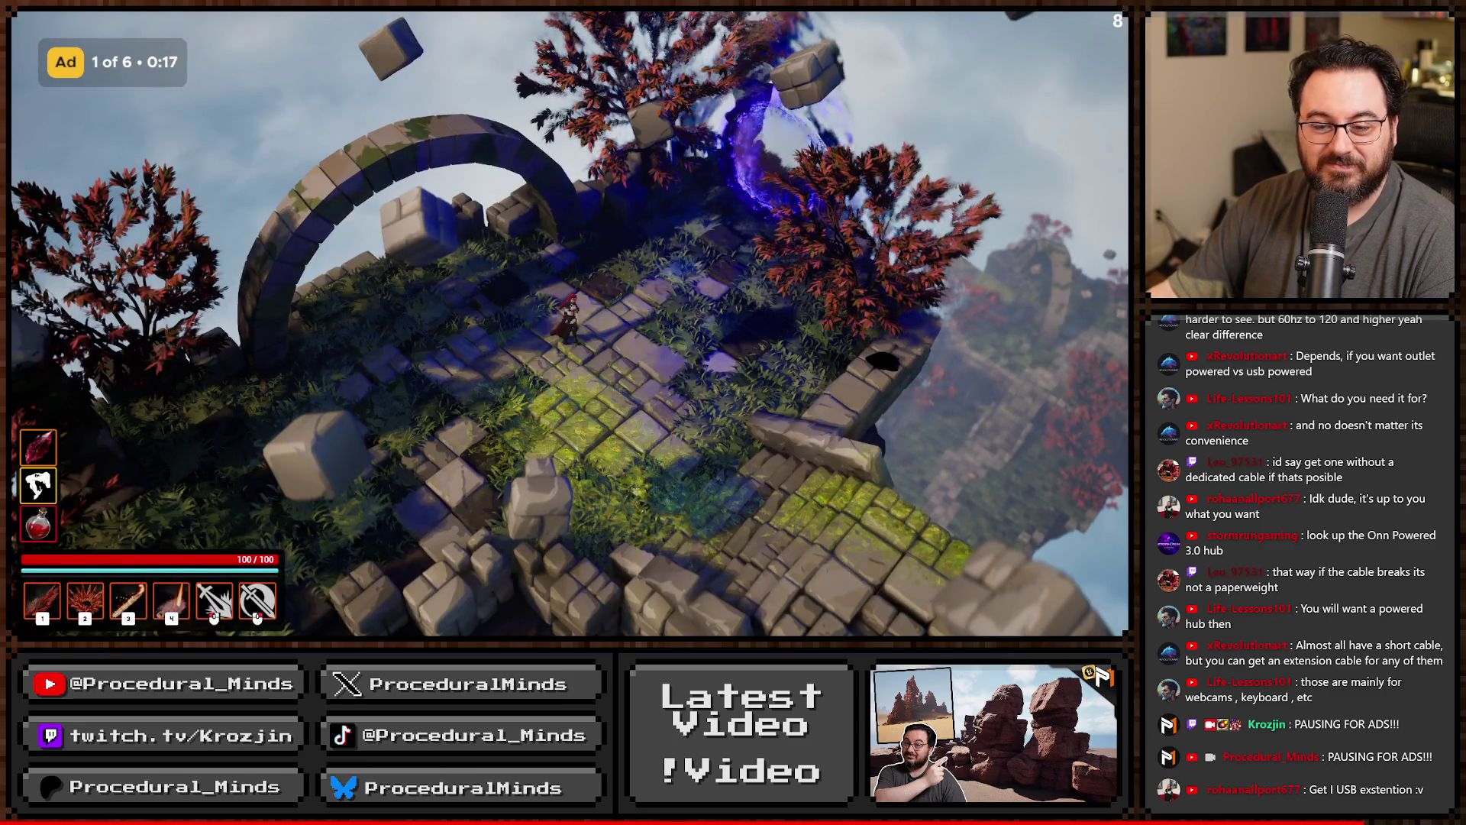
Snip the USB hub image, draw an orange stroke on it, then undo the stroke.
{"action": "key", "text": "super+Up"}
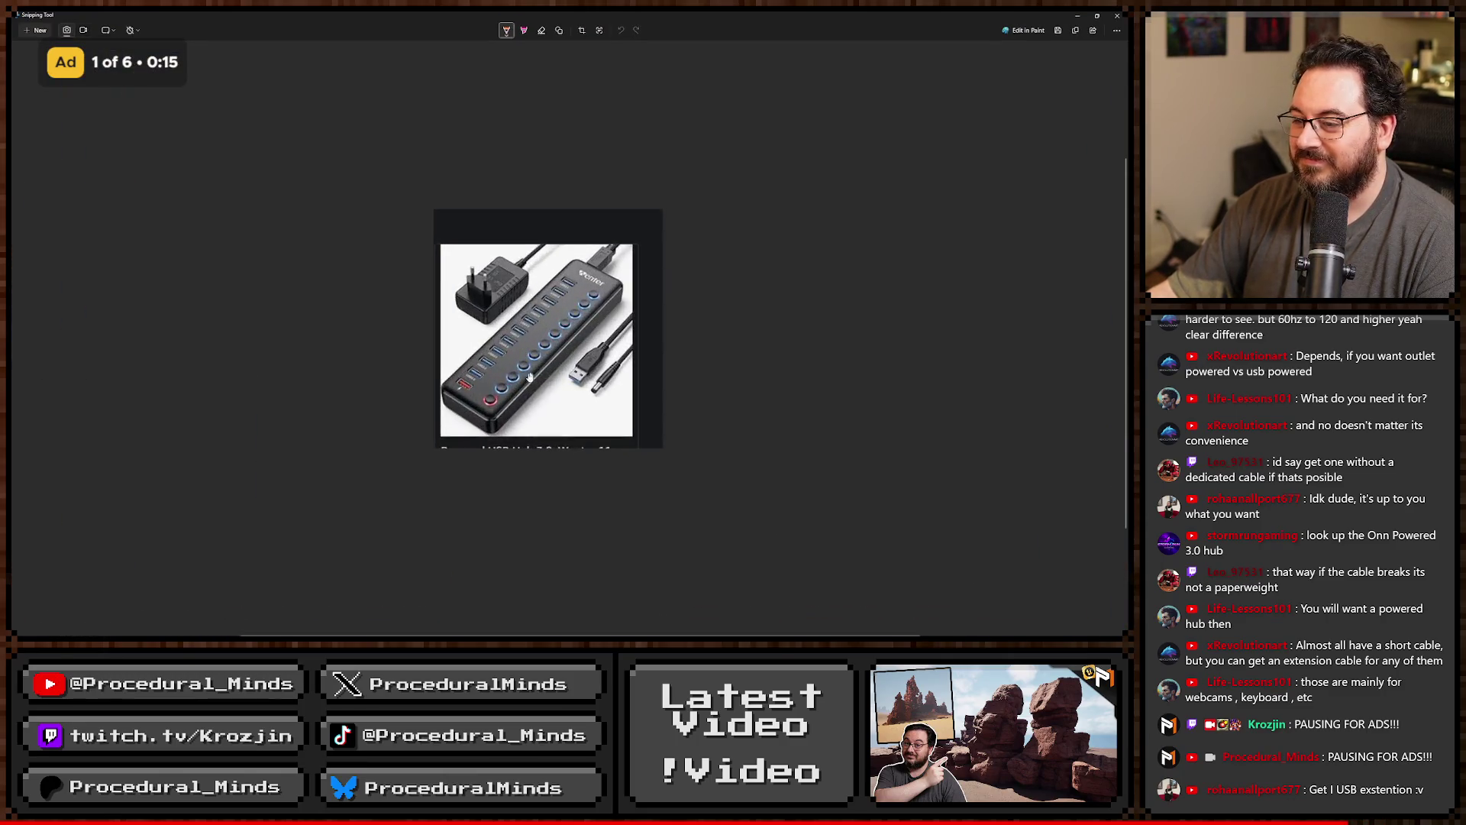
{"action": "scroll", "coordinate": [529, 376], "scroll_direction": "up", "scroll_amount": 3, "text": "ctrl"}
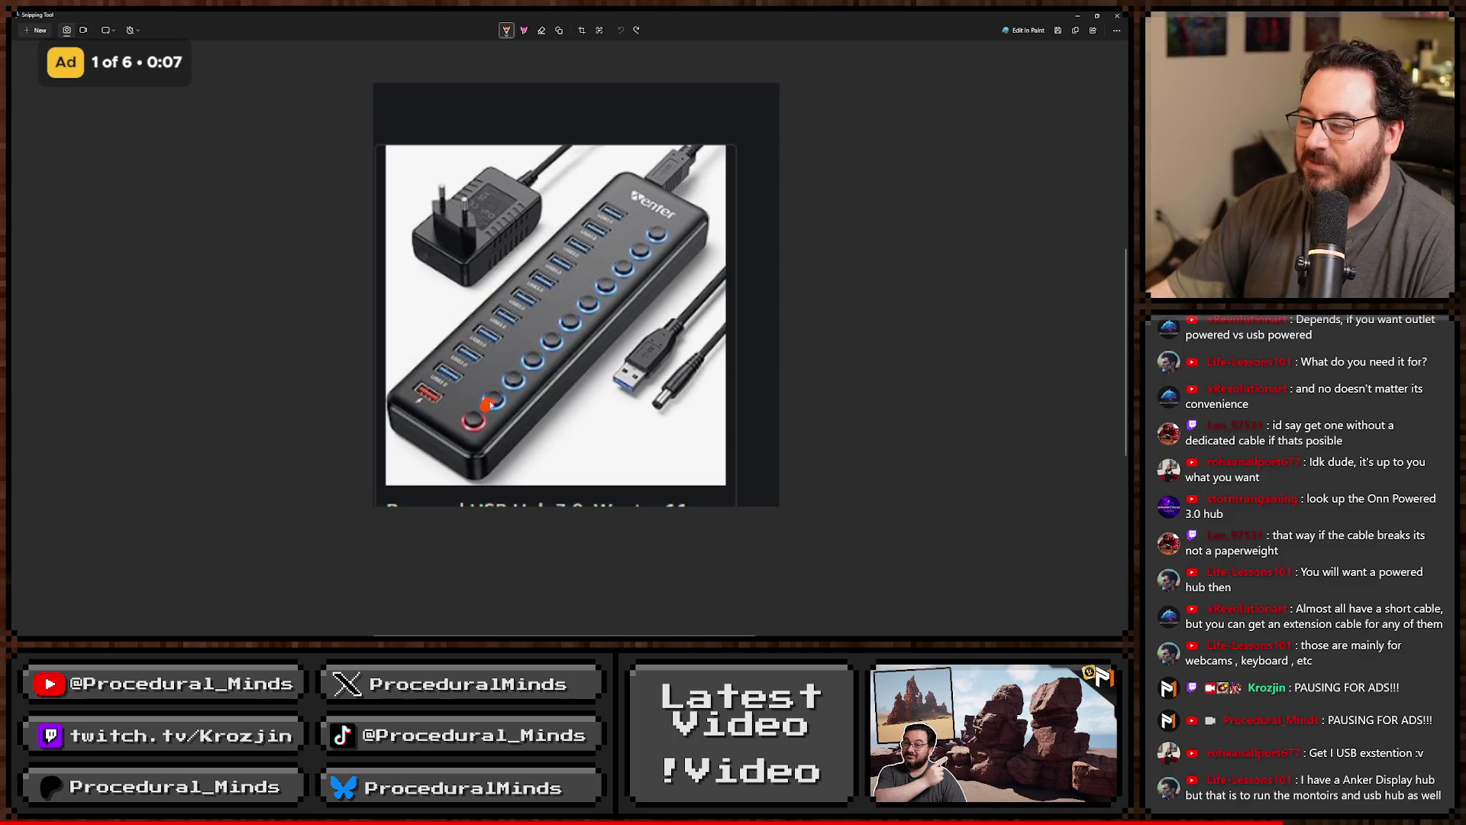
{"action": "mouse_move", "coordinate": [491, 405]}
{"action": "left_mouse_down"}
{"action": "mouse_move", "coordinate": [672, 231]}
{"action": "mouse_move", "coordinate": [488, 405]}
{"action": "left_mouse_up"}
{"action": "key", "text": "ctrl+z"}
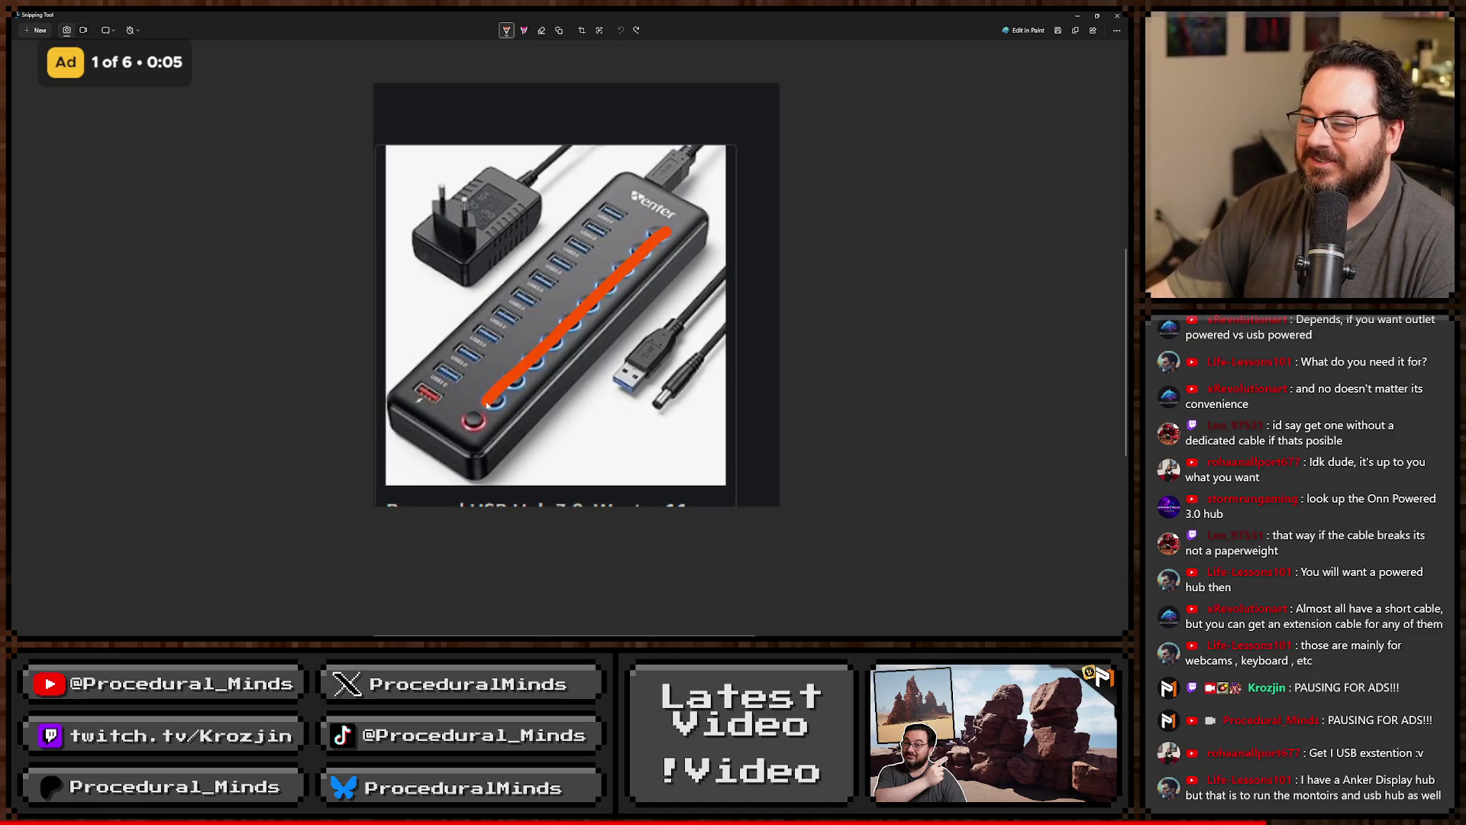
{"action": "key", "text": "ctrl+z"}
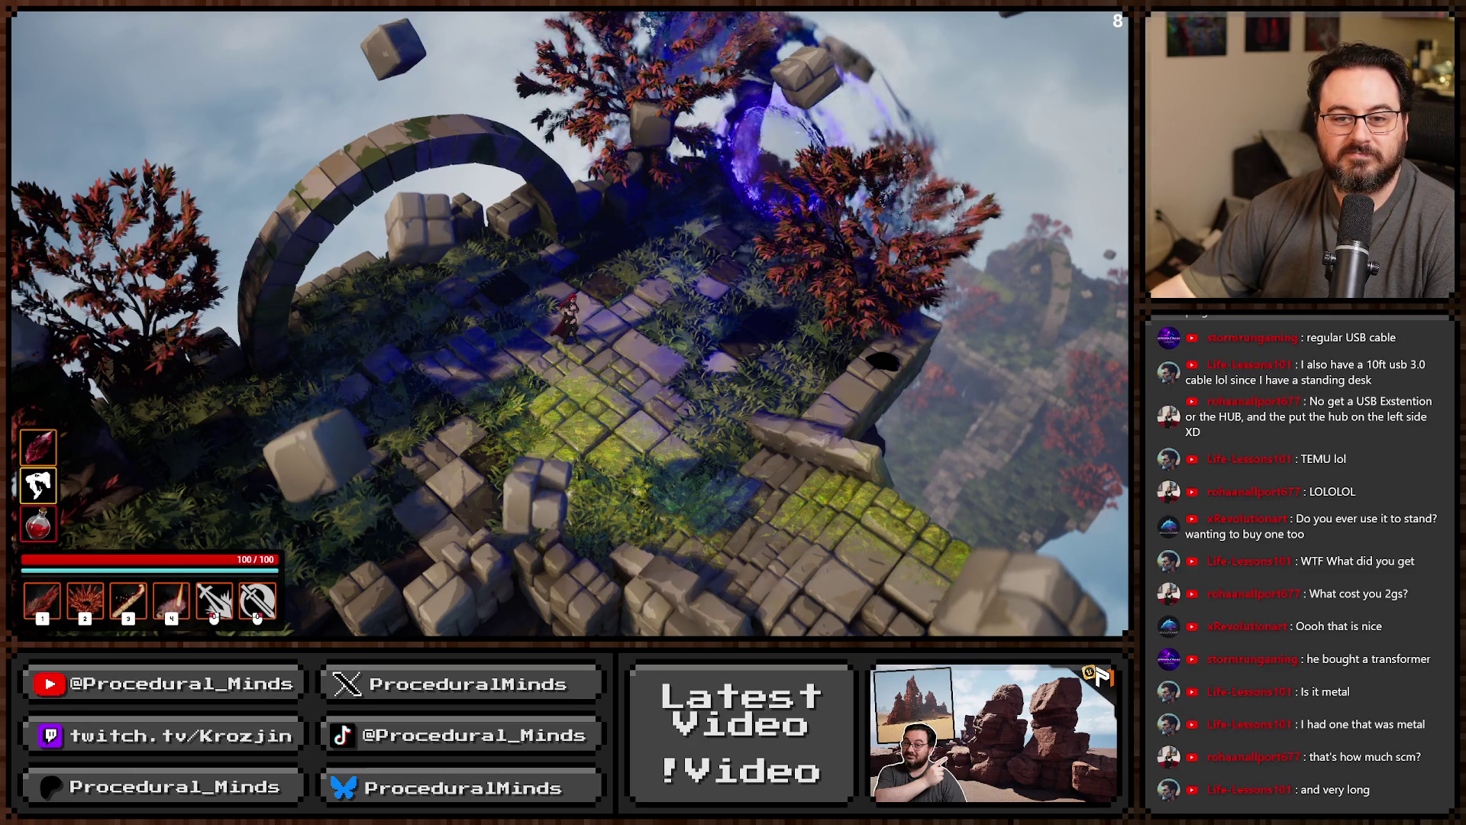
Switch from the game to the browser showing UPLIFT's standing desks page.
{"action": "key", "text": "alt+Tab"}
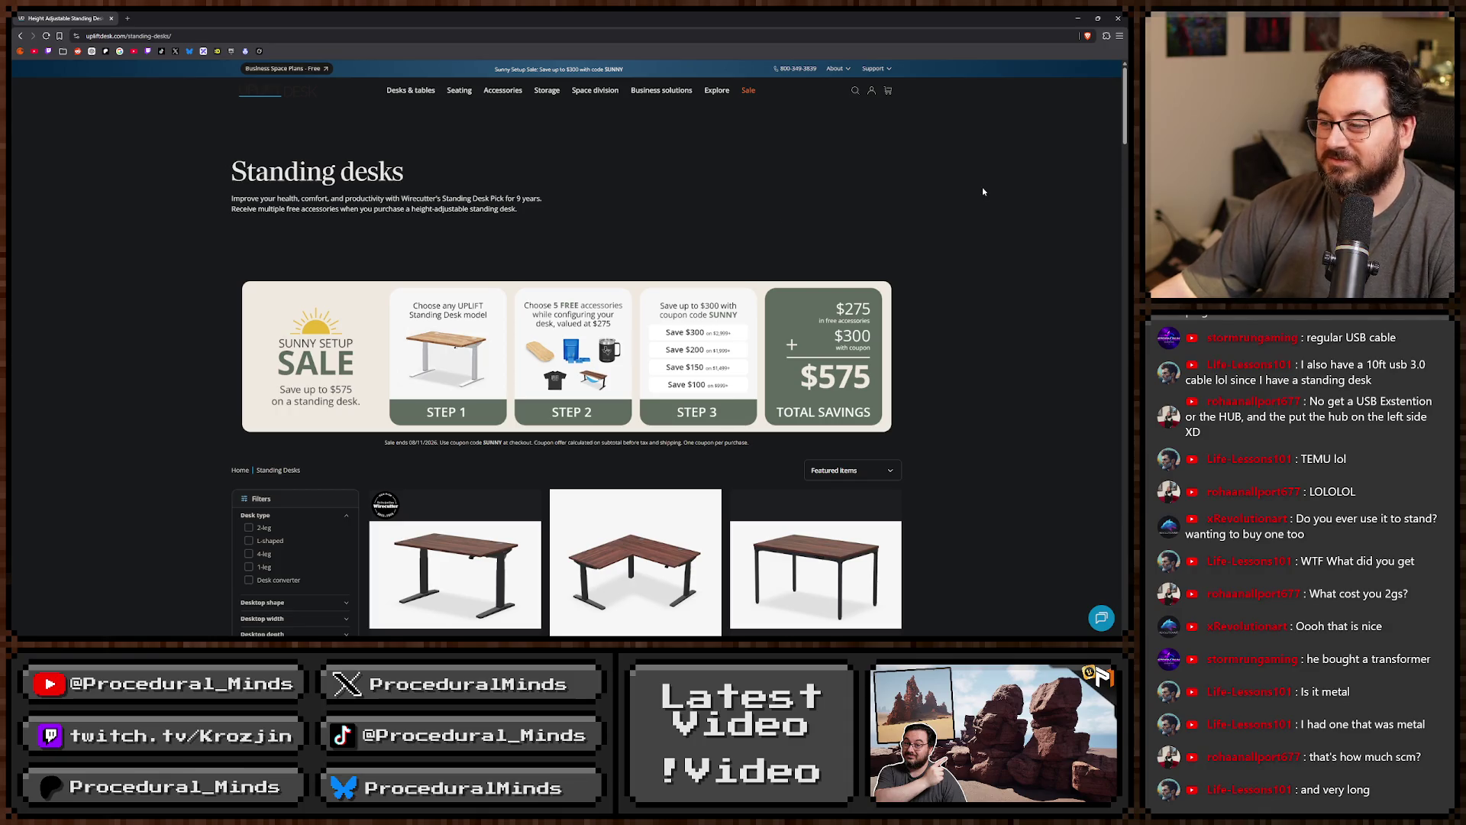
Scroll through the standing desks listing and filter it to 2-leg desks.
{"action": "scroll", "coordinate": [991, 194], "scroll_direction": "down", "scroll_amount": 2}
{"action": "scroll", "coordinate": [991, 194], "scroll_direction": "down", "scroll_amount": 8}
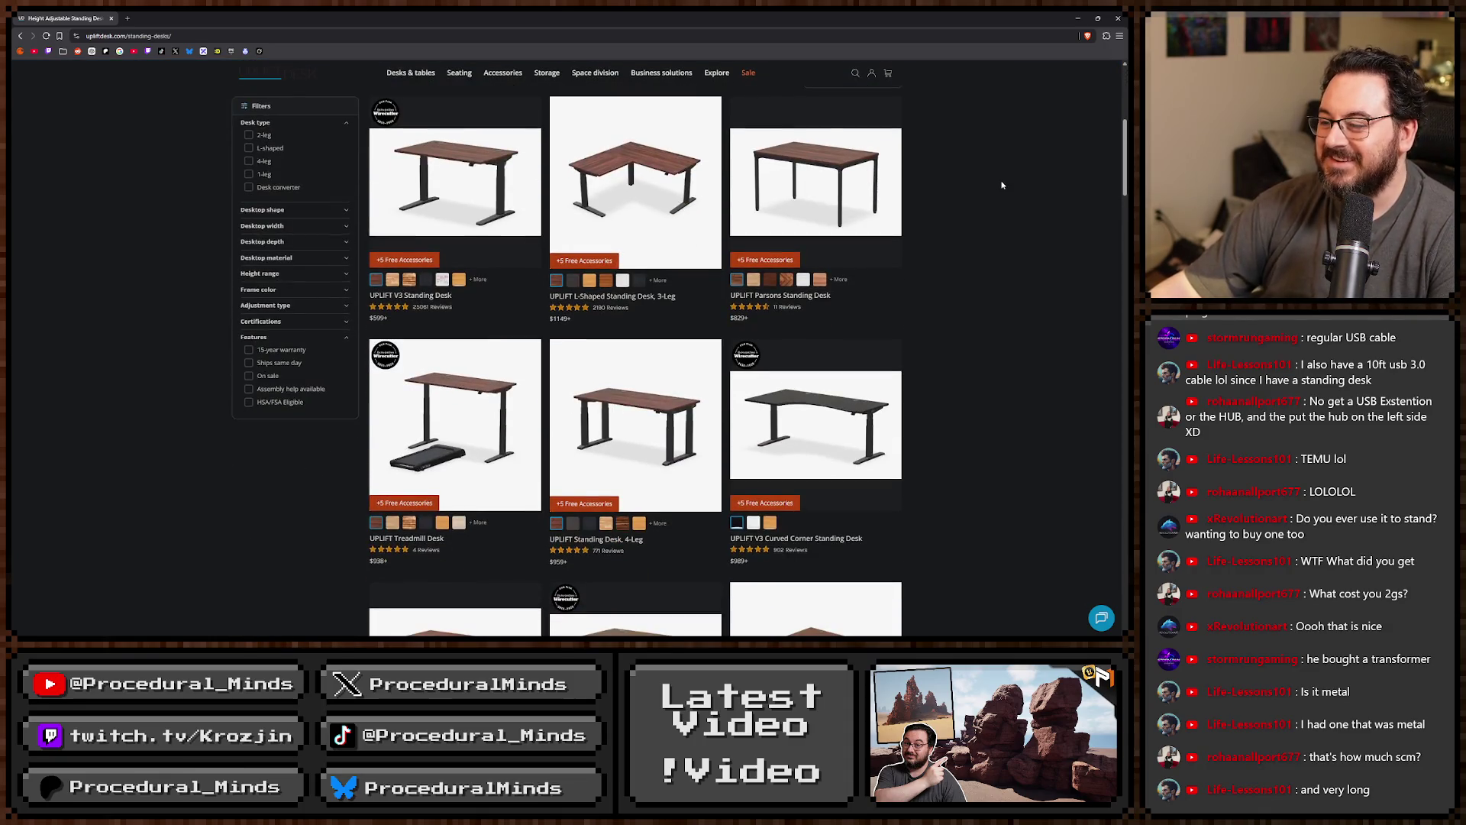
{"action": "scroll", "coordinate": [1003, 350], "scroll_direction": "down", "scroll_amount": 10}
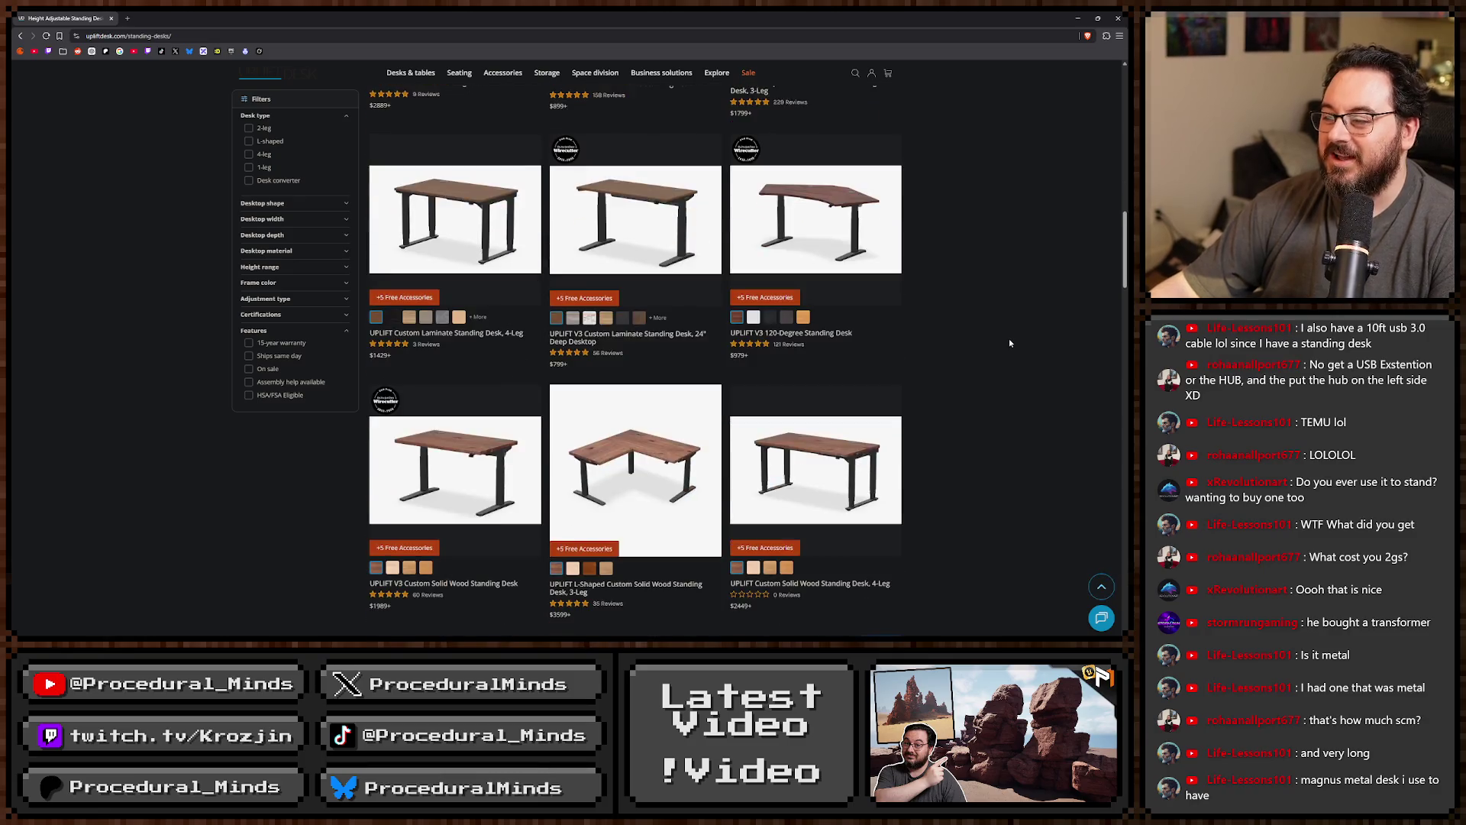
{"action": "scroll", "coordinate": [1016, 342], "scroll_direction": "down", "scroll_amount": 3}
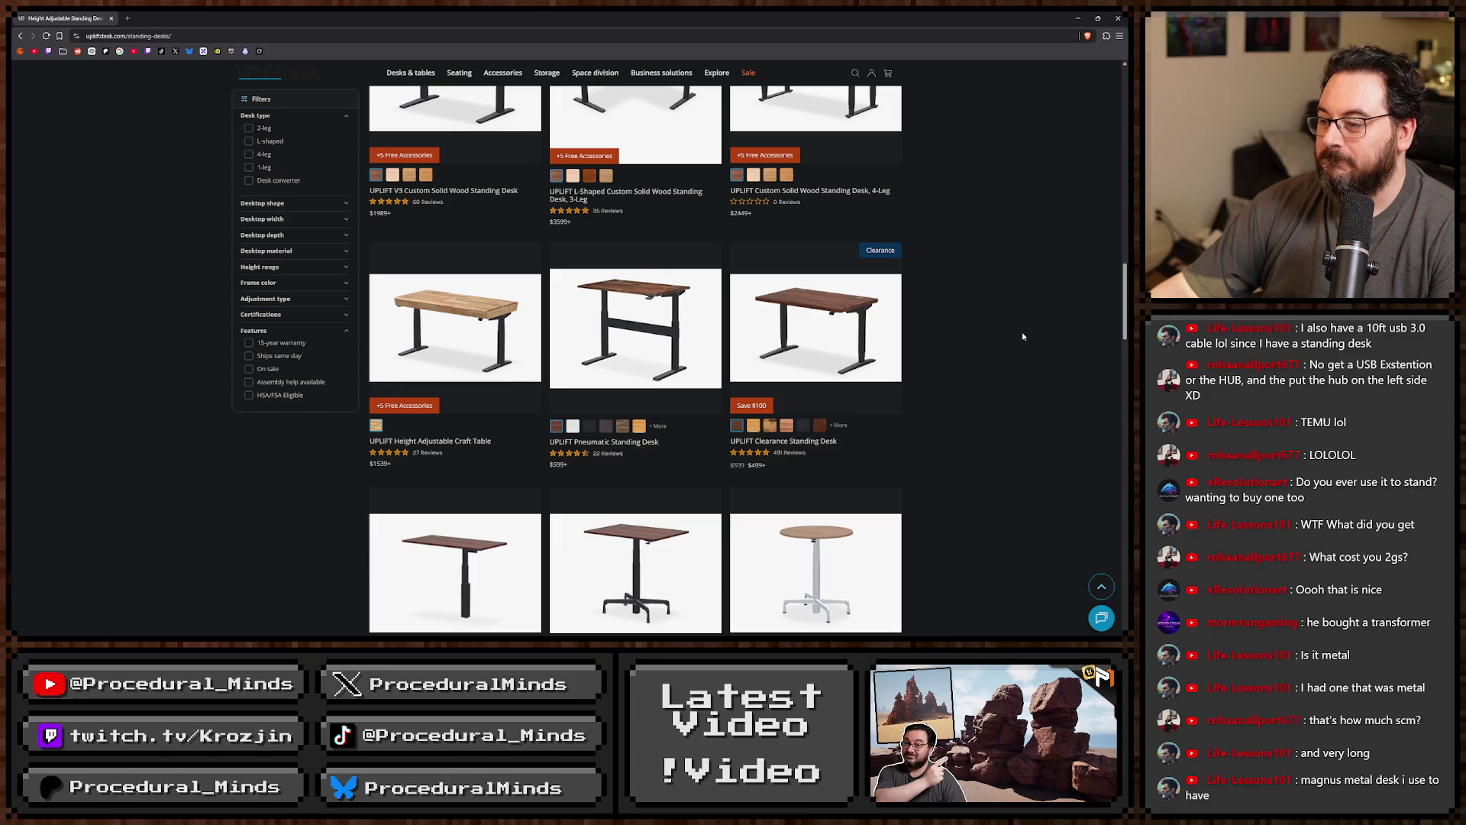
{"action": "scroll", "coordinate": [908, 469], "scroll_direction": "down", "scroll_amount": 5}
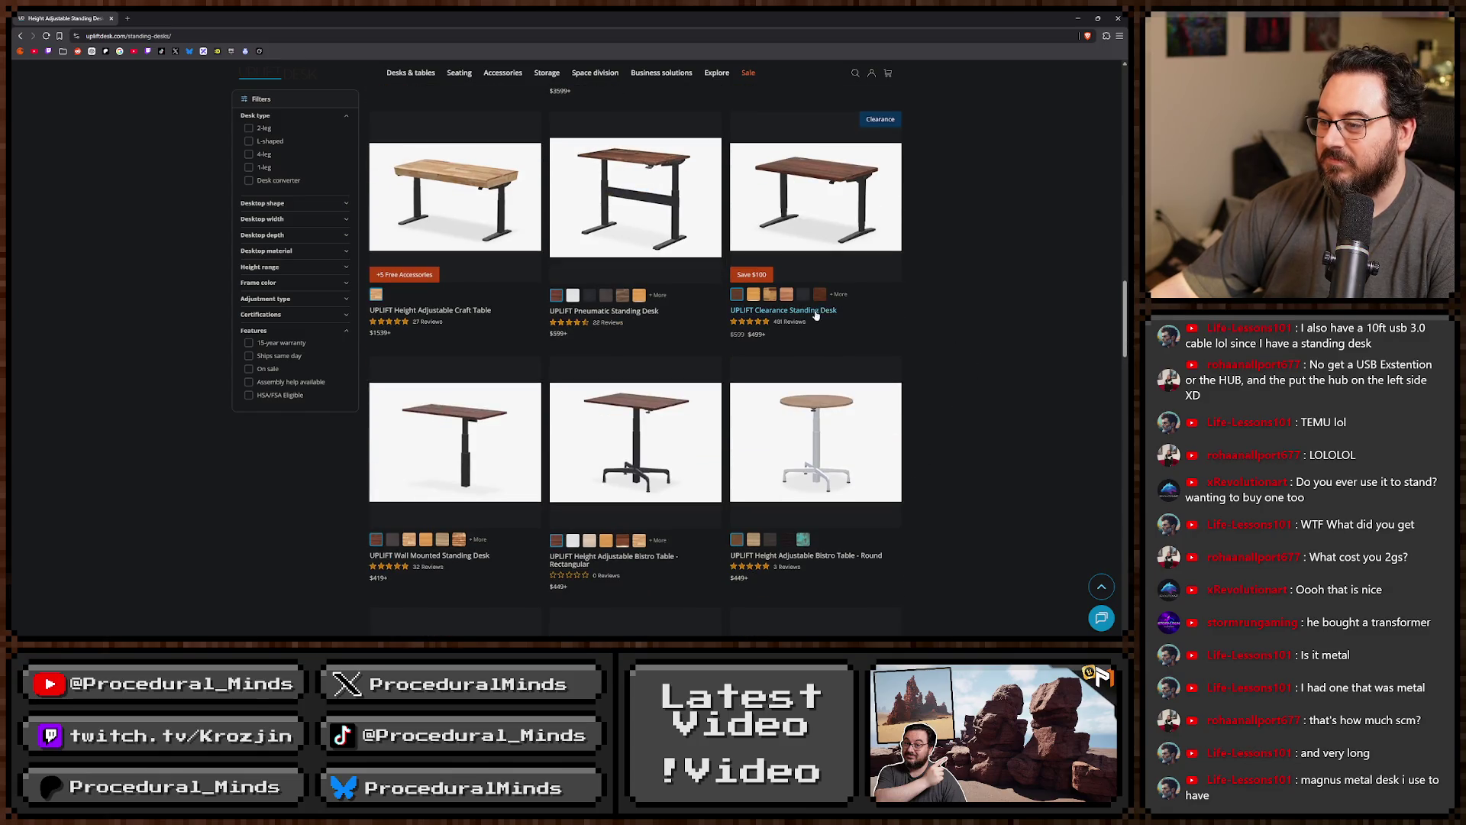
{"action": "scroll", "coordinate": [963, 346], "scroll_direction": "down", "scroll_amount": 15}
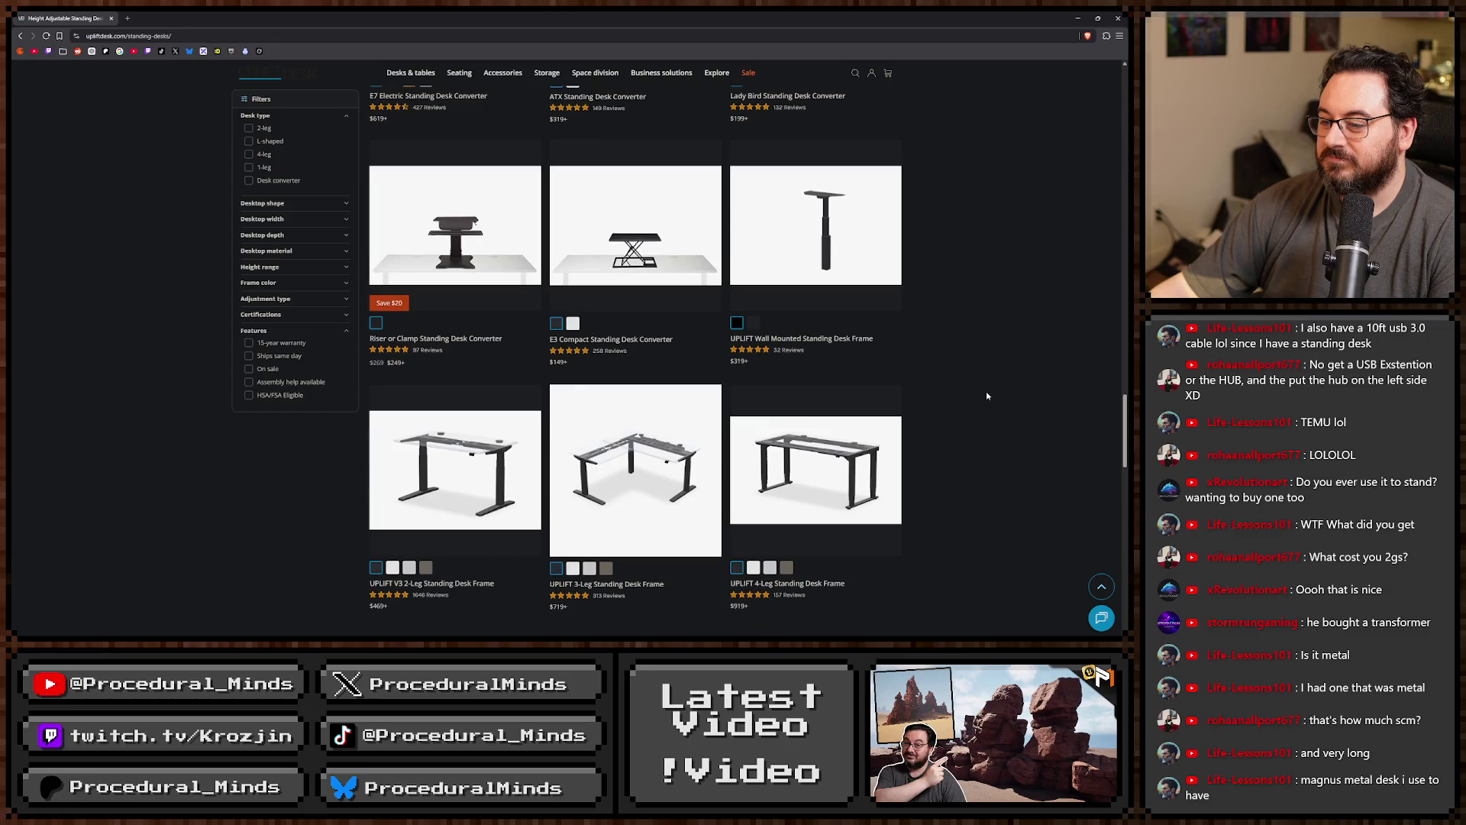
{"action": "scroll", "coordinate": [982, 404], "scroll_direction": "up", "scroll_amount": 10}
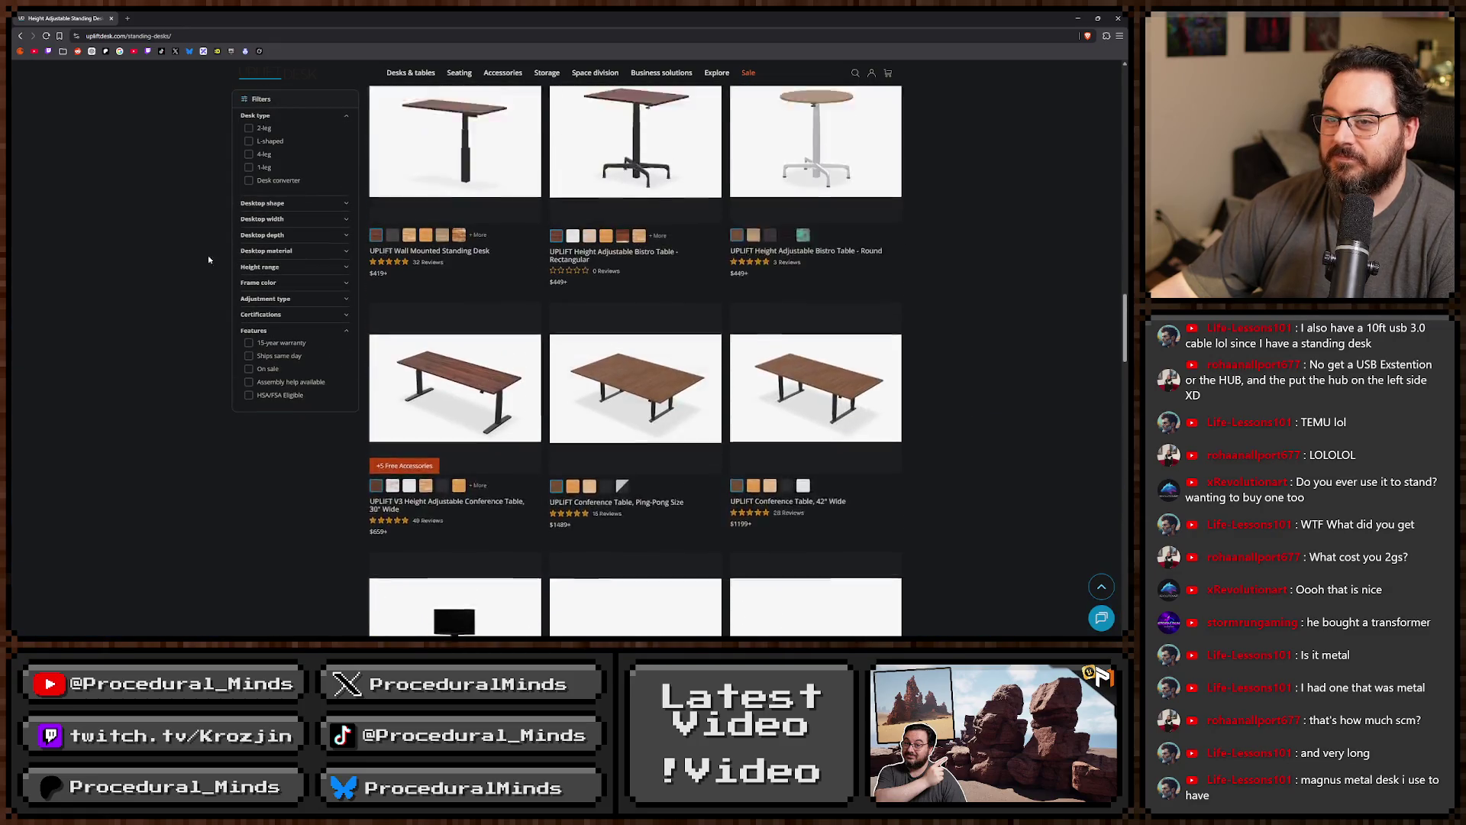
{"action": "left_click", "coordinate": [249, 128]}
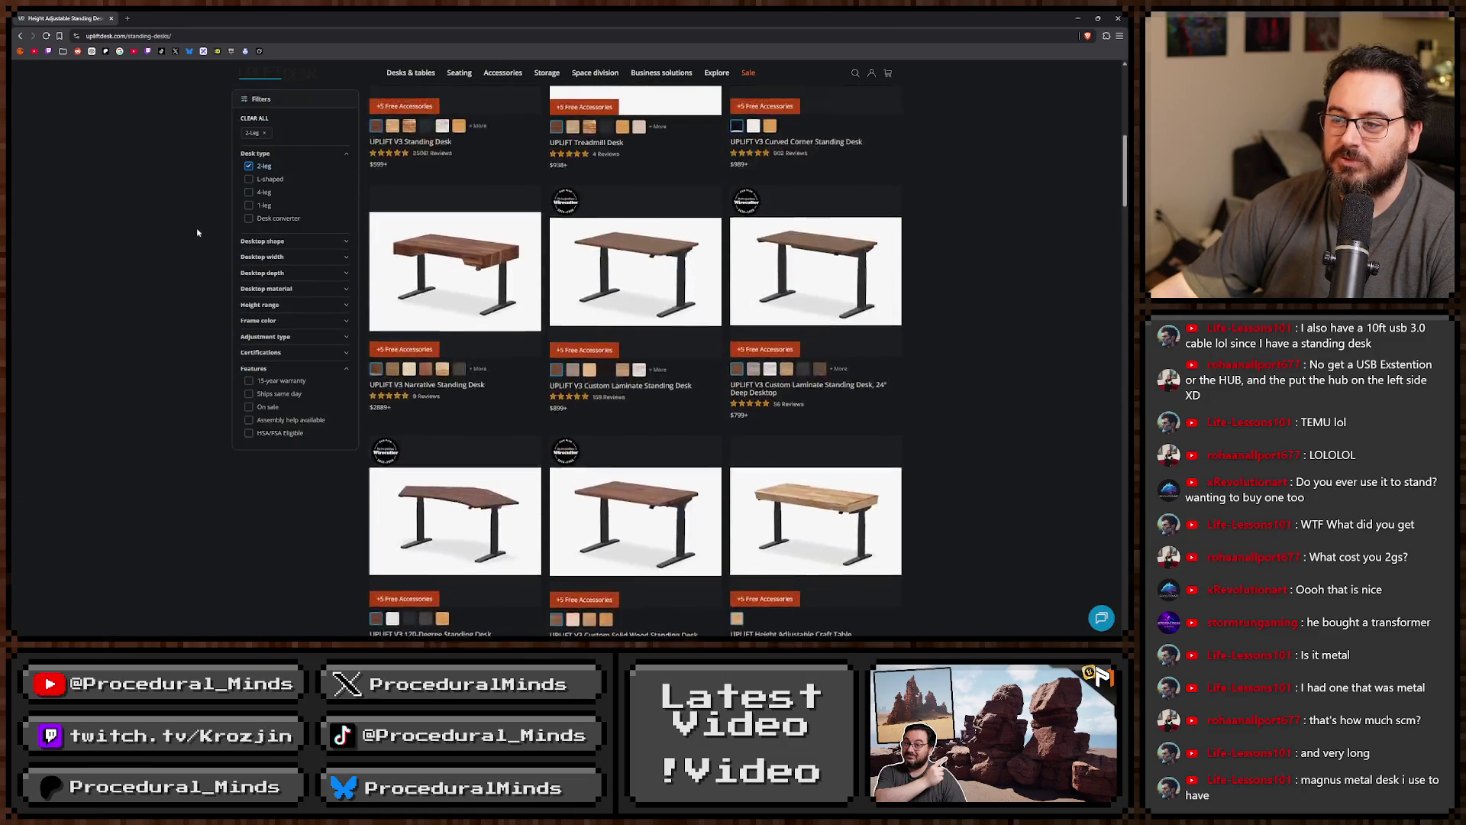
Try the 94" to 108" and 80" desktop width filters, then drop the 2-leg filter.
{"action": "left_click", "coordinate": [288, 262]}
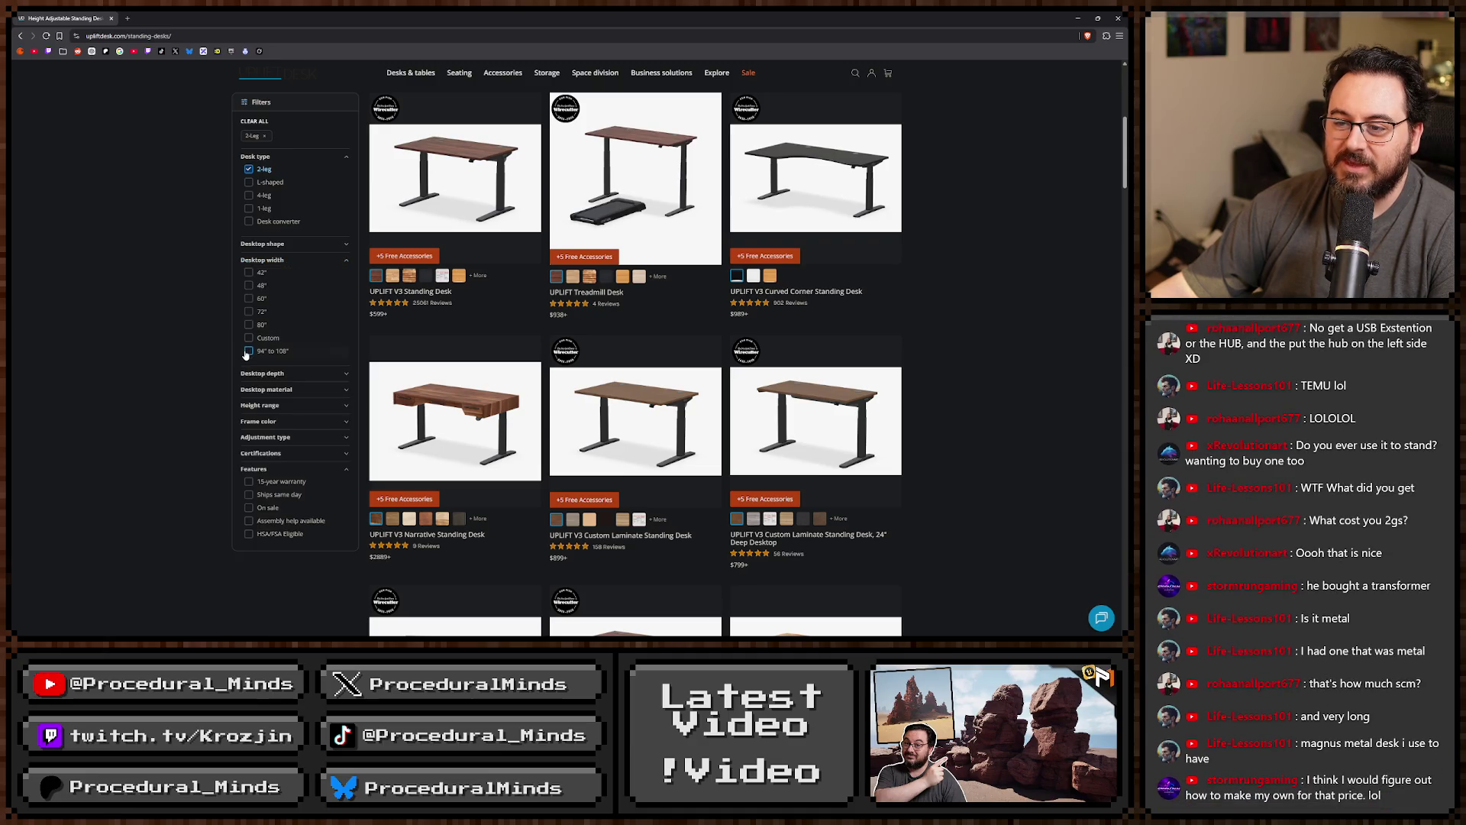
{"action": "left_click", "coordinate": [249, 352]}
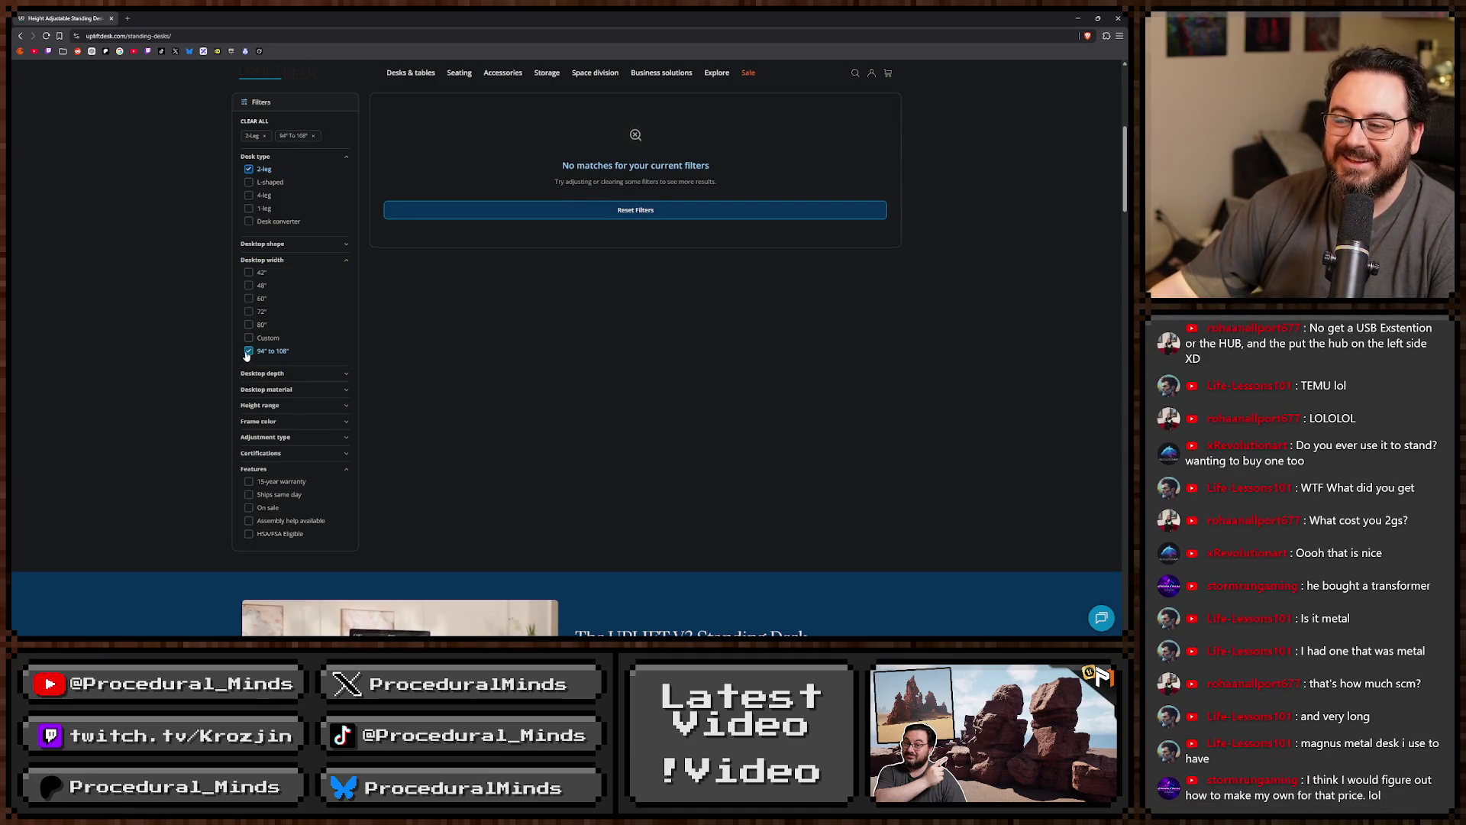
{"action": "left_click", "coordinate": [248, 352]}
{"action": "left_click", "coordinate": [248, 325]}
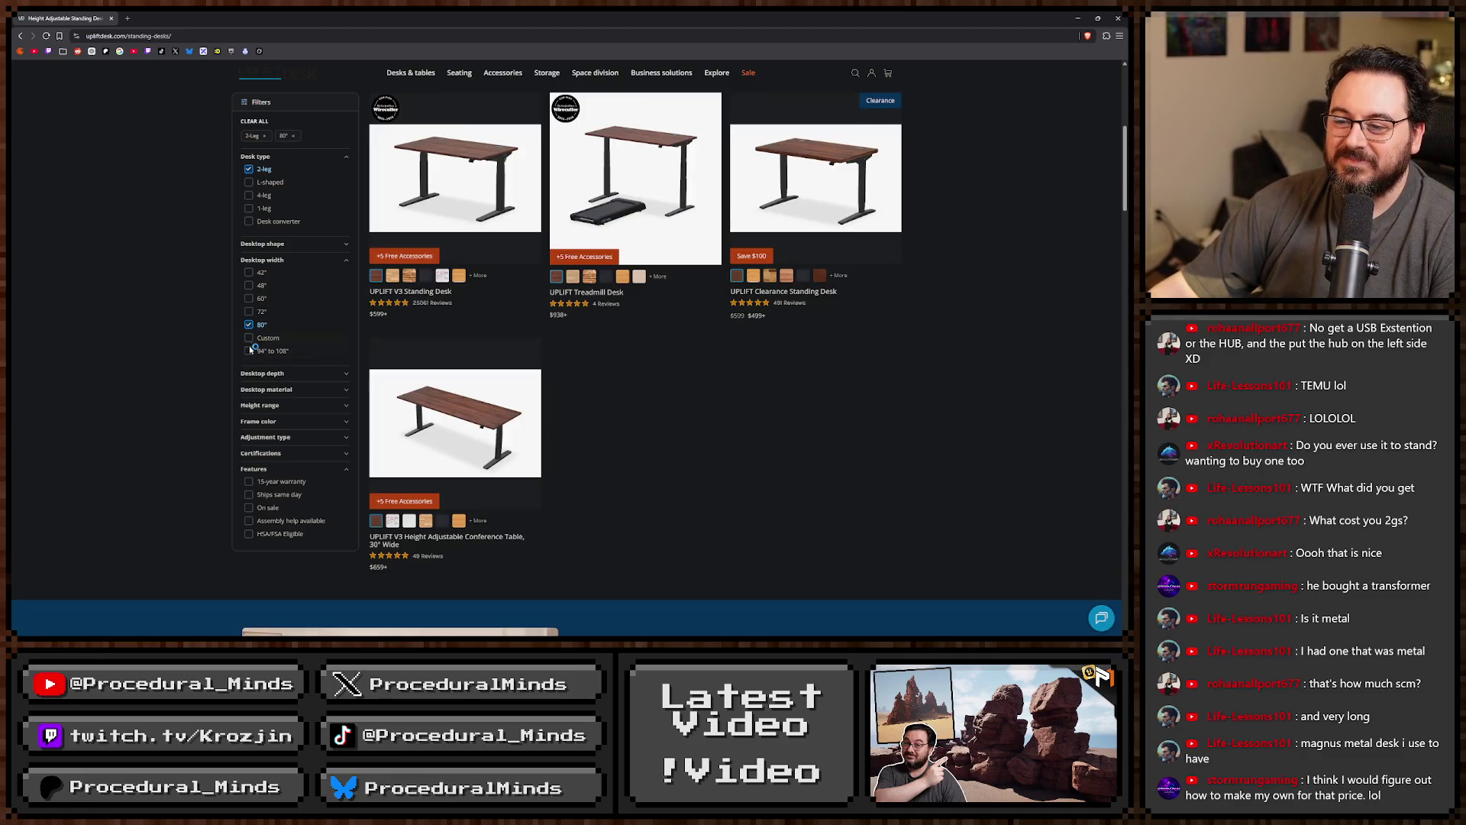
{"action": "left_click", "coordinate": [249, 350]}
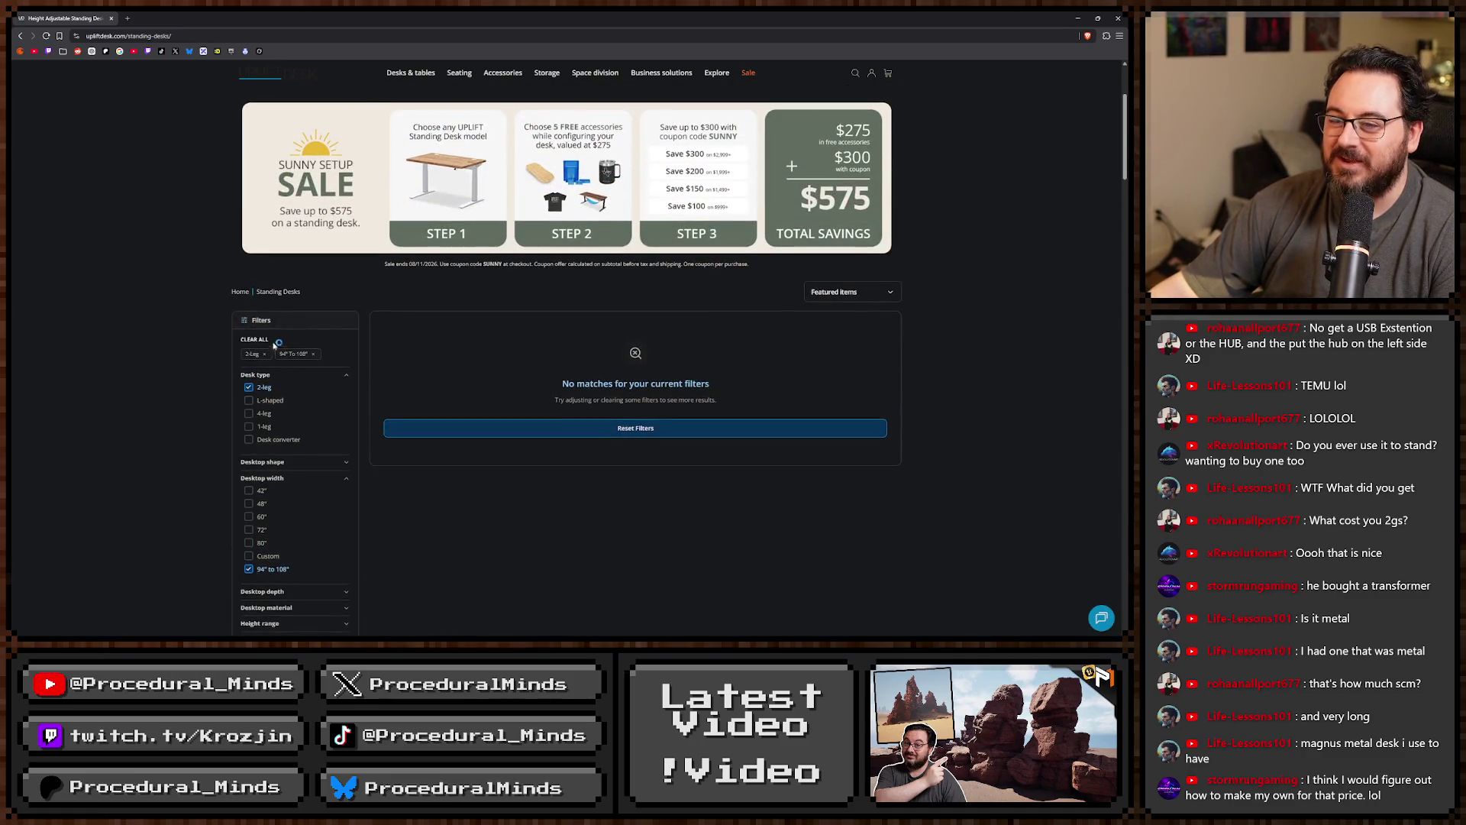
{"action": "left_click", "coordinate": [249, 388]}
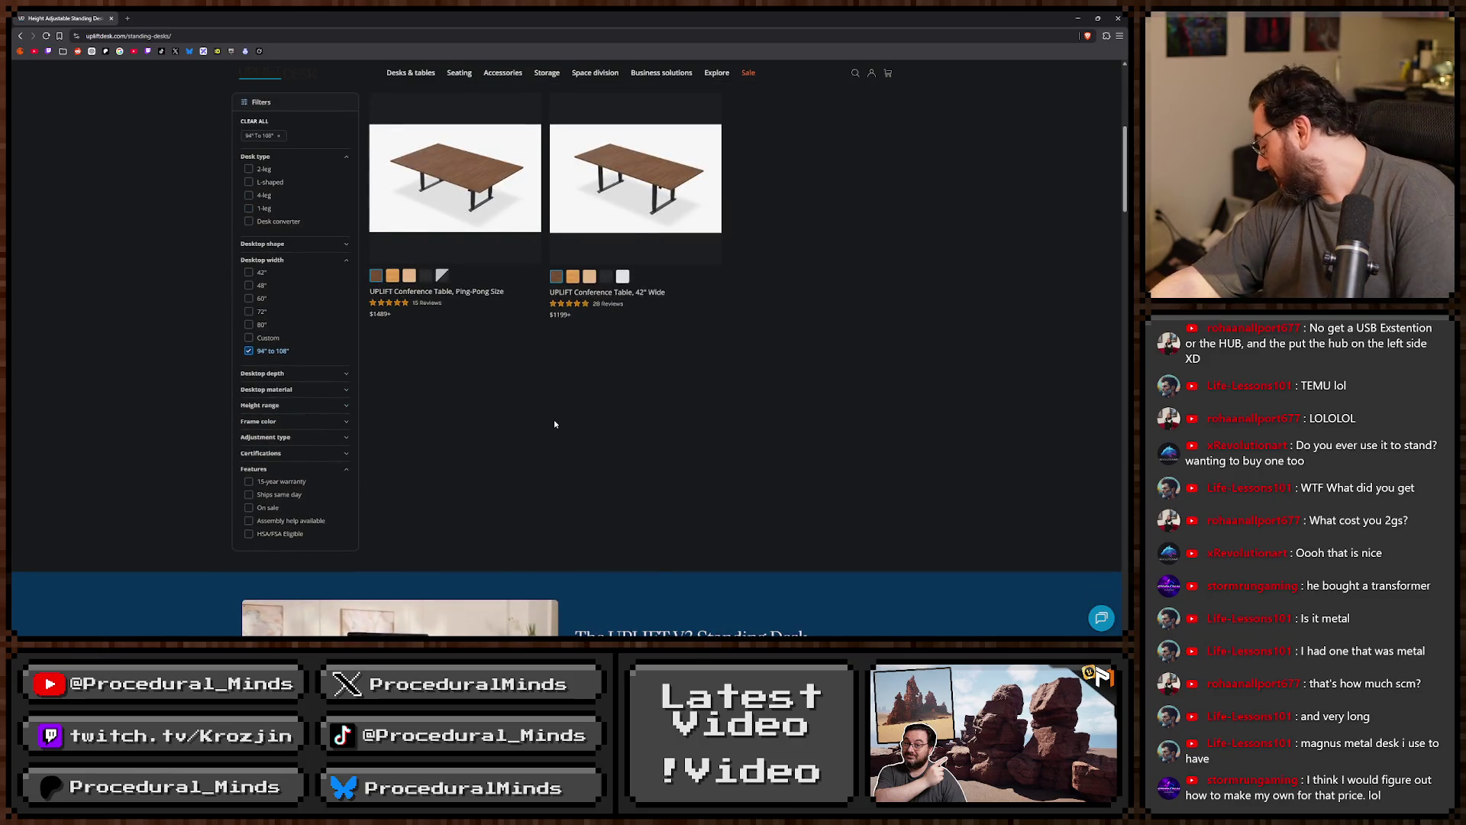
Clear the 94" to 108" width and settle on 2-leg desks with 80" desktops.
{"action": "scroll", "coordinate": [305, 364], "scroll_direction": "up", "scroll_amount": 2}
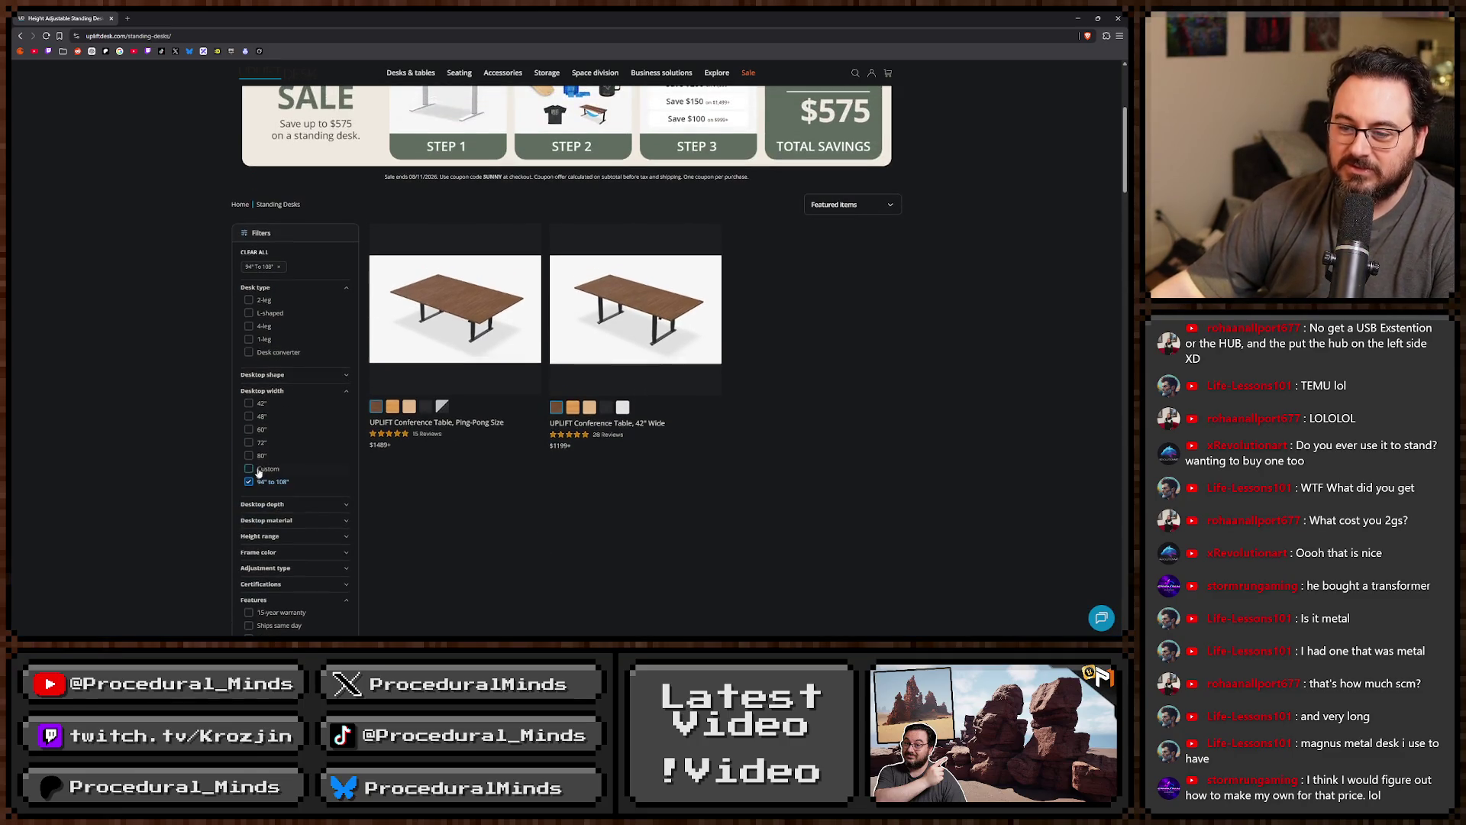
{"action": "left_click", "coordinate": [249, 482]}
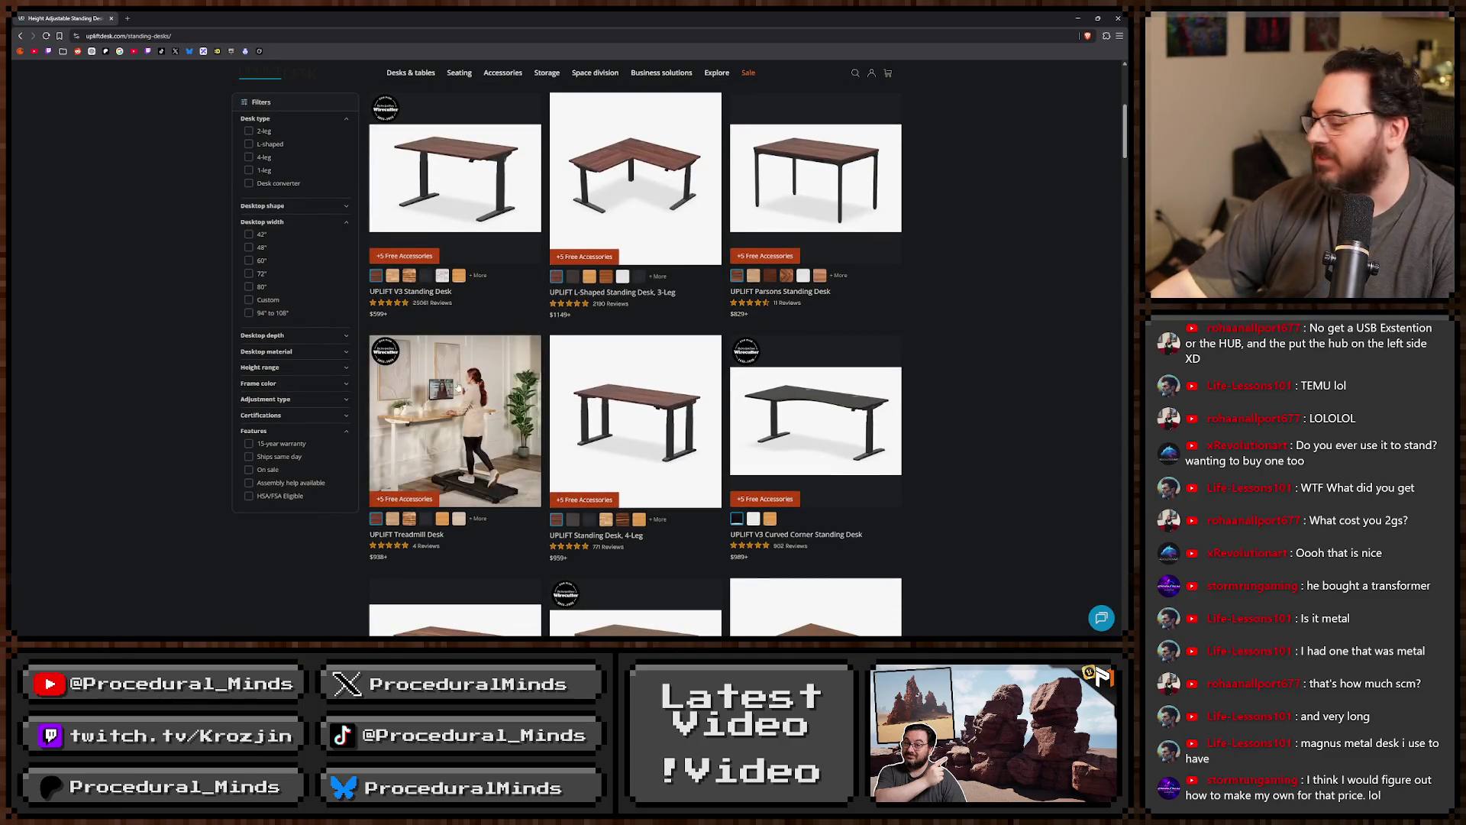
{"action": "left_click", "coordinate": [249, 287]}
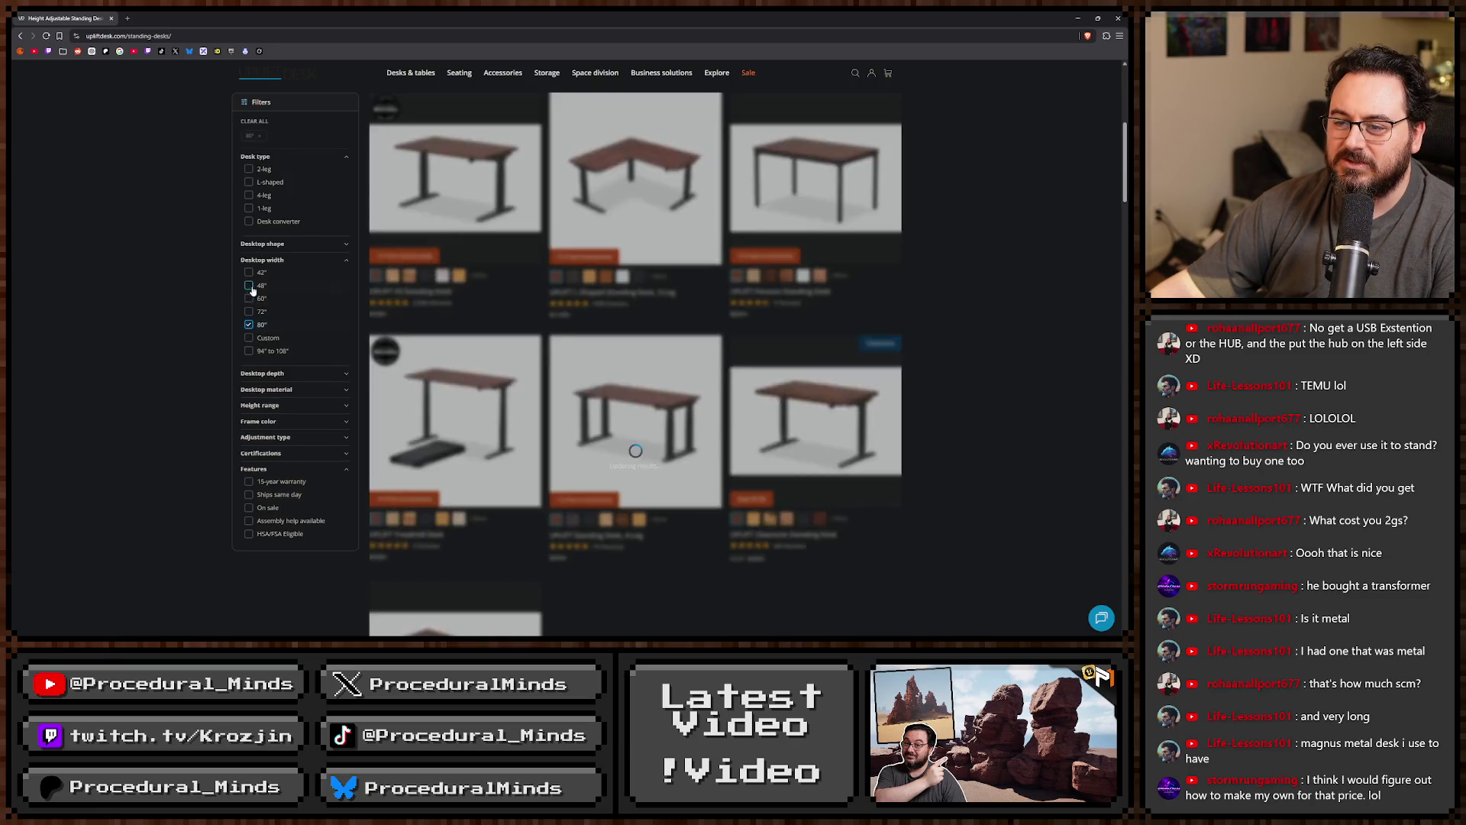
{"action": "scroll", "coordinate": [318, 343], "scroll_direction": "up", "scroll_amount": 1}
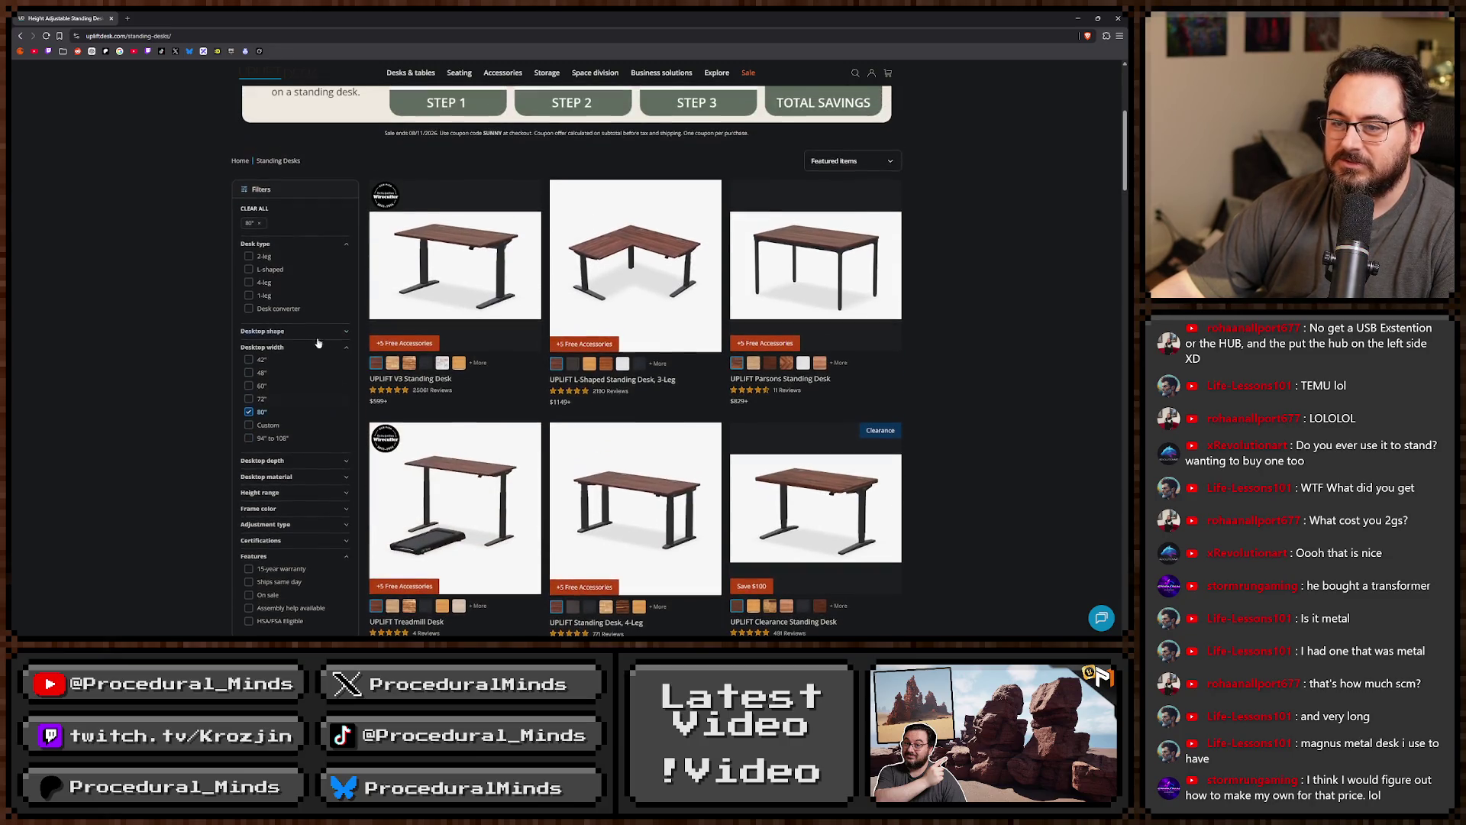
{"action": "left_click", "coordinate": [249, 257]}
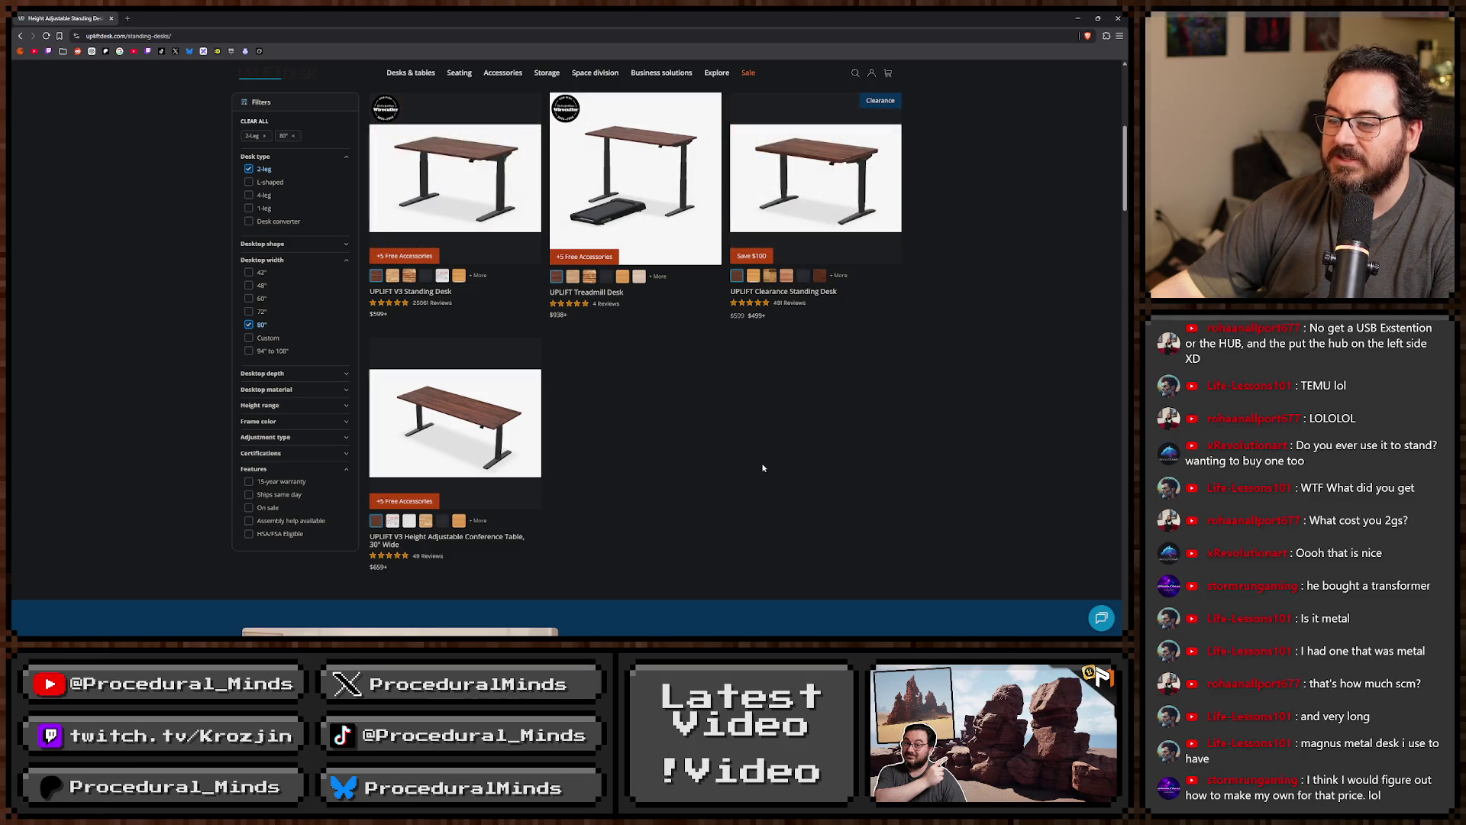
{"action": "scroll", "coordinate": [611, 229], "scroll_direction": "up", "scroll_amount": 3}
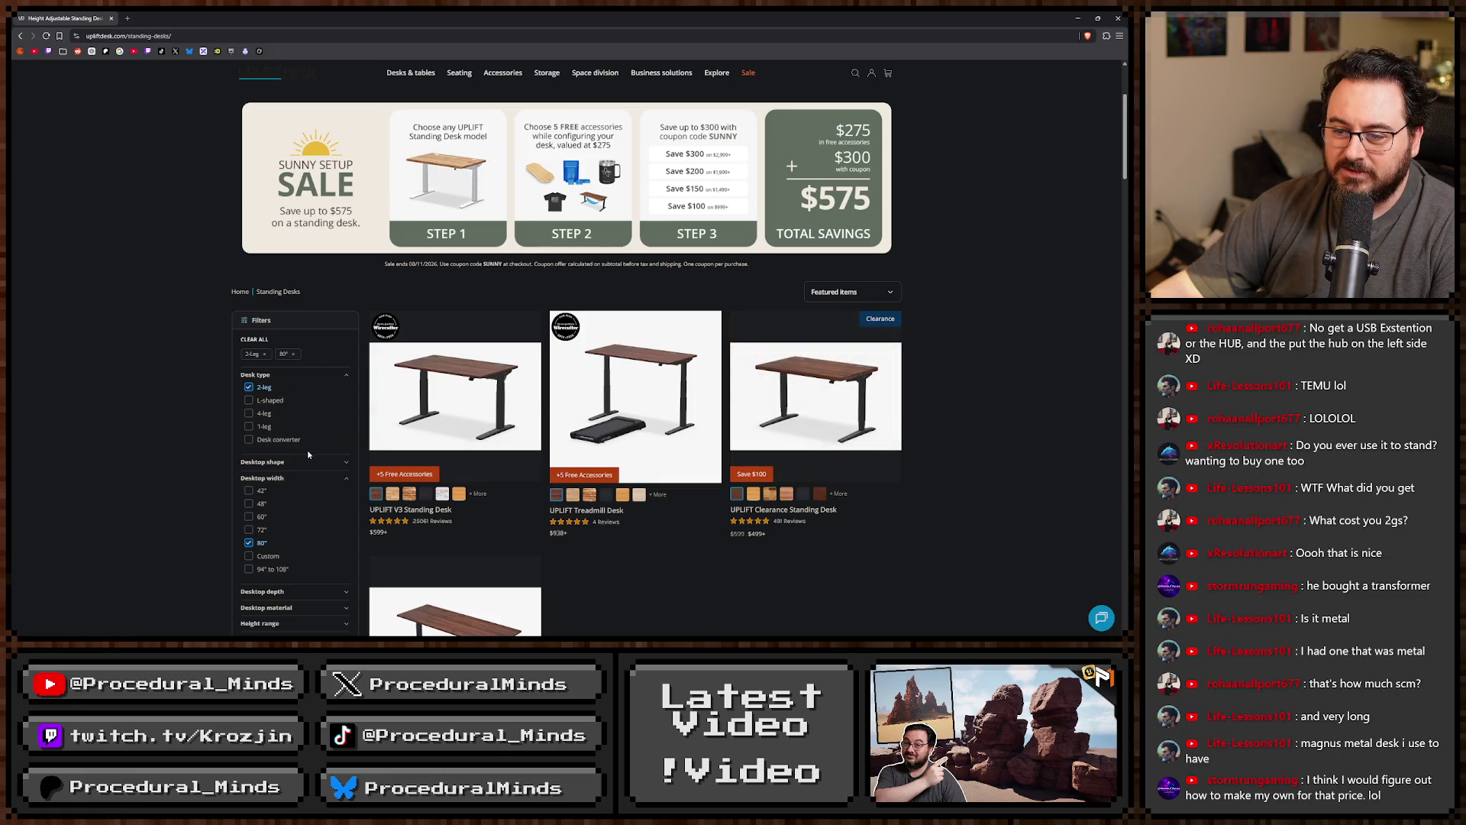
{"action": "scroll", "coordinate": [307, 454], "scroll_direction": "down", "scroll_amount": 3}
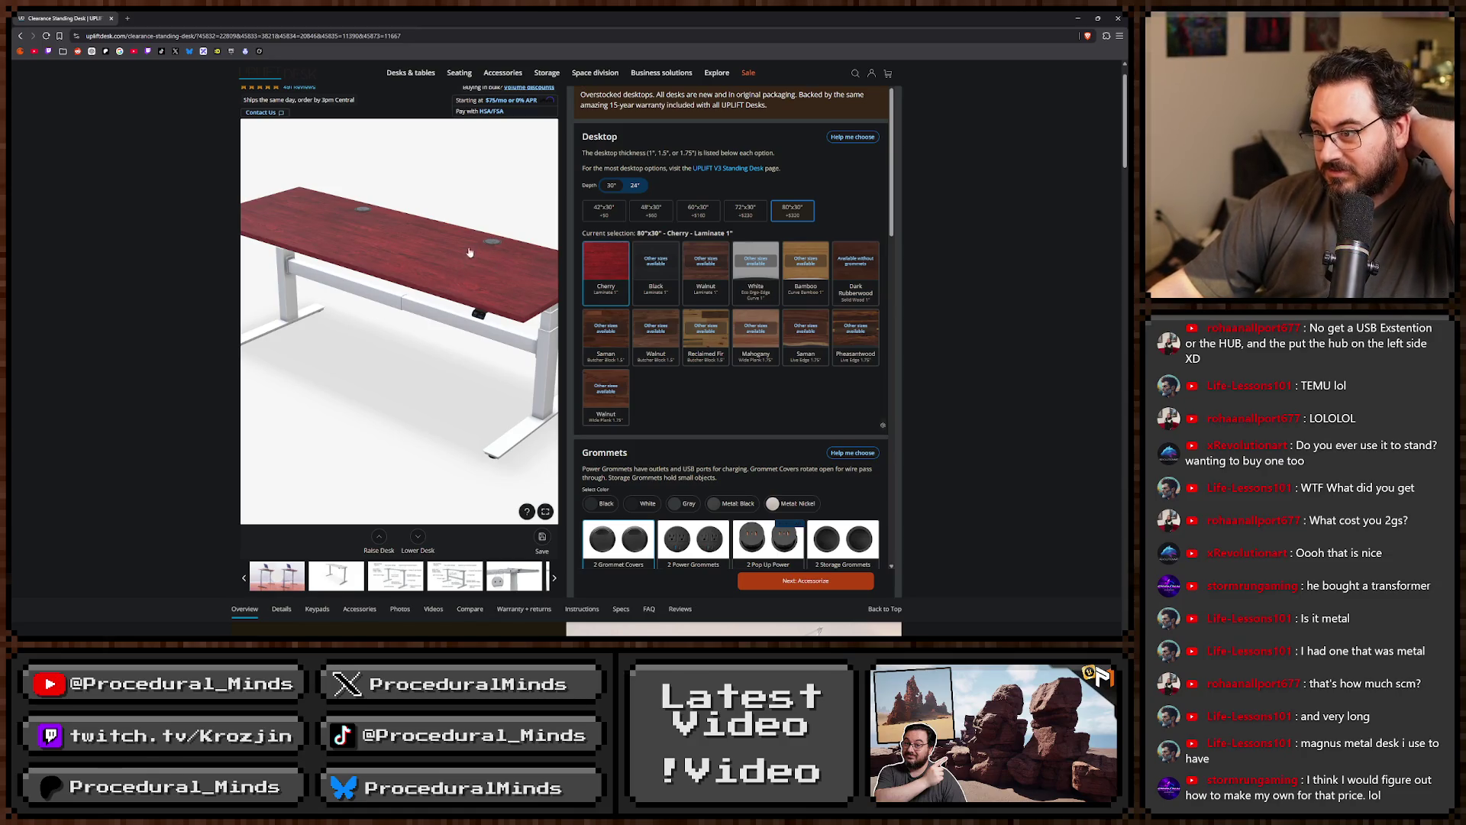
Set the grommets to one grommet cover plus one USB power grommet.
{"action": "scroll", "coordinate": [738, 369], "scroll_direction": "down", "scroll_amount": 3}
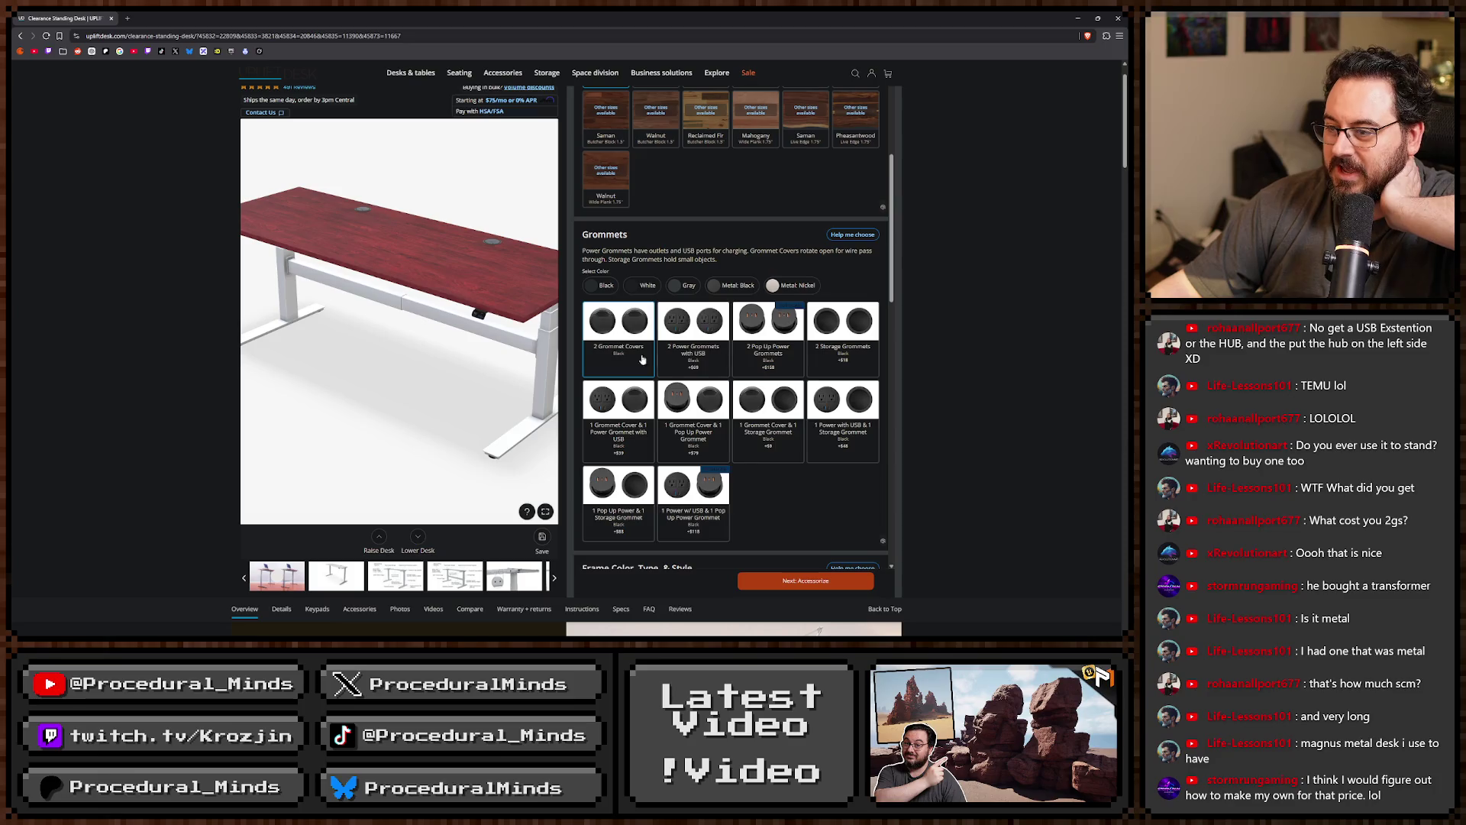
{"action": "left_click", "coordinate": [697, 328]}
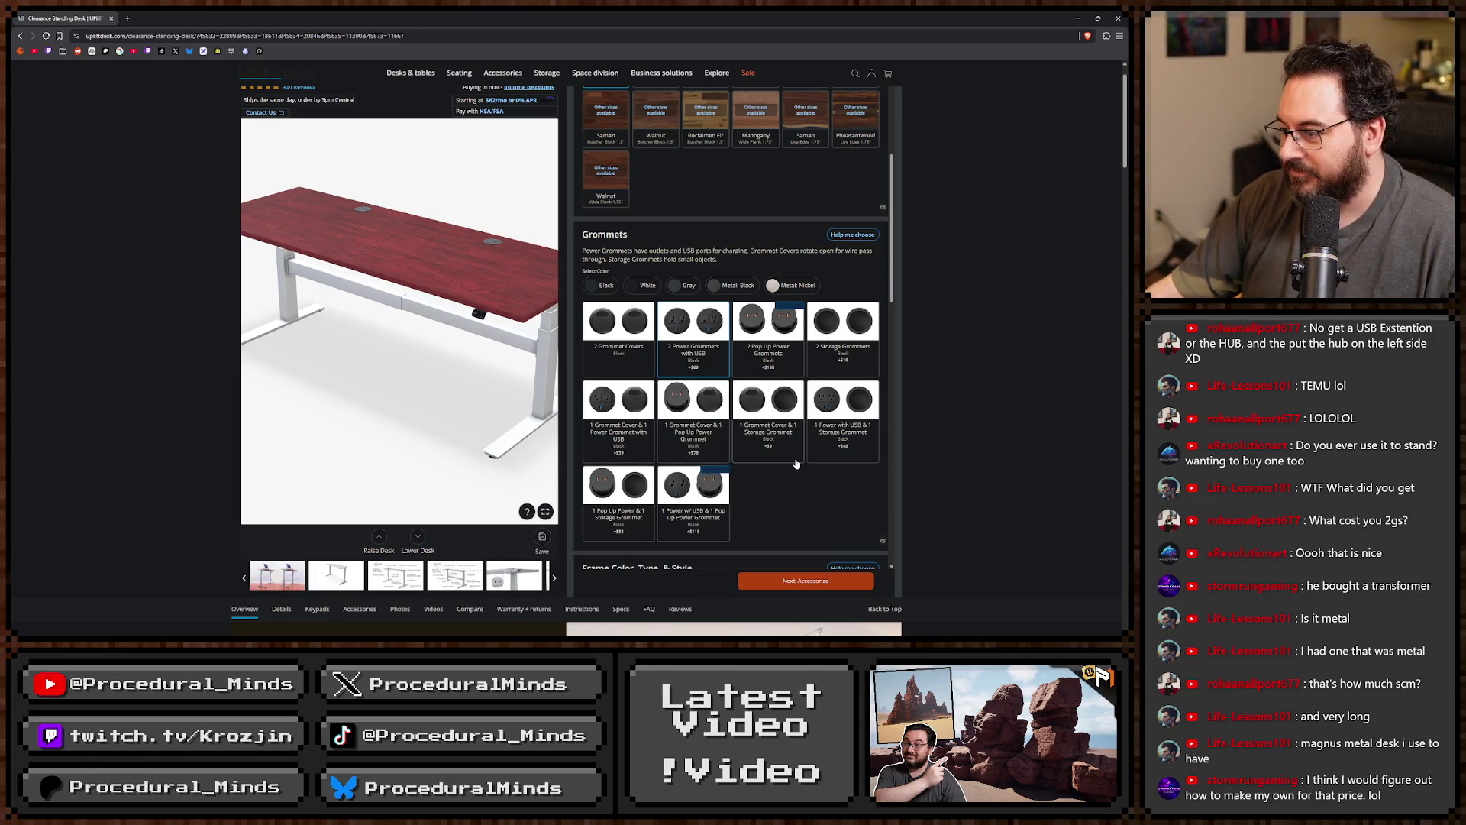
{"action": "left_click", "coordinate": [642, 416]}
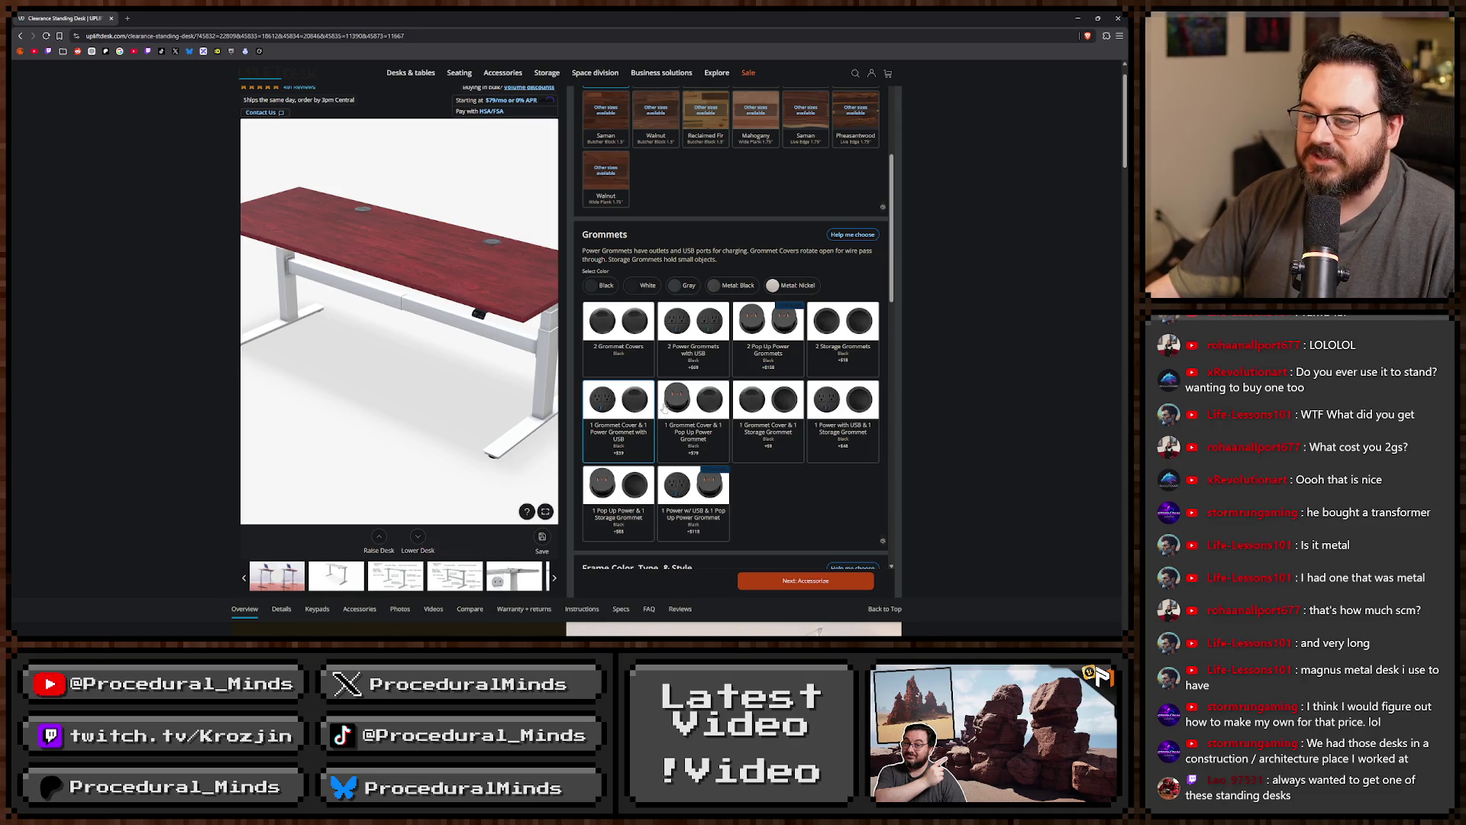
Choose the Advanced Comfort Flush keypad and pick the Black desktop finish.
{"action": "scroll", "coordinate": [663, 406], "scroll_direction": "down", "scroll_amount": 5}
{"action": "scroll", "coordinate": [773, 335], "scroll_direction": "down", "scroll_amount": 2}
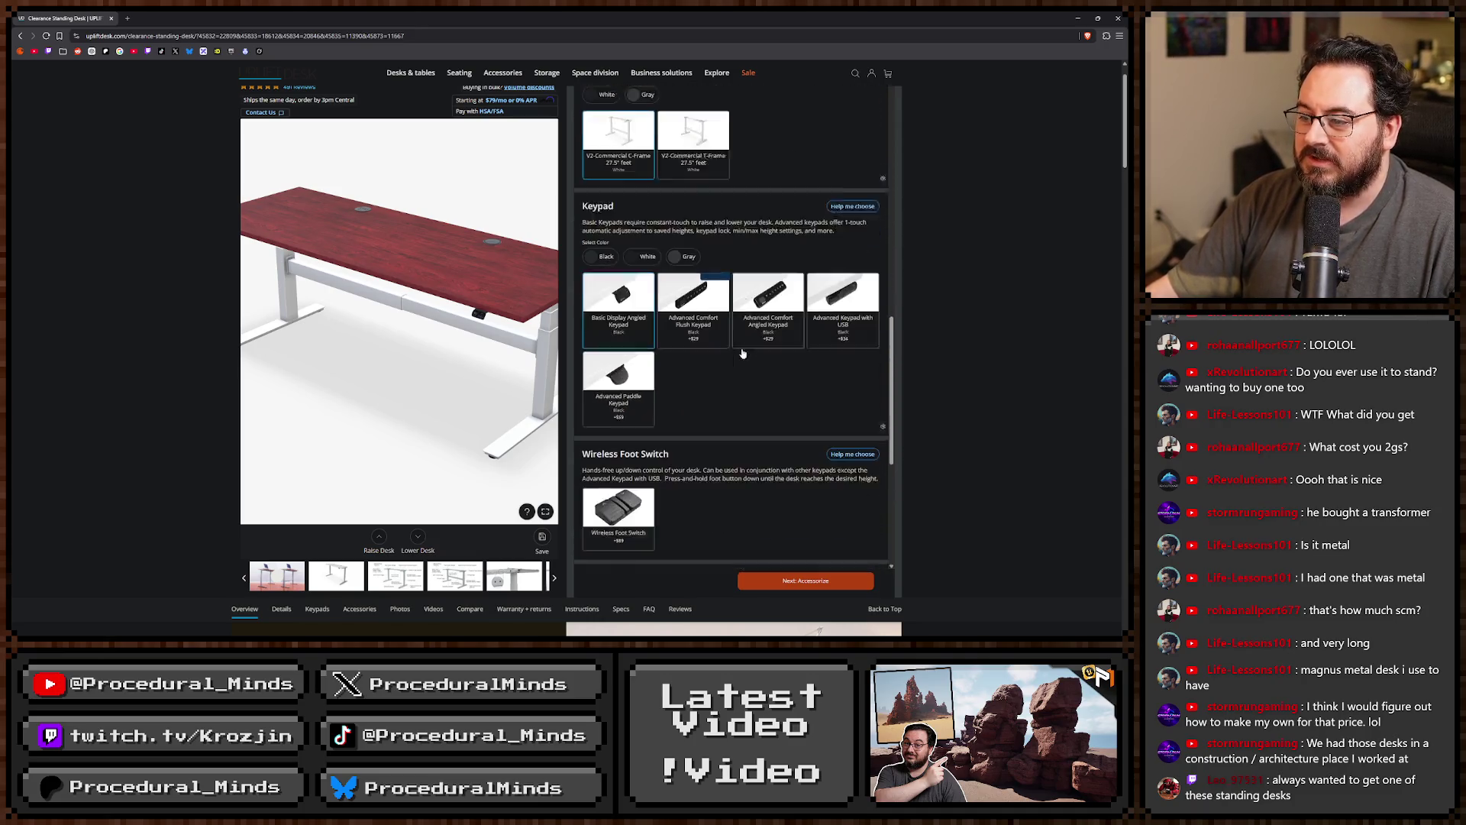
{"action": "left_click", "coordinate": [692, 272]}
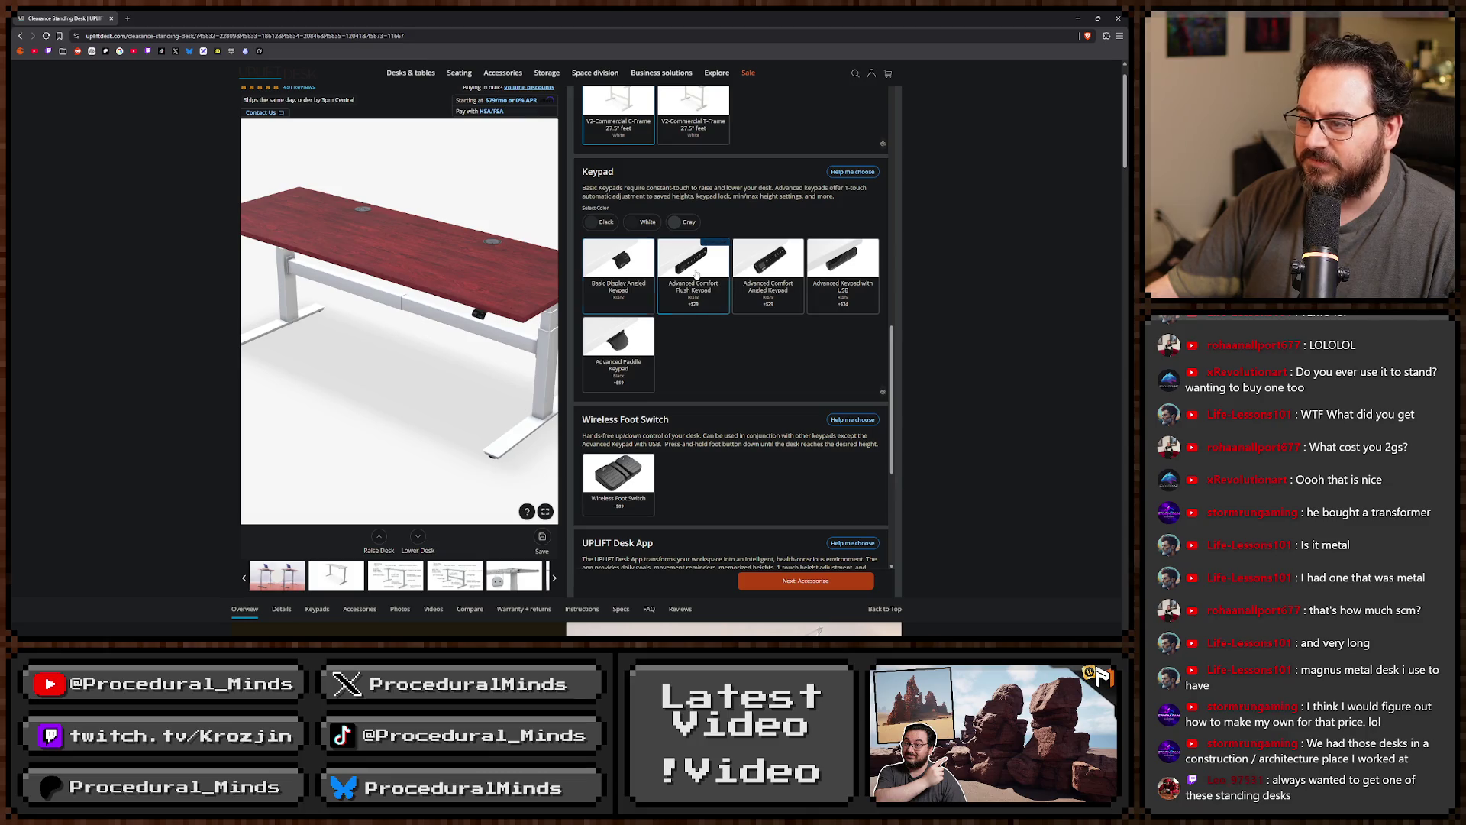
{"action": "left_click", "coordinate": [764, 271]}
{"action": "left_click", "coordinate": [679, 278]}
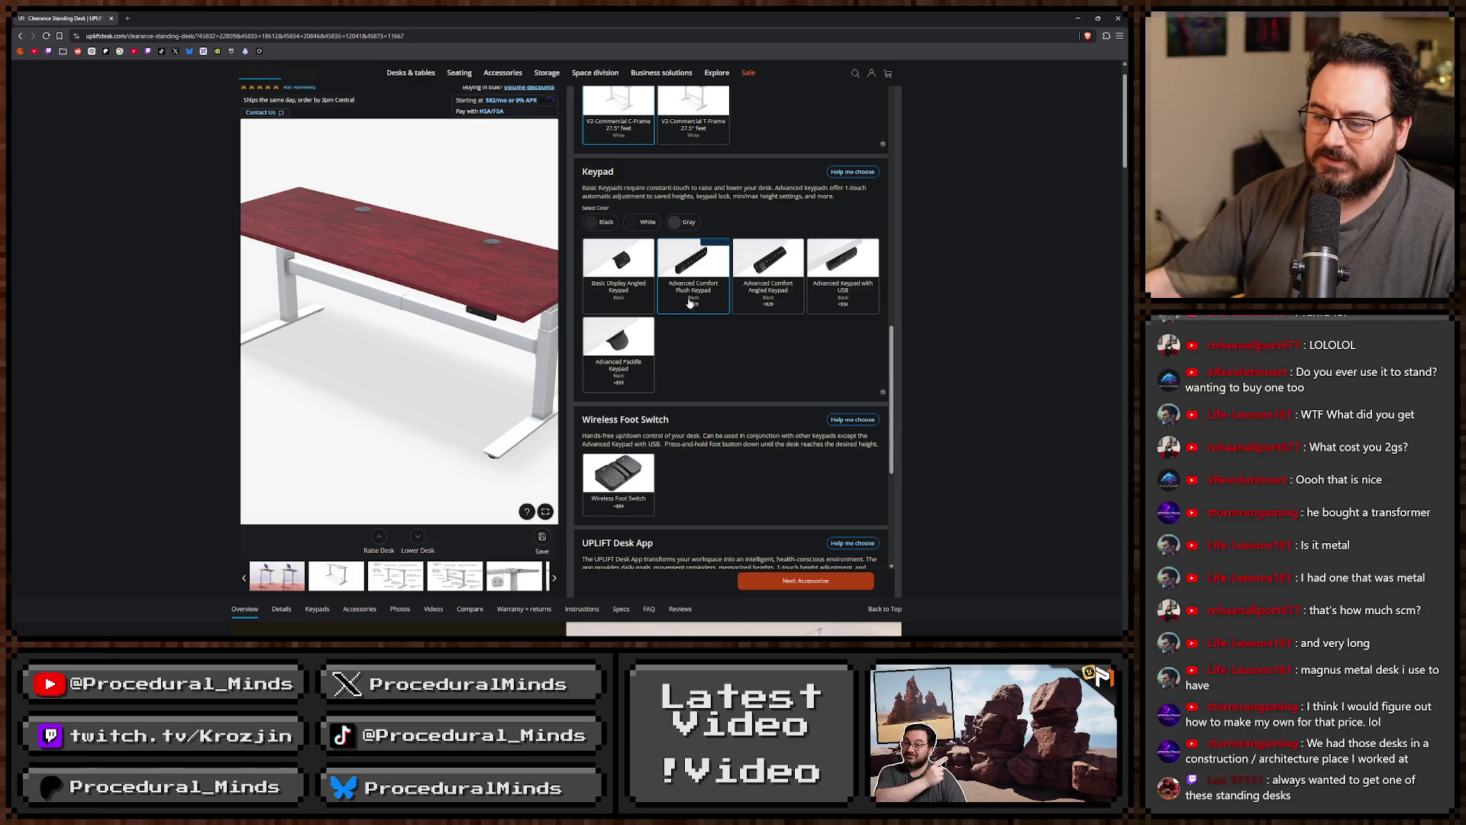
{"action": "scroll", "coordinate": [689, 303], "scroll_direction": "down", "scroll_amount": 4}
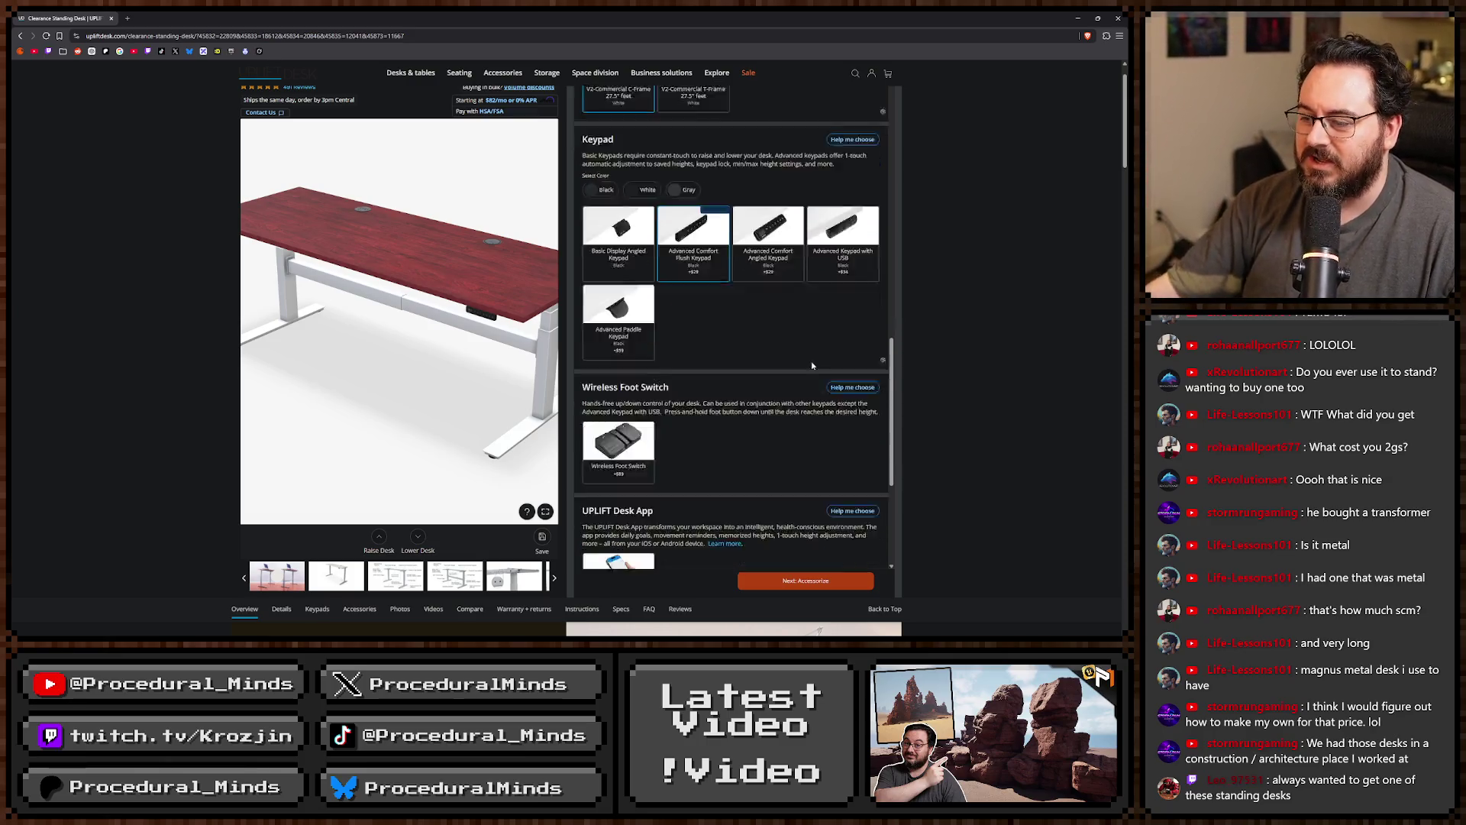
{"action": "scroll", "coordinate": [735, 488], "scroll_direction": "up", "scroll_amount": 10}
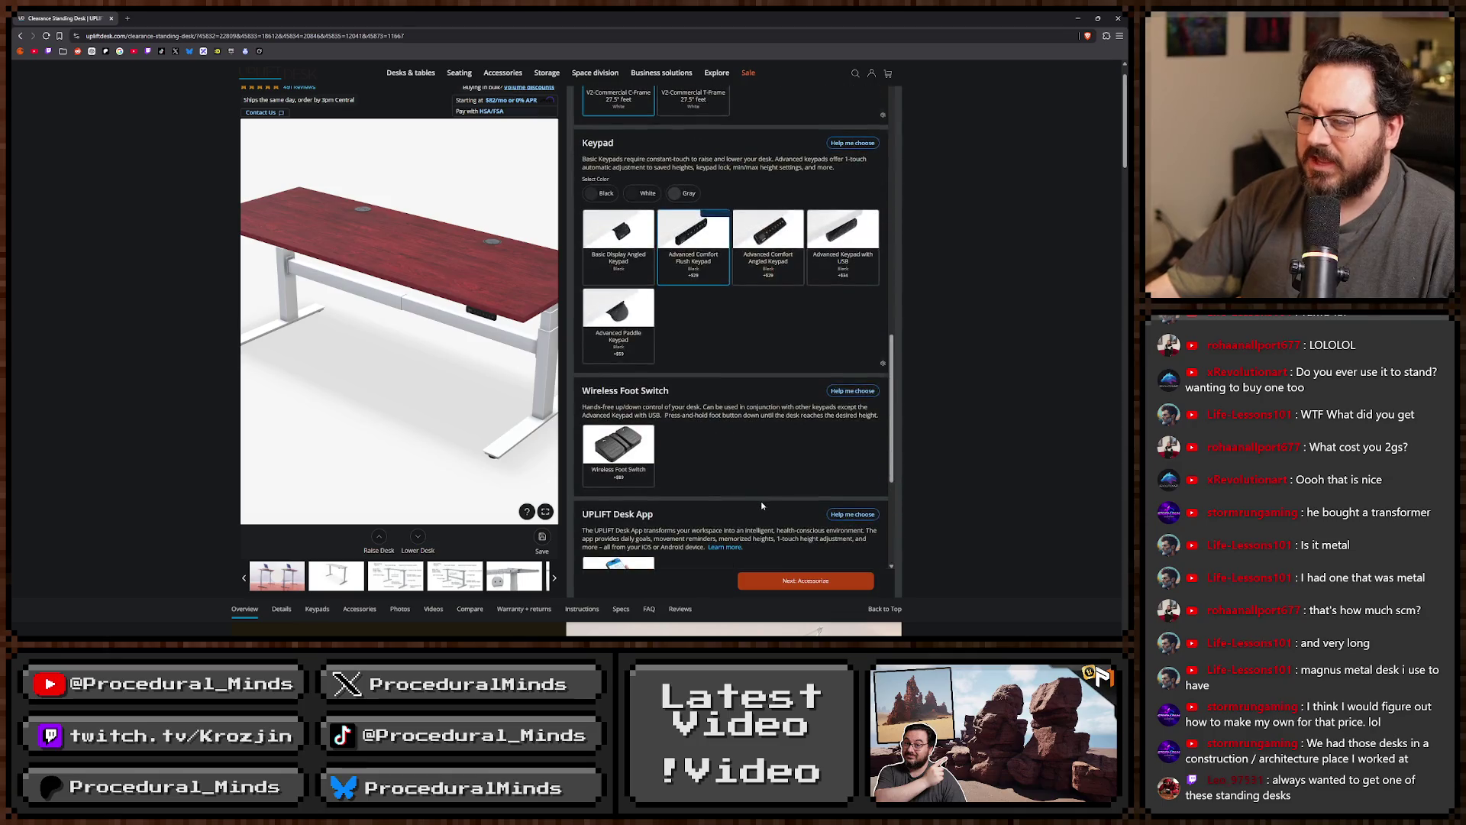
{"action": "scroll", "coordinate": [799, 500], "scroll_direction": "up", "scroll_amount": 4}
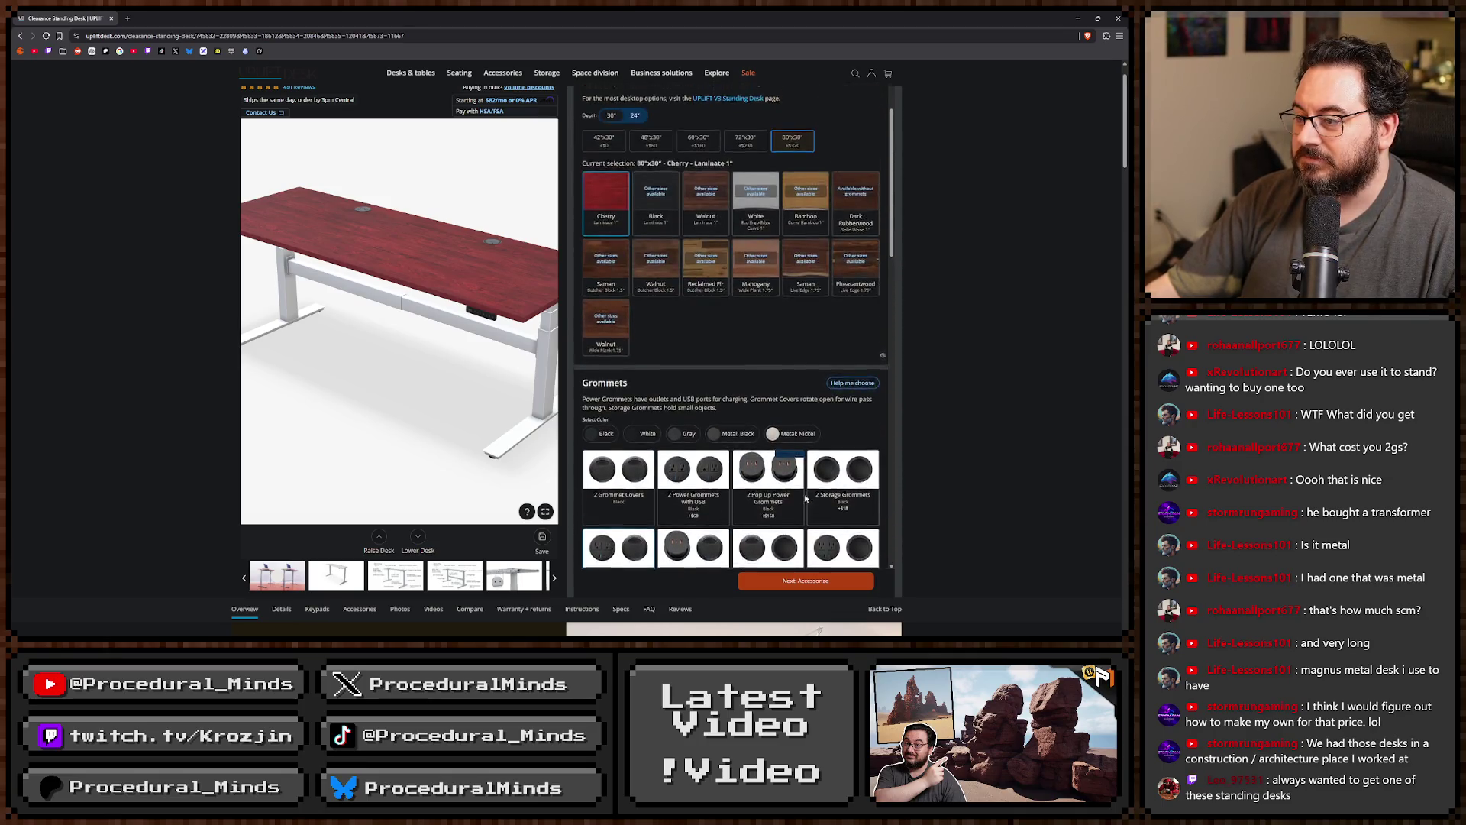
{"action": "left_click", "coordinate": [654, 266]}
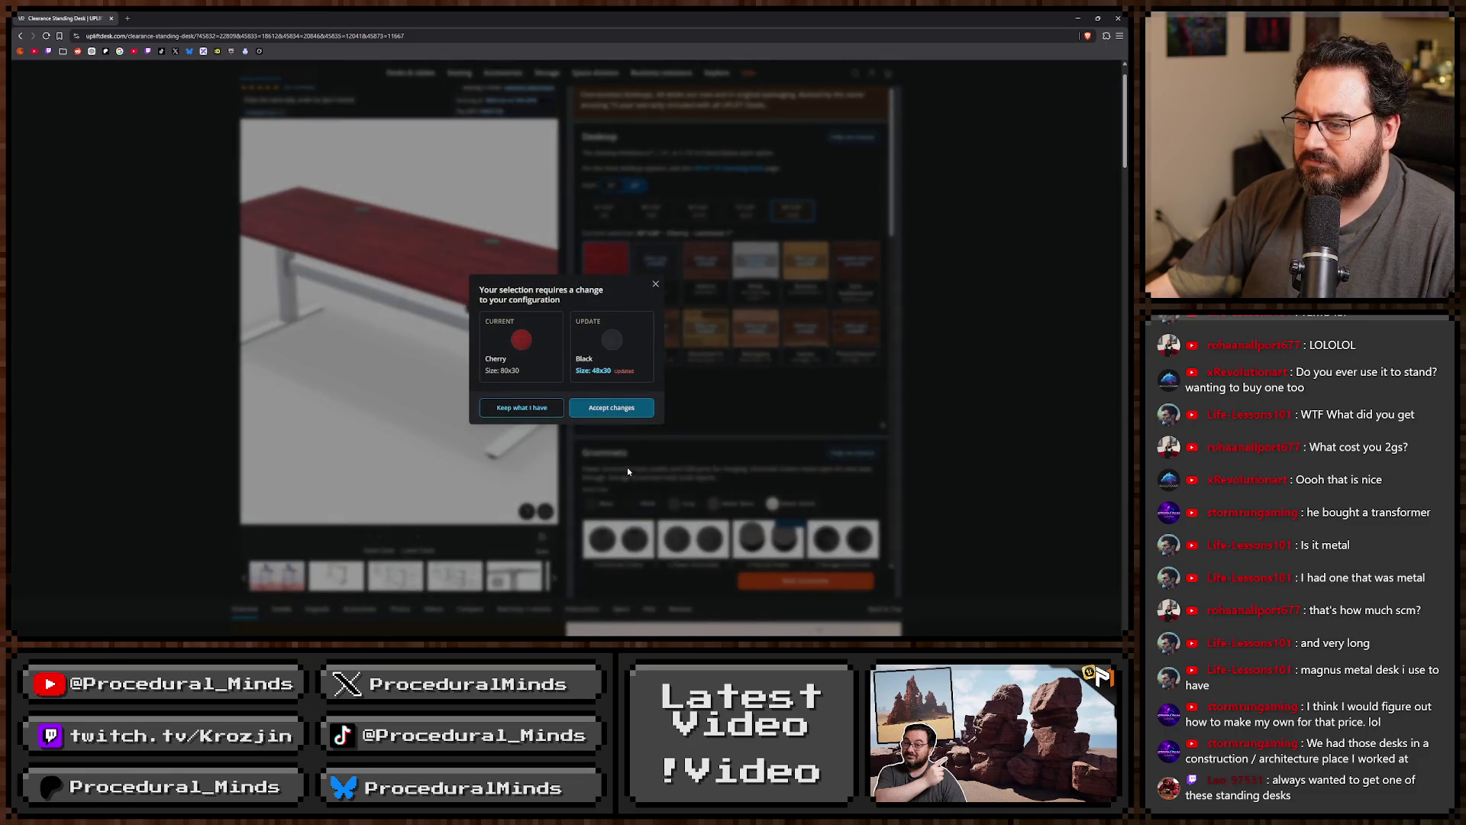
Accept the Black 48x30 top, then switch back to the 80x30 Cherry desktop.
{"action": "left_click", "coordinate": [618, 413]}
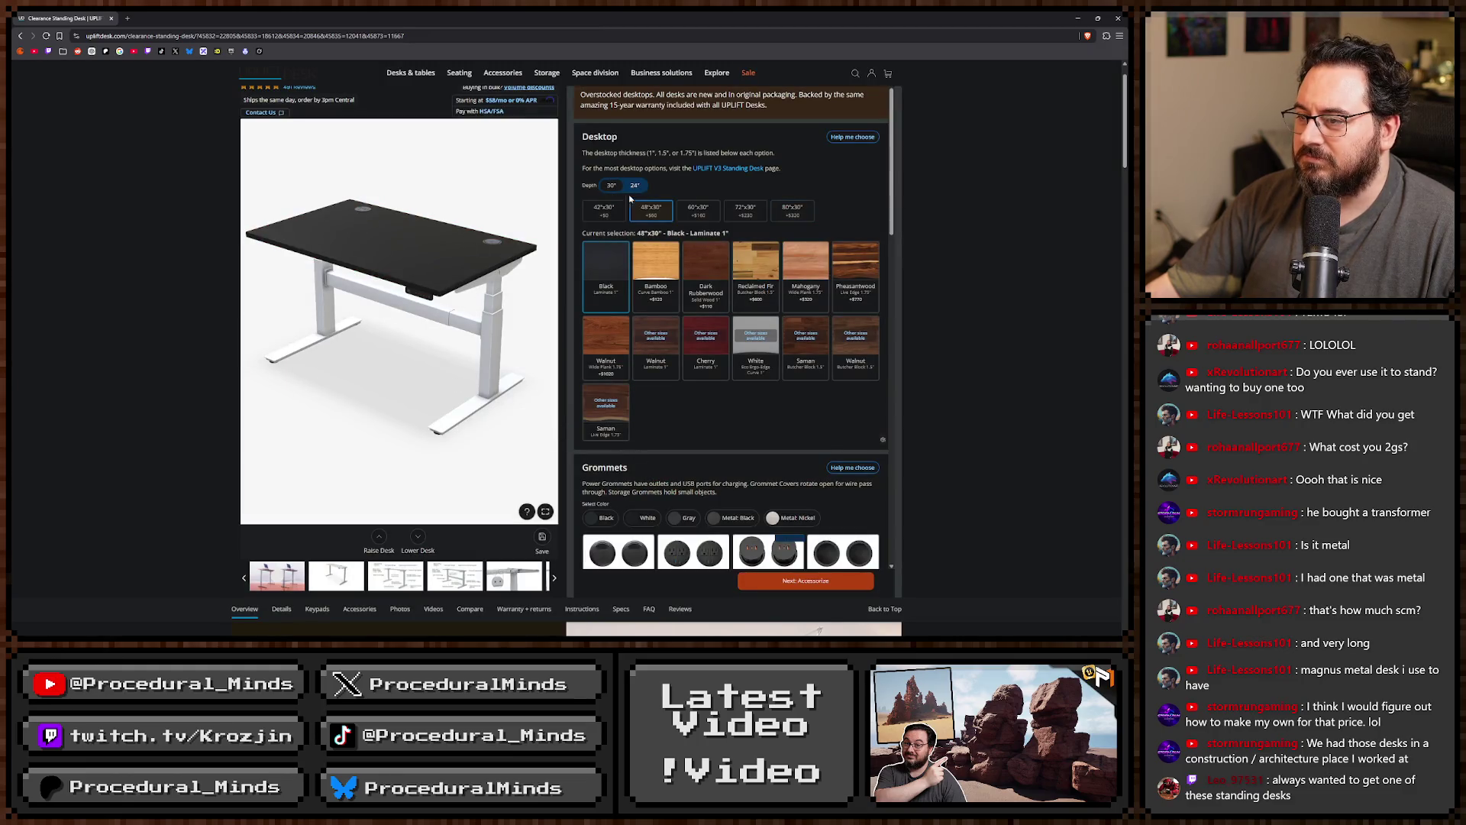
{"action": "left_click", "coordinate": [801, 218]}
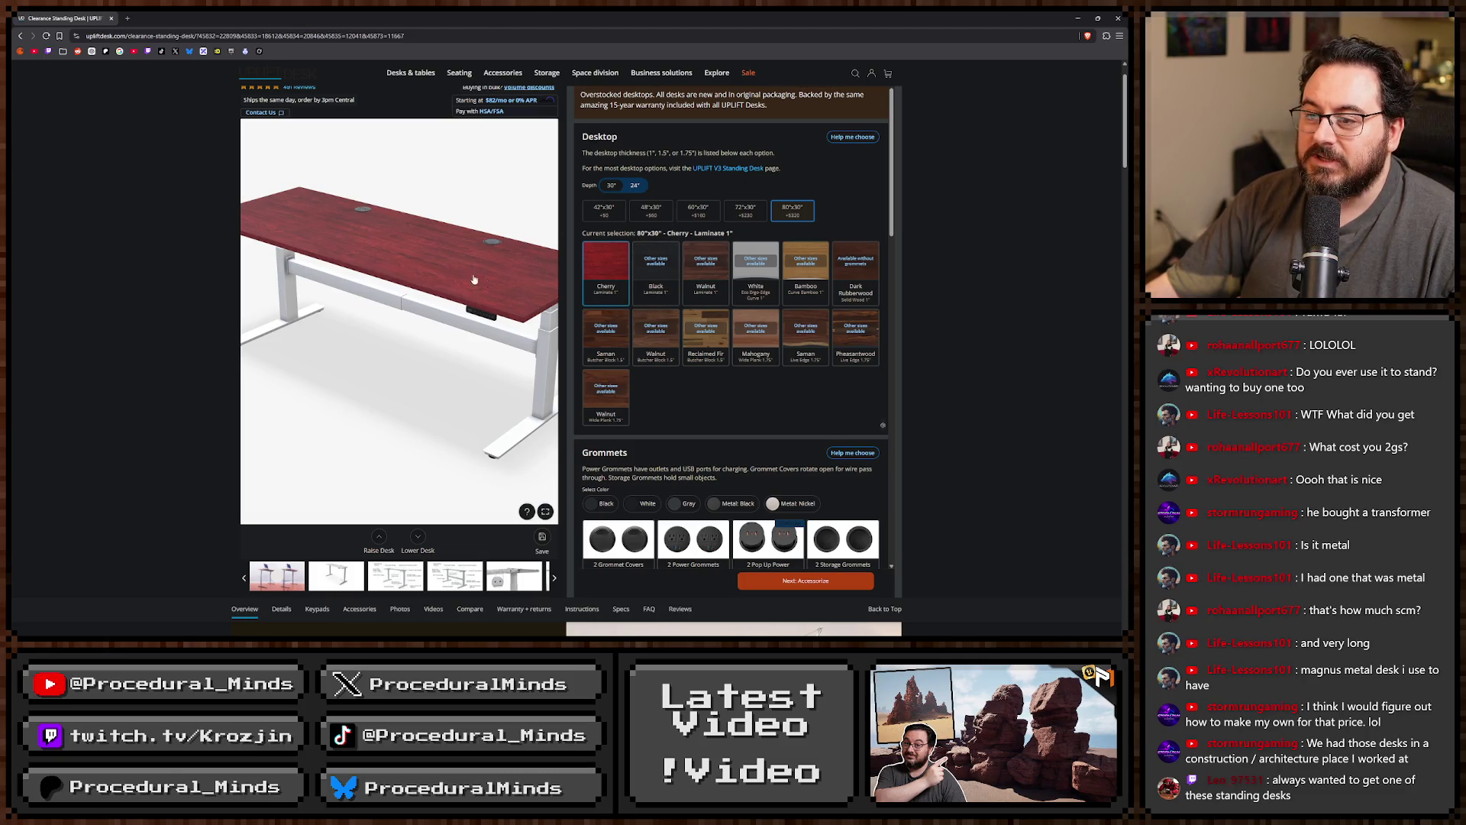
{"action": "scroll", "coordinate": [753, 375], "scroll_direction": "down", "scroll_amount": 15}
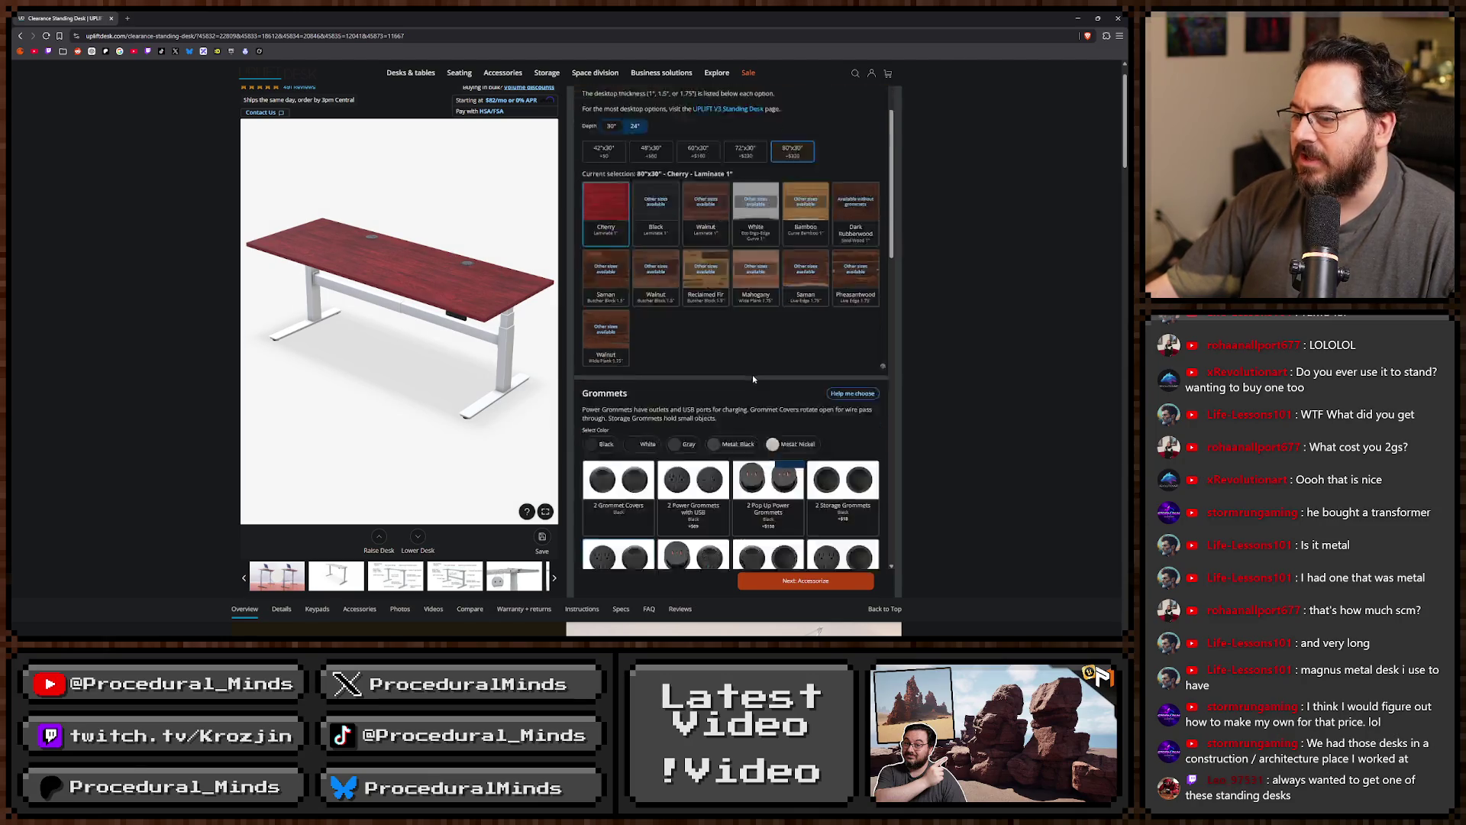
{"action": "scroll", "coordinate": [761, 403], "scroll_direction": "down", "scroll_amount": 9}
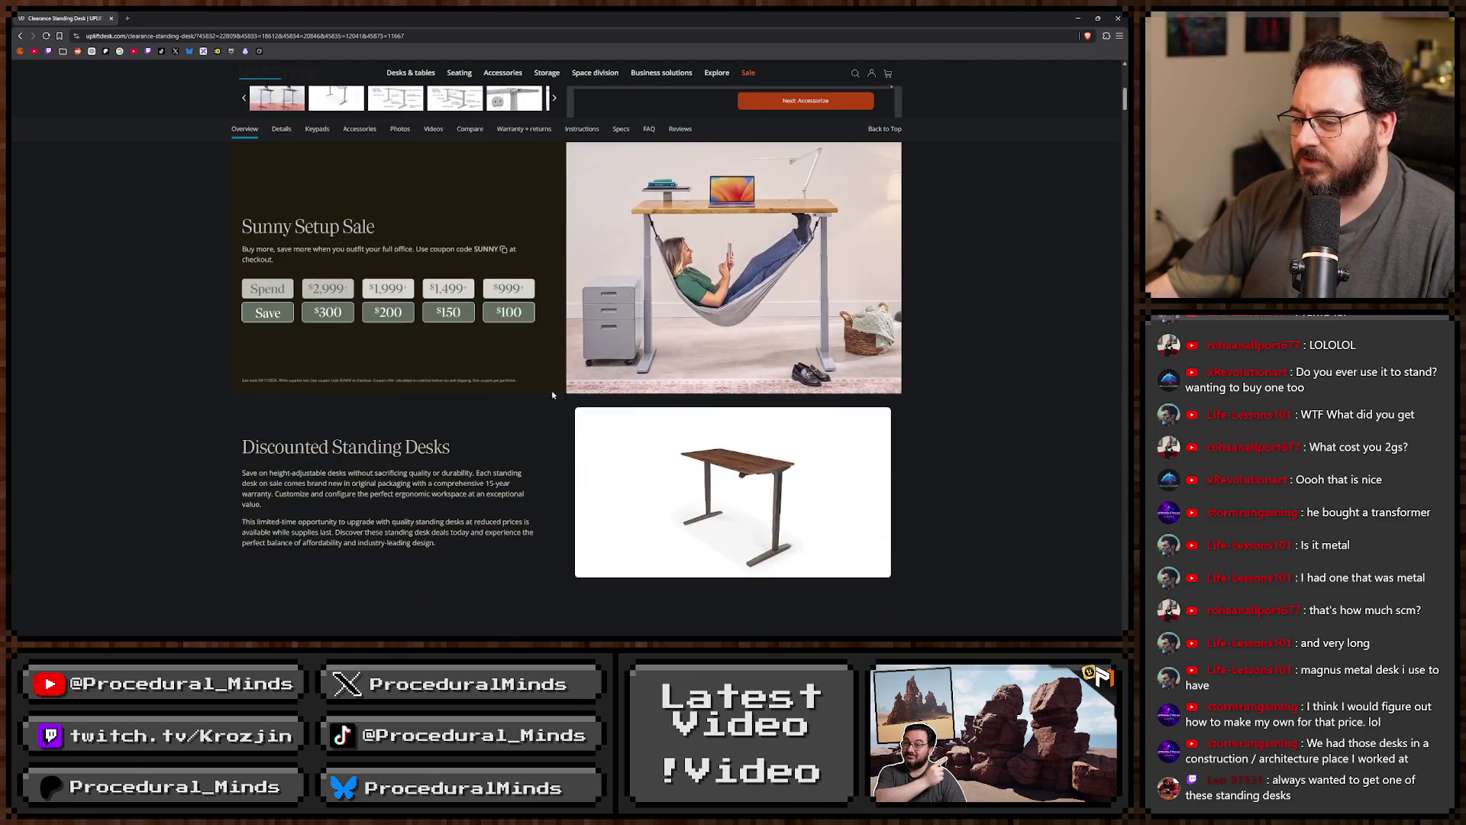
{"action": "scroll", "coordinate": [179, 345], "scroll_direction": "up", "scroll_amount": 4}
{"action": "scroll", "coordinate": [179, 346], "scroll_direction": "up", "scroll_amount": 10}
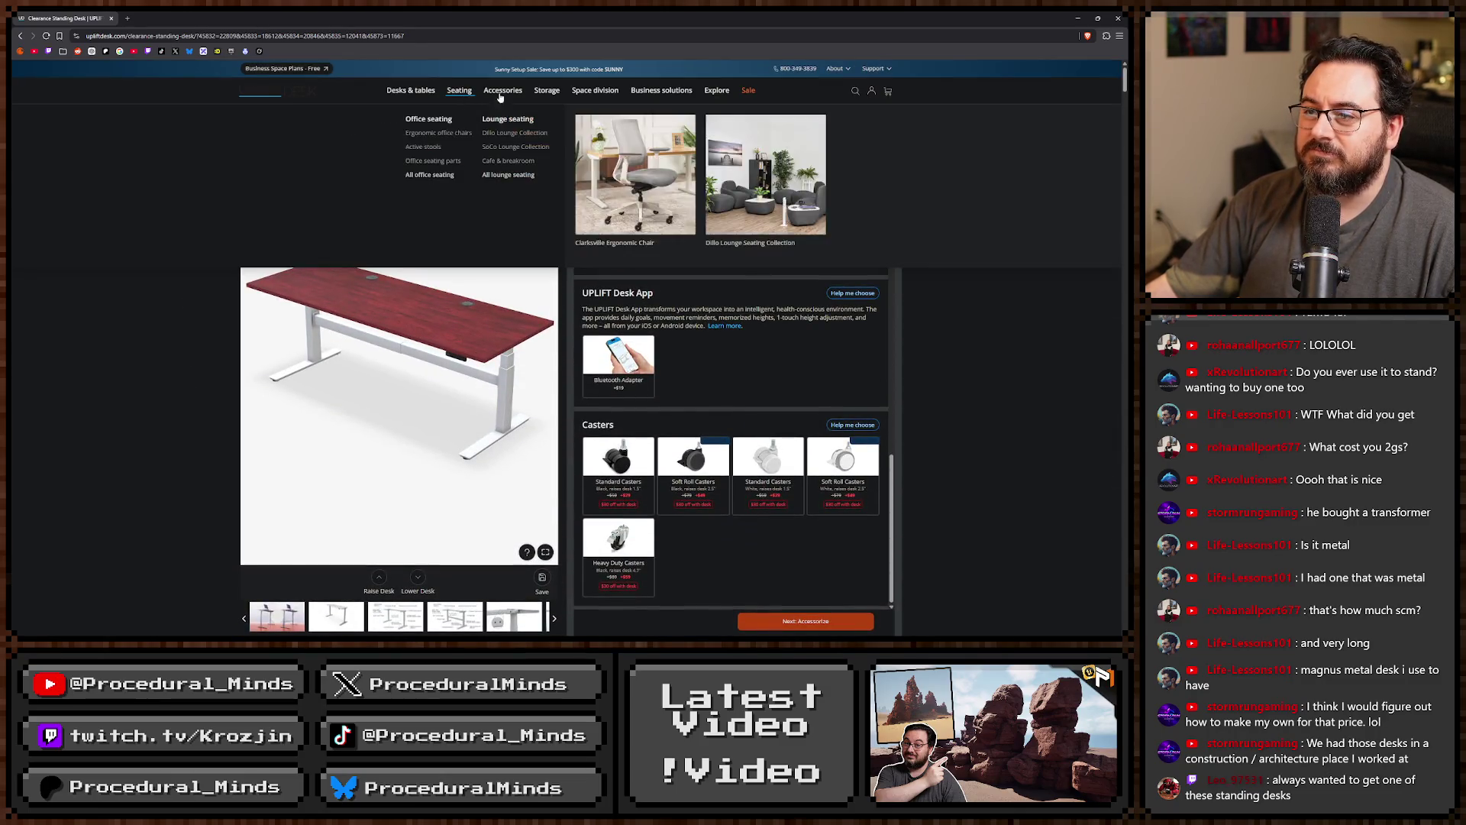
{"action": "mouse_move", "coordinate": [516, 97]}
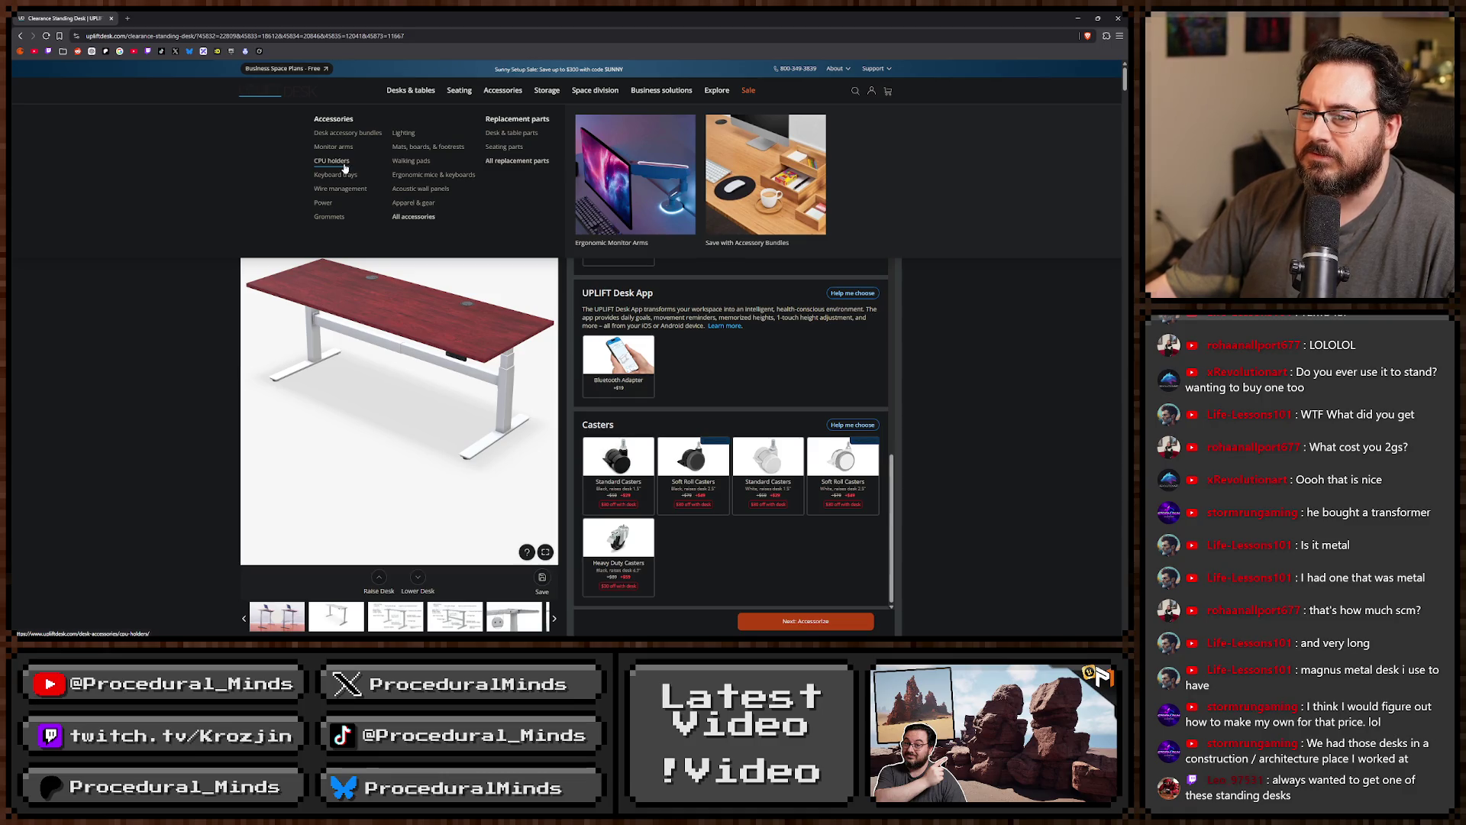
Go to the CPU holders accessories and select the Desk Extension product.
{"action": "left_click", "coordinate": [332, 161]}
{"action": "scroll", "coordinate": [163, 316], "scroll_direction": "down", "scroll_amount": 3}
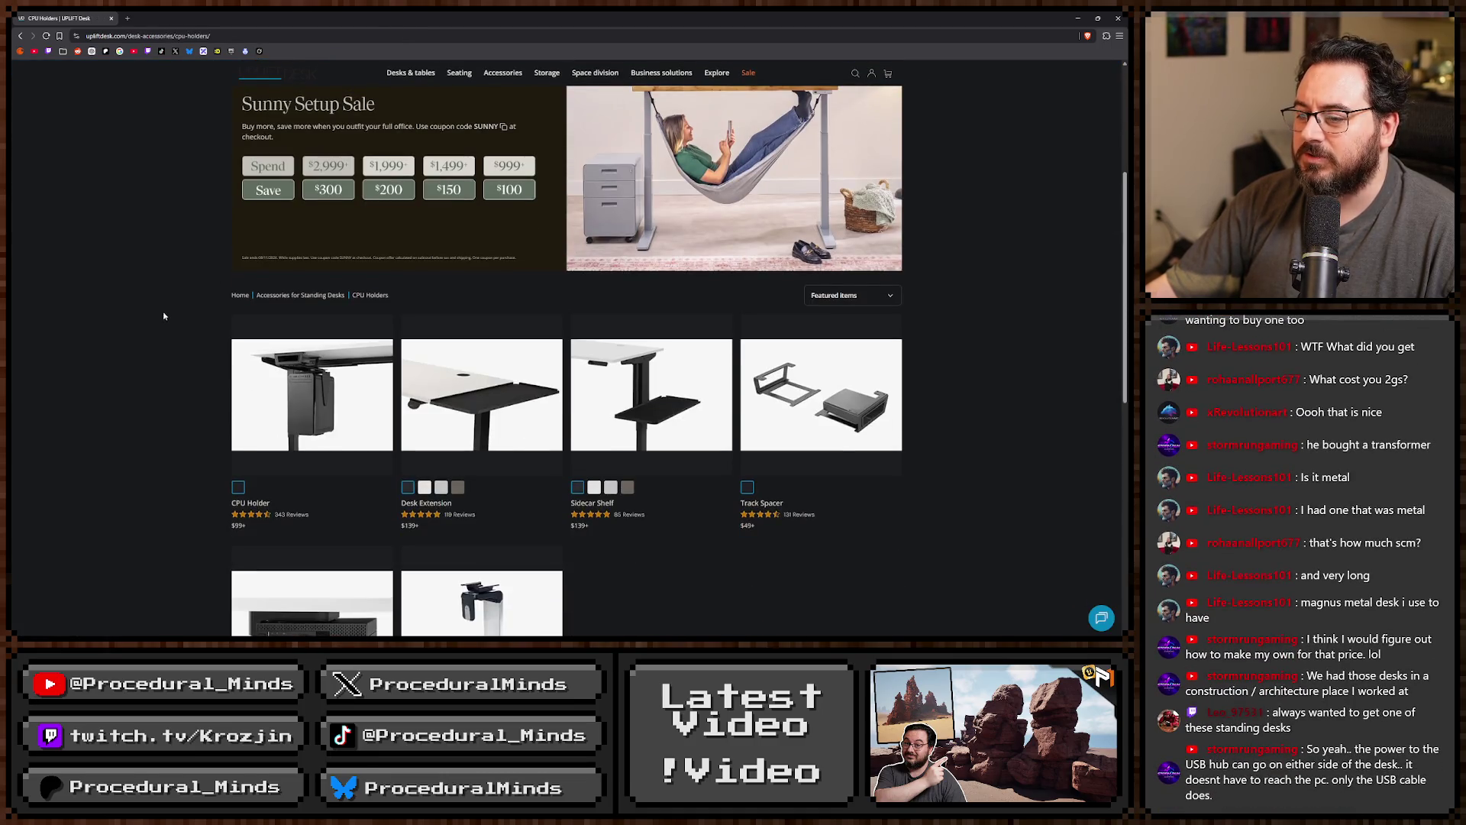
{"action": "scroll", "coordinate": [163, 316], "scroll_direction": "down", "scroll_amount": 1}
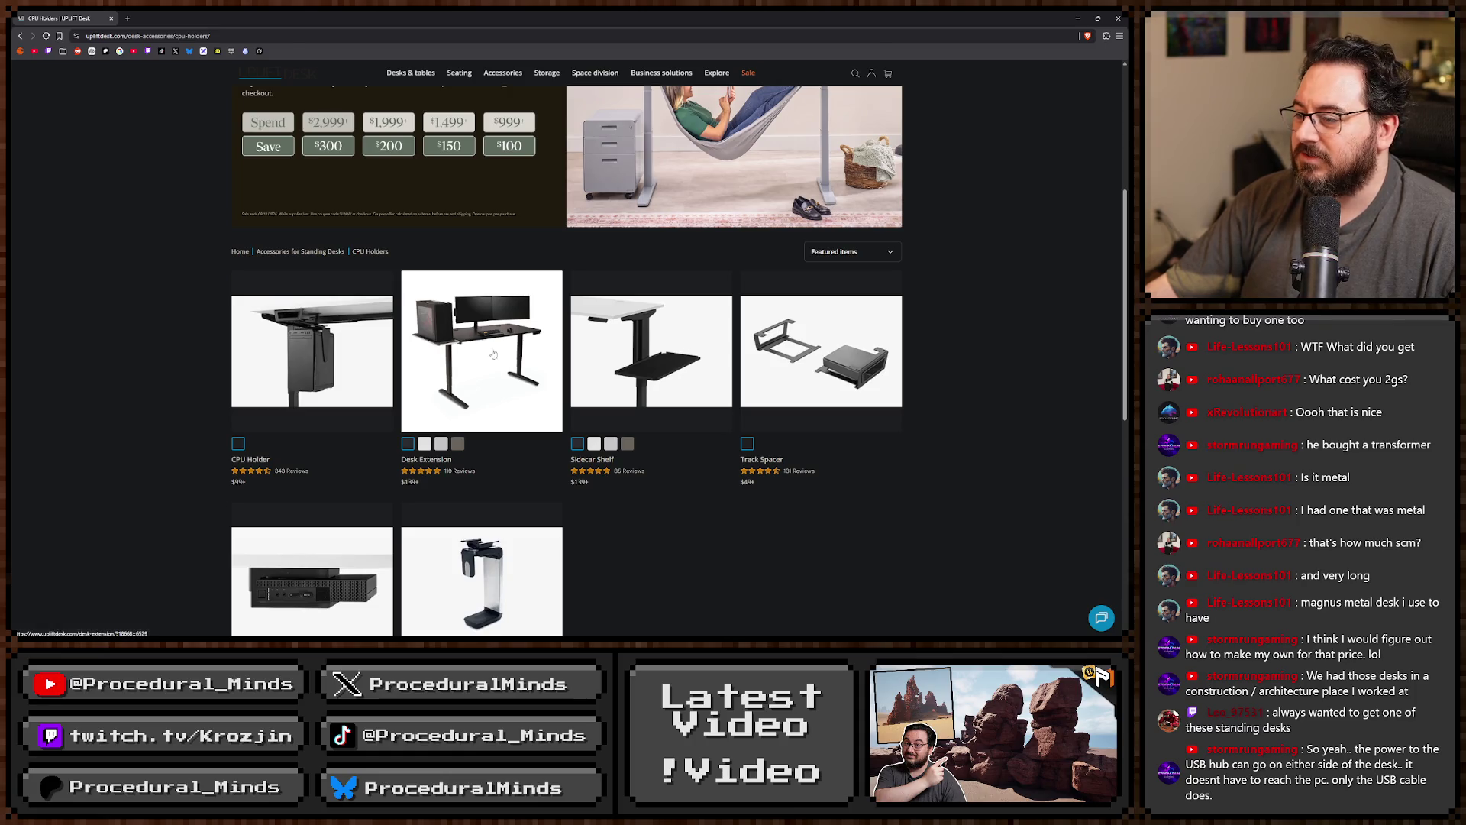
{"action": "left_click", "coordinate": [493, 354]}
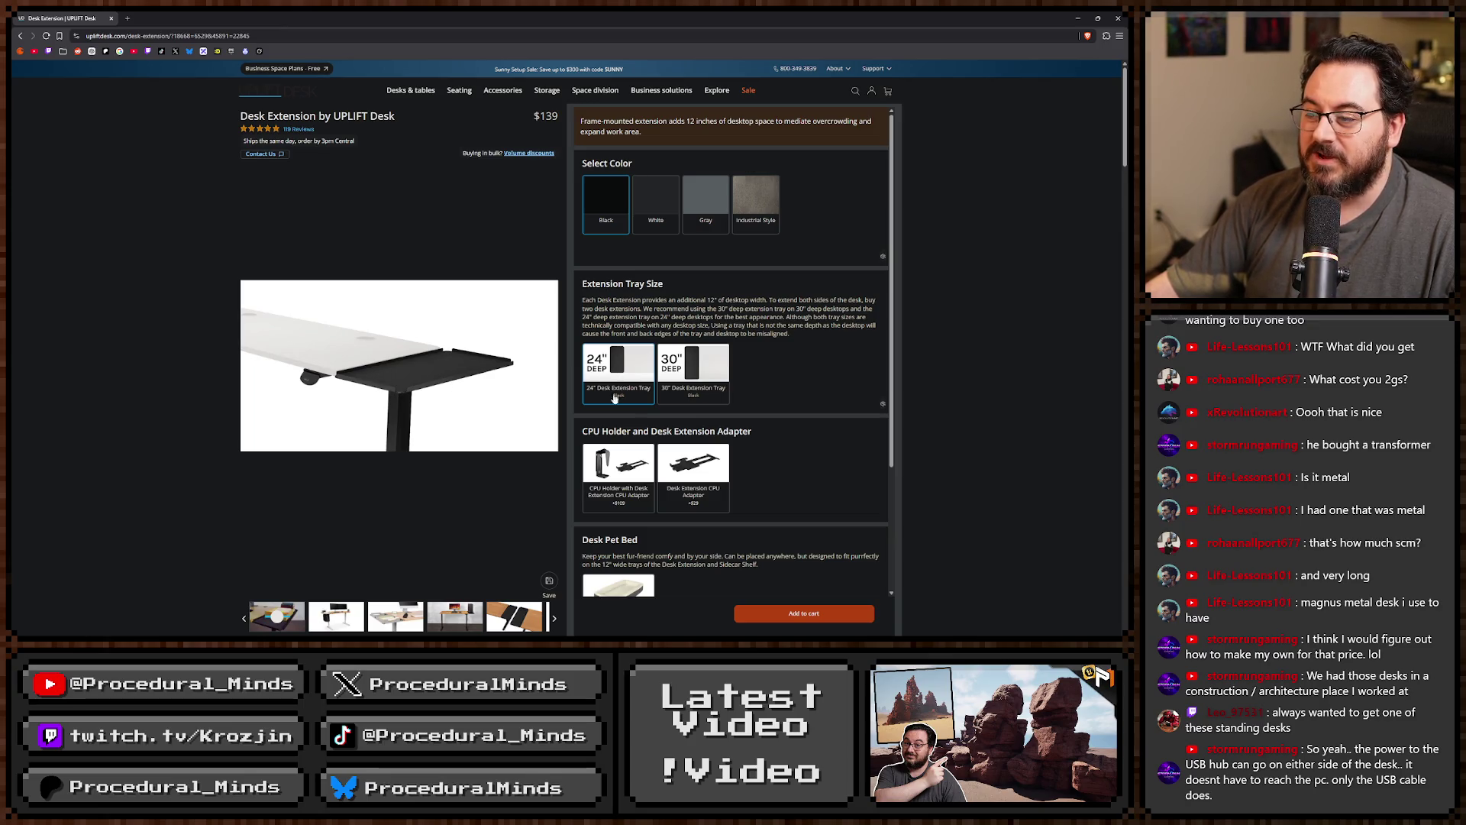
Choose the 30-inch deep extension tray and view the video preview and desk-with-PC photo.
{"action": "left_click", "coordinate": [716, 401]}
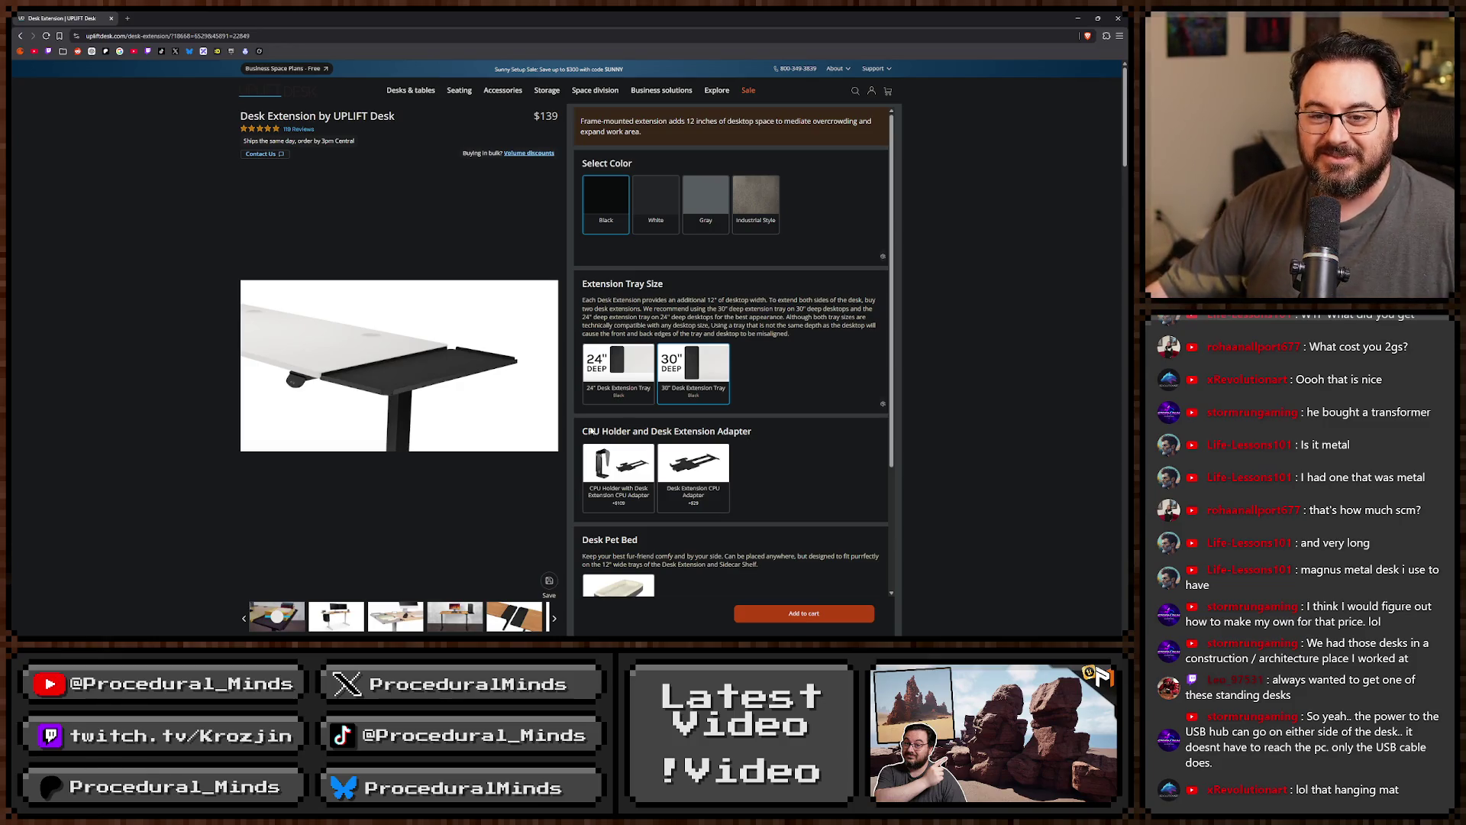
{"action": "scroll", "coordinate": [354, 321], "scroll_direction": "down", "scroll_amount": 3}
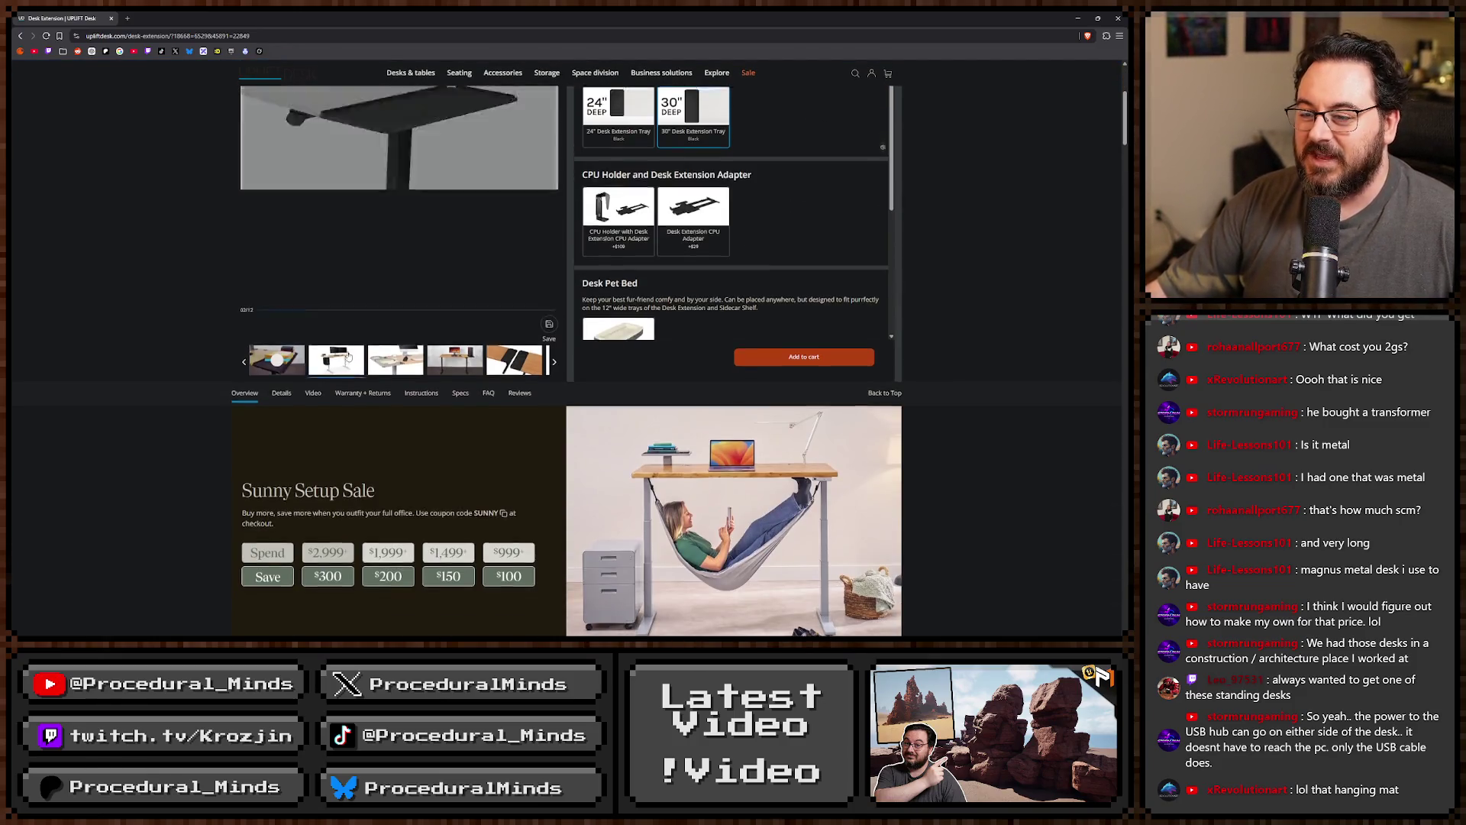
{"action": "scroll", "coordinate": [352, 349], "scroll_direction": "up", "scroll_amount": 2}
{"action": "left_click", "coordinate": [263, 510]}
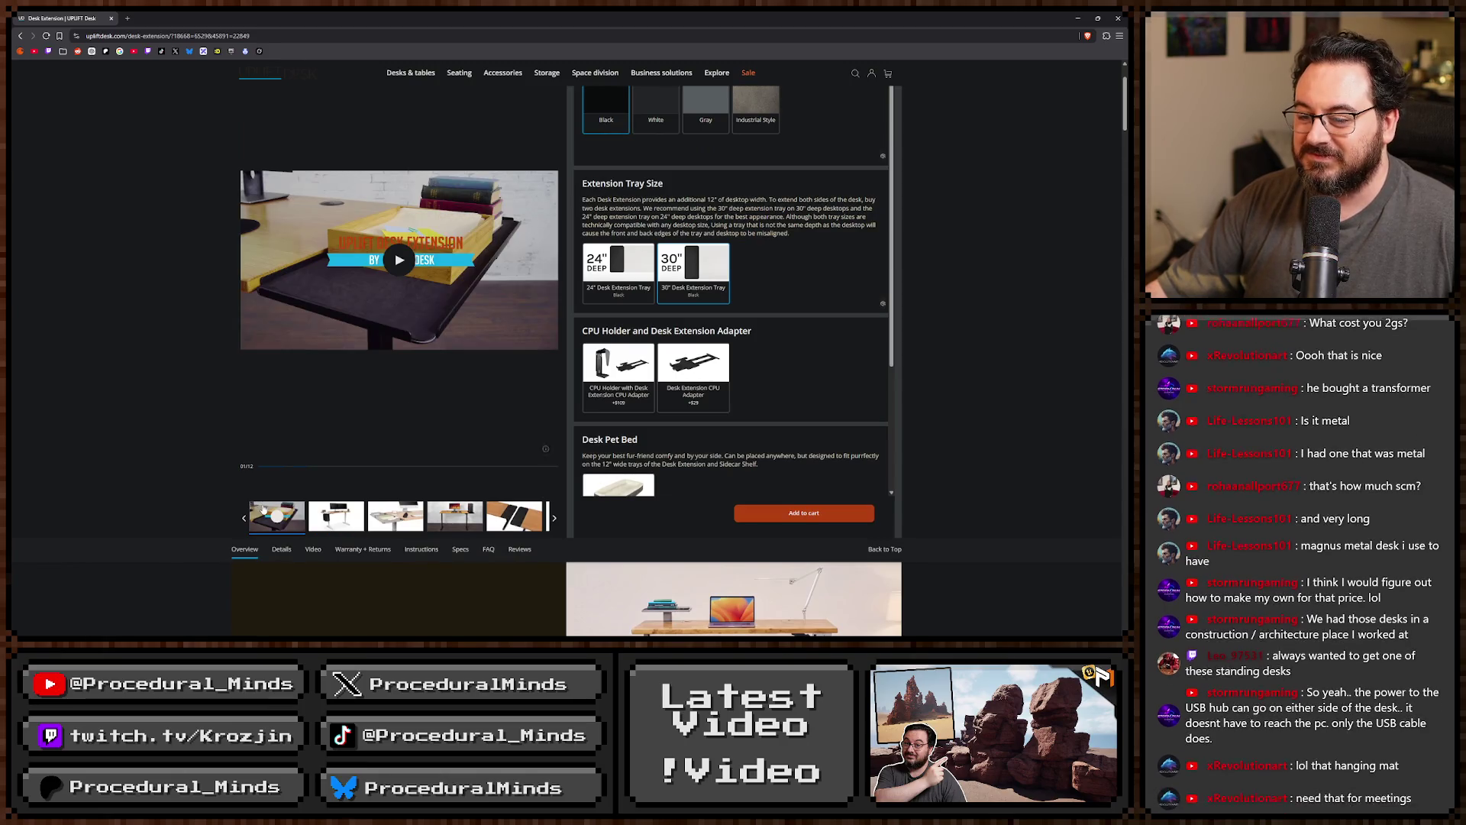
{"action": "left_click", "coordinate": [458, 517]}
{"action": "scroll", "coordinate": [417, 506], "scroll_direction": "up", "scroll_amount": 1}
{"action": "scroll", "coordinate": [412, 489], "scroll_direction": "up", "scroll_amount": 1}
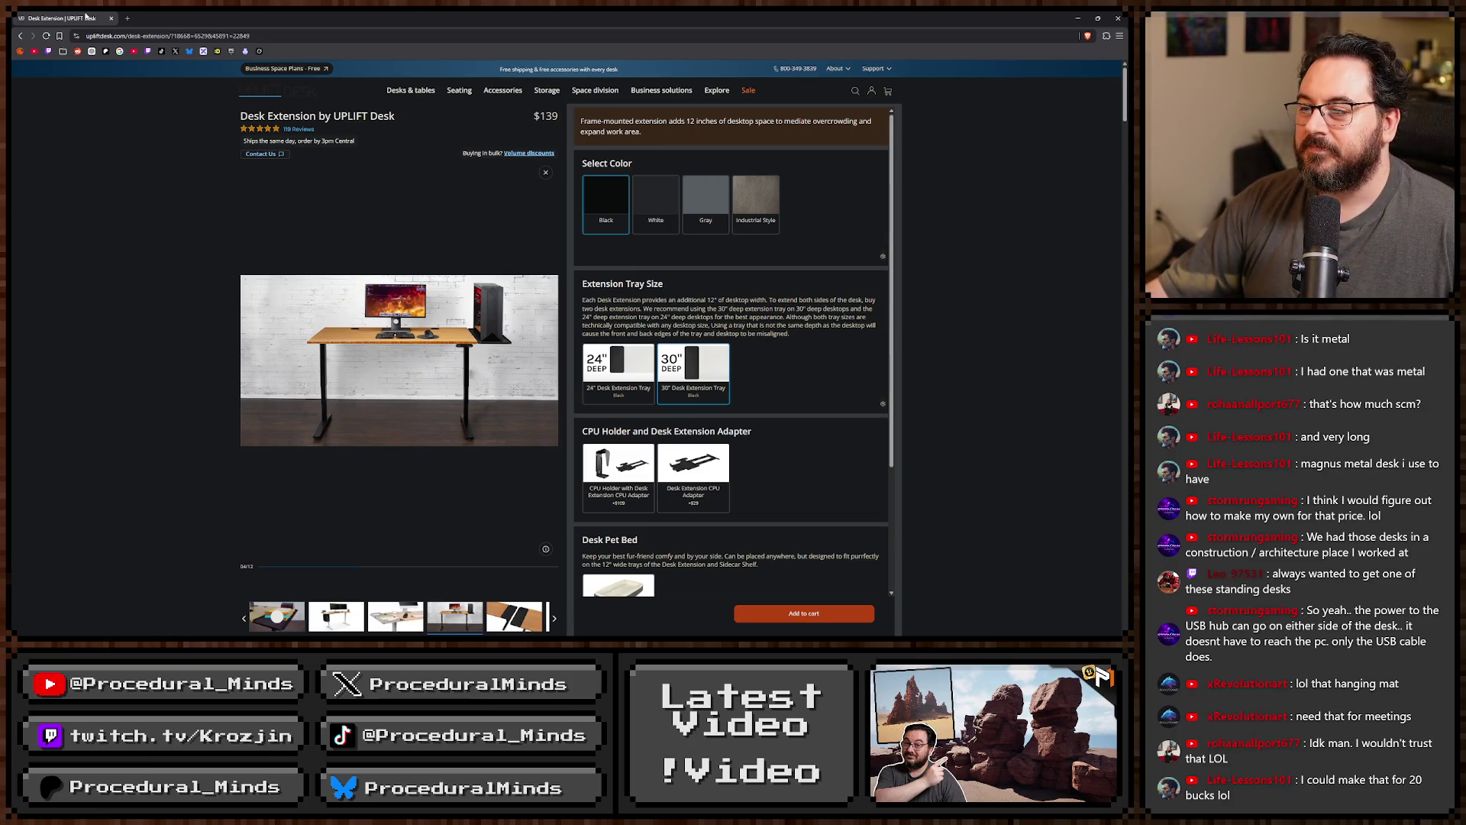
Browse the gallery images of the tray, extension trays and CPU holder.
{"action": "mouse_move", "coordinate": [478, 342]}
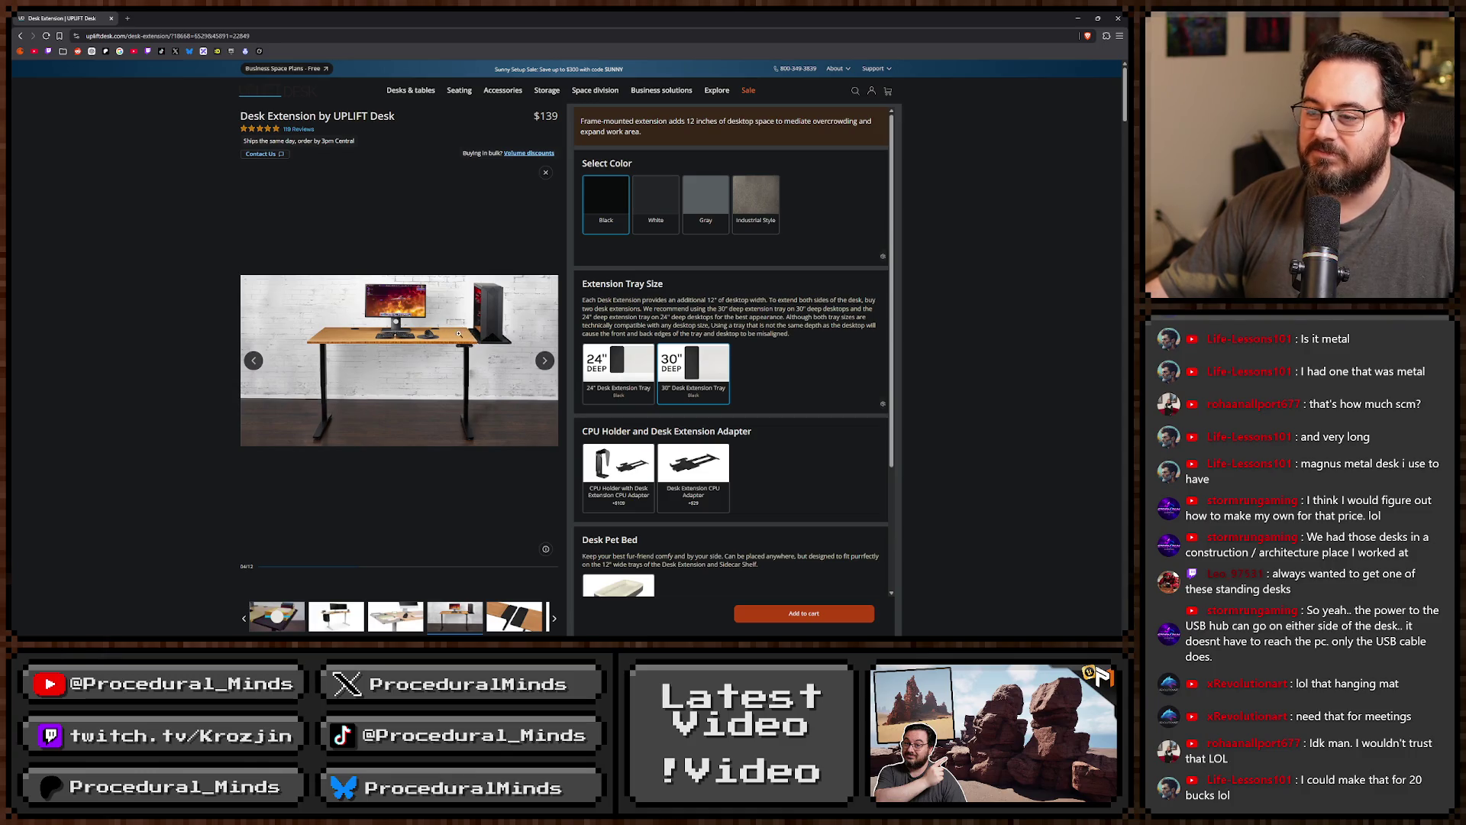
{"action": "scroll", "coordinate": [863, 336], "scroll_direction": "down", "scroll_amount": 3}
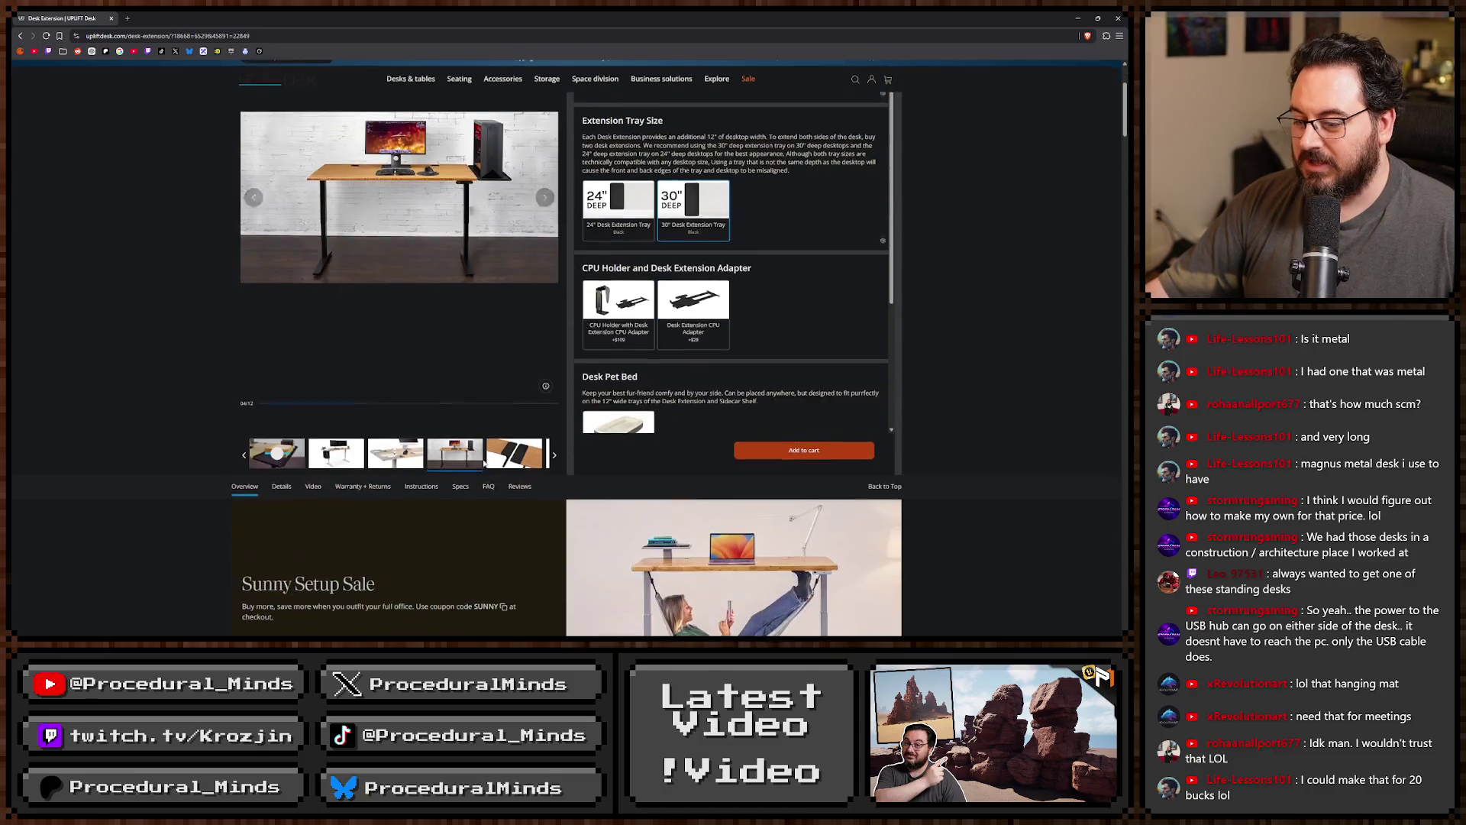
{"action": "left_click", "coordinate": [336, 450]}
{"action": "left_click", "coordinate": [391, 450]}
{"action": "left_click", "coordinate": [447, 451]}
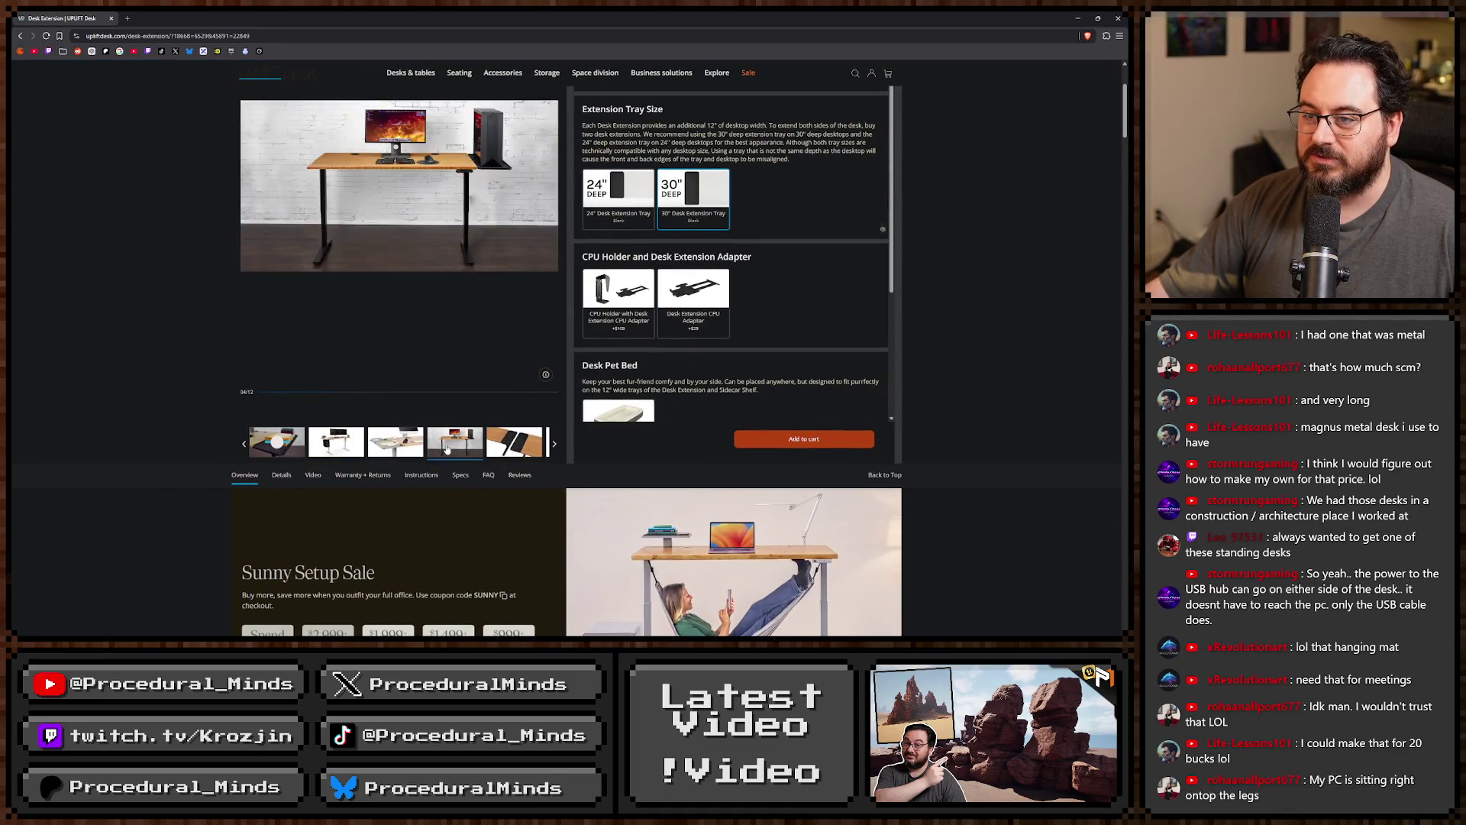
{"action": "left_click", "coordinate": [487, 442]}
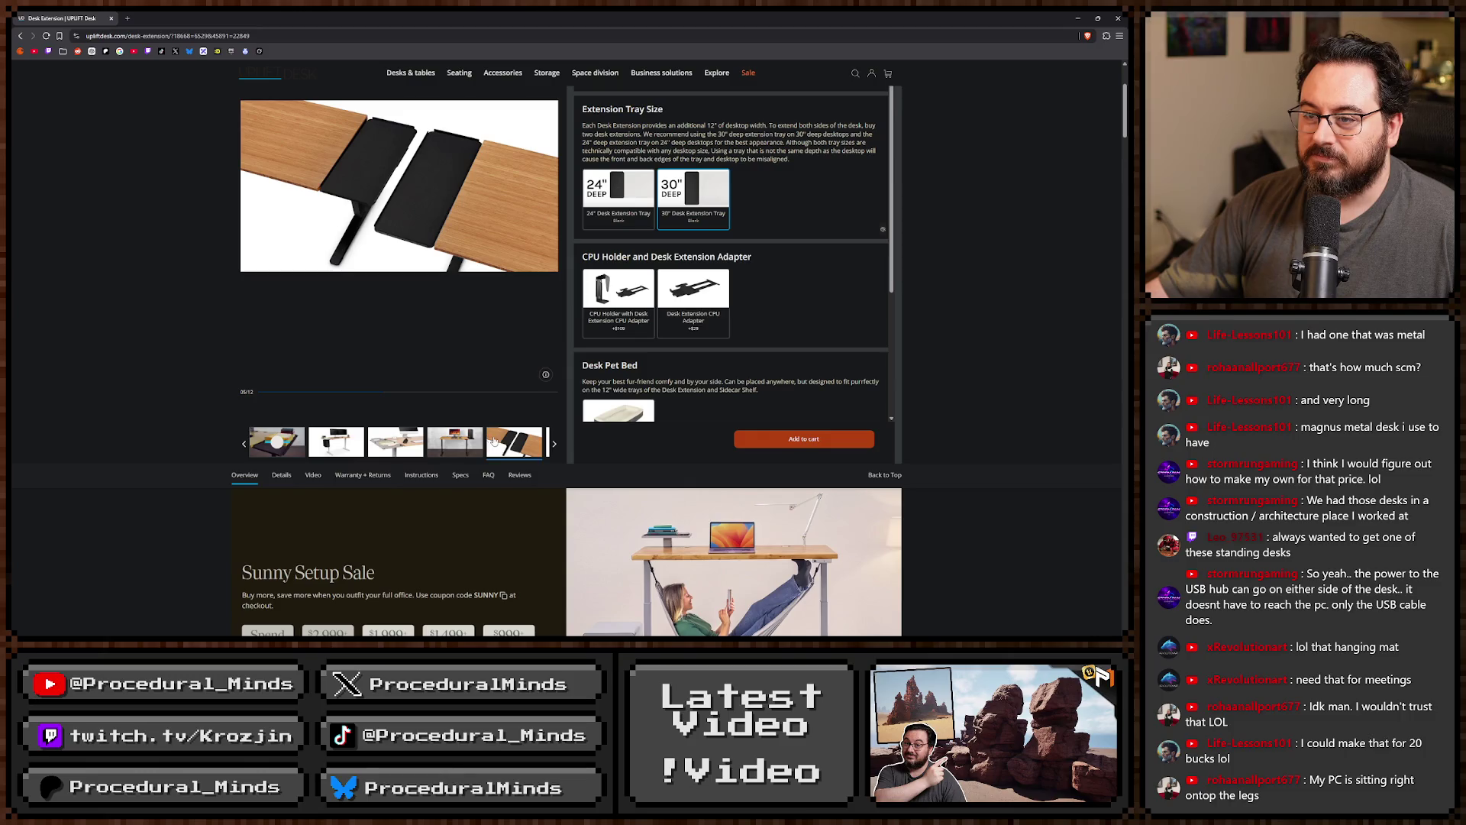
{"action": "left_click", "coordinate": [555, 445]}
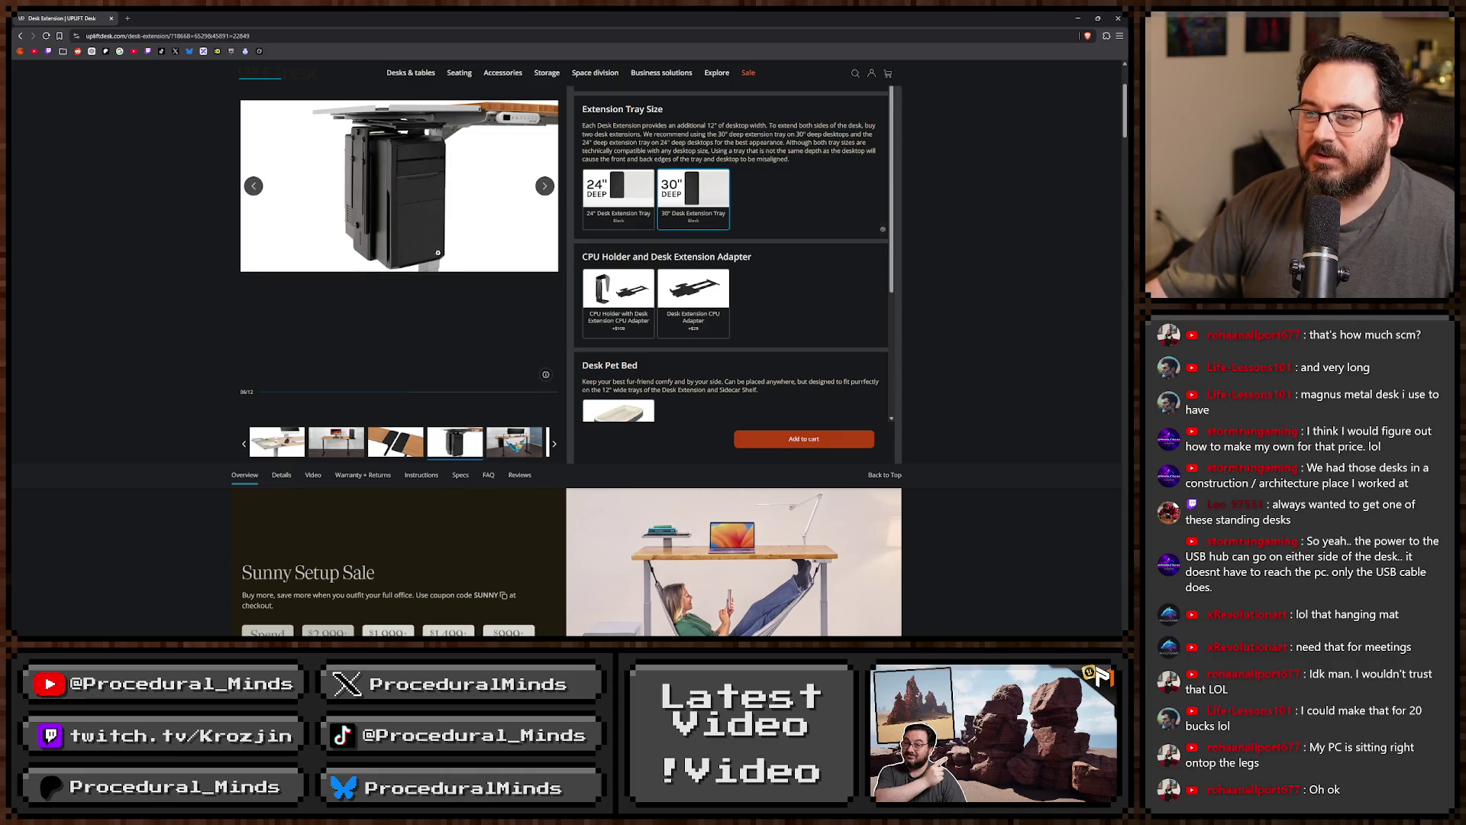
View the hammock photo, then go to Desk accessory bundles under Accessories.
{"action": "scroll", "coordinate": [450, 291], "scroll_direction": "up", "scroll_amount": 1}
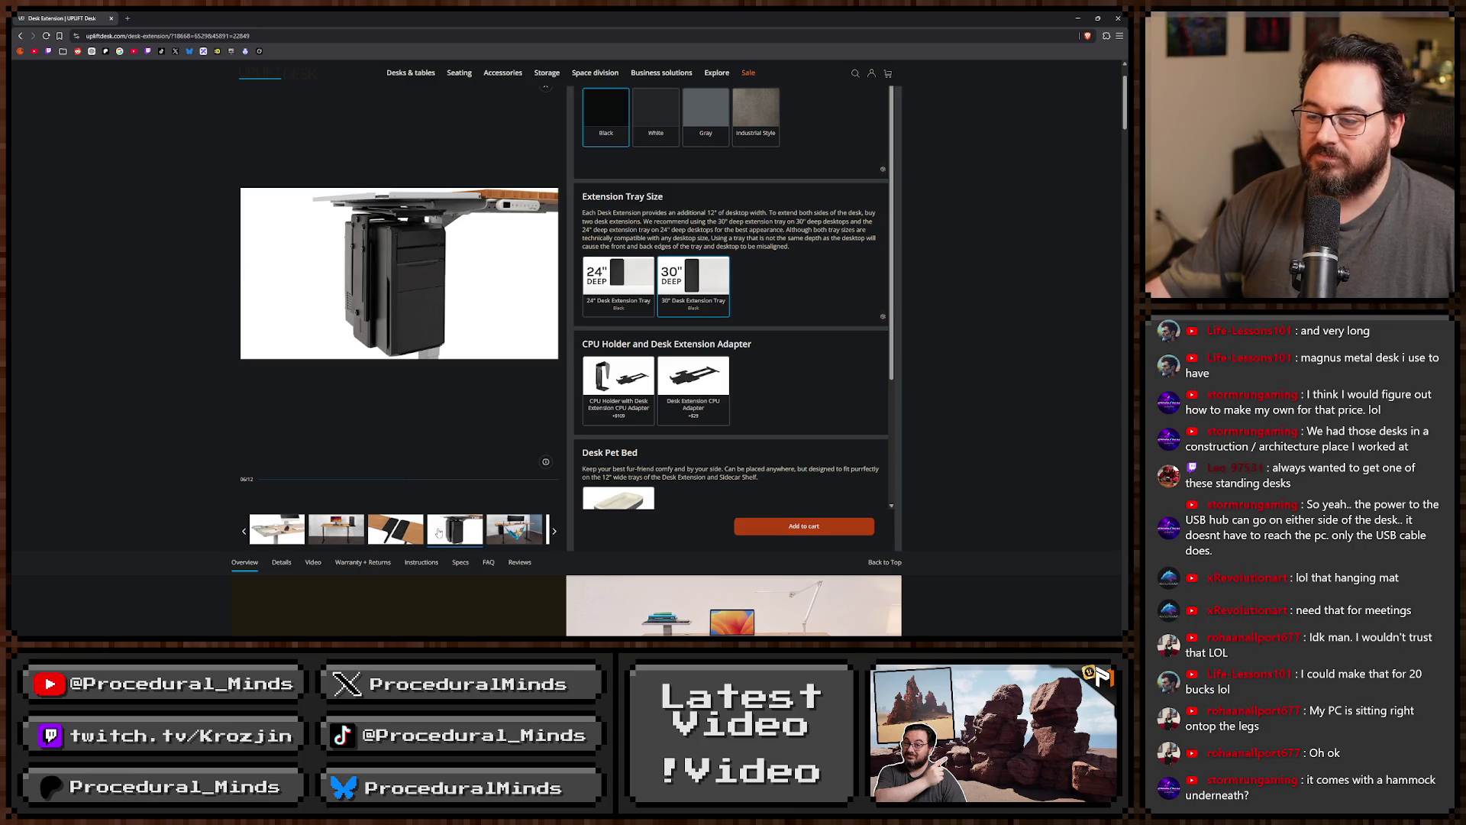
{"action": "left_click", "coordinate": [500, 532]}
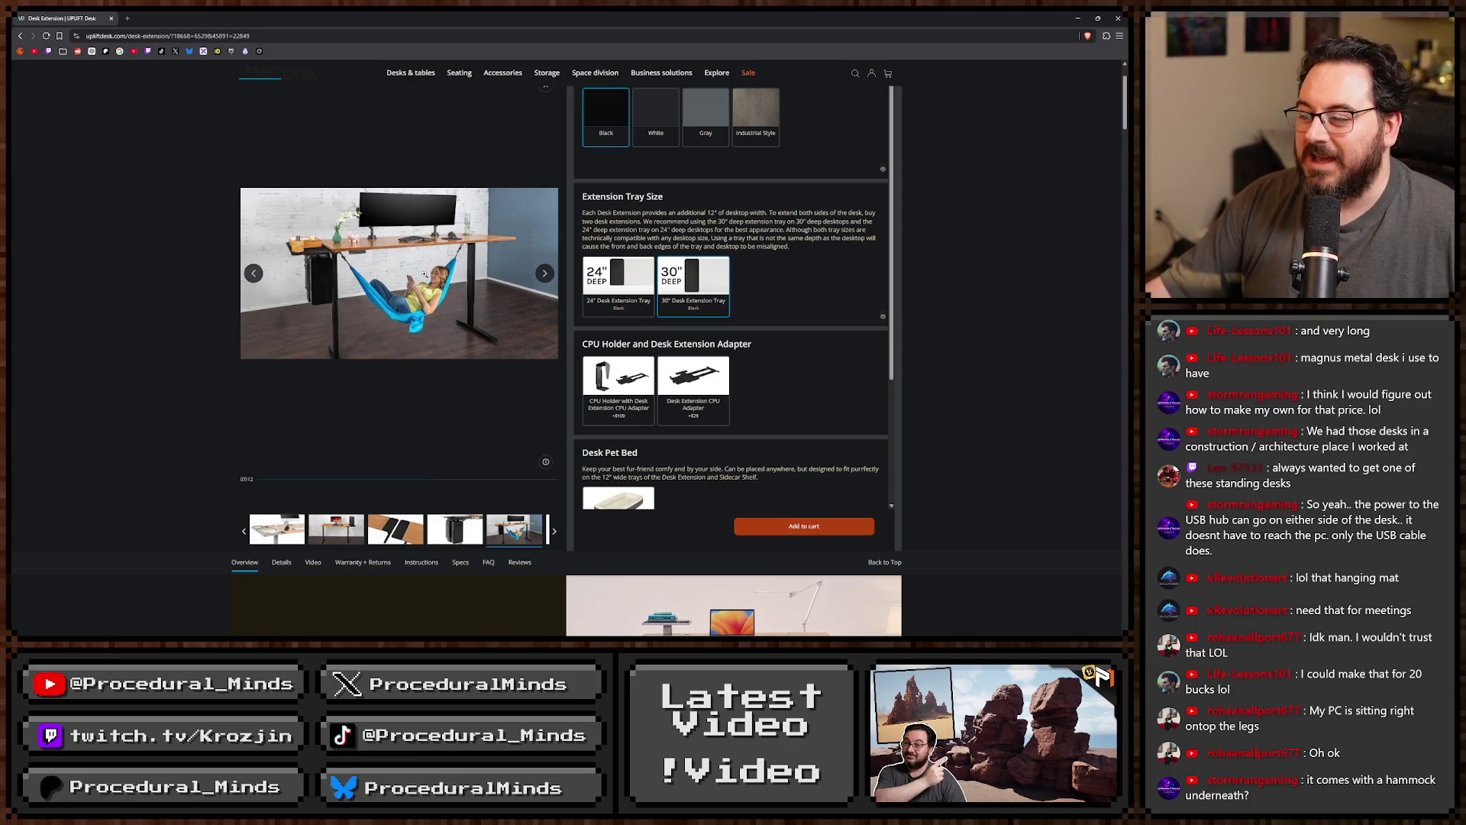
{"action": "scroll", "coordinate": [318, 229], "scroll_direction": "up", "scroll_amount": 2}
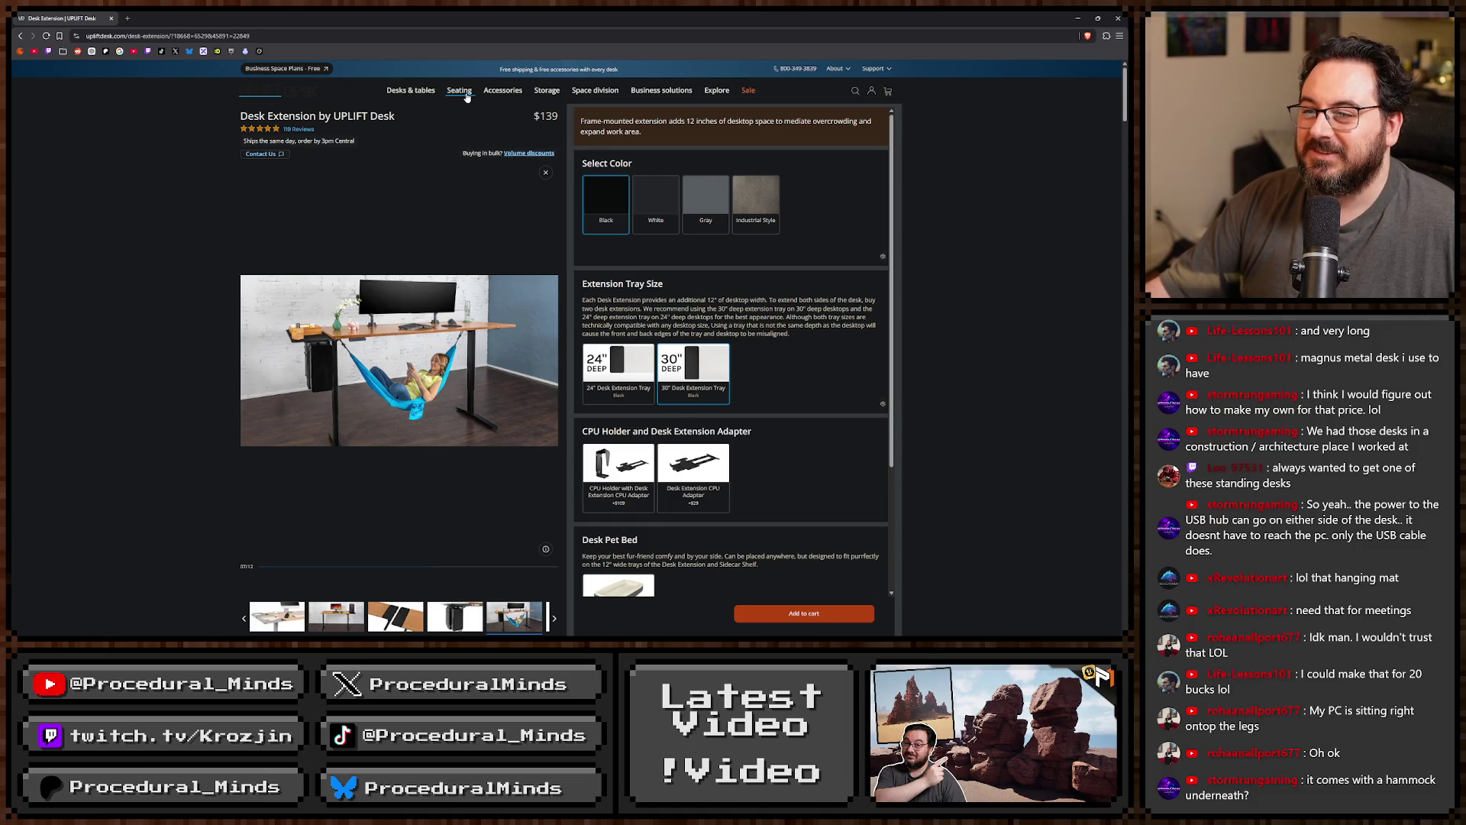
{"action": "mouse_move", "coordinate": [502, 92]}
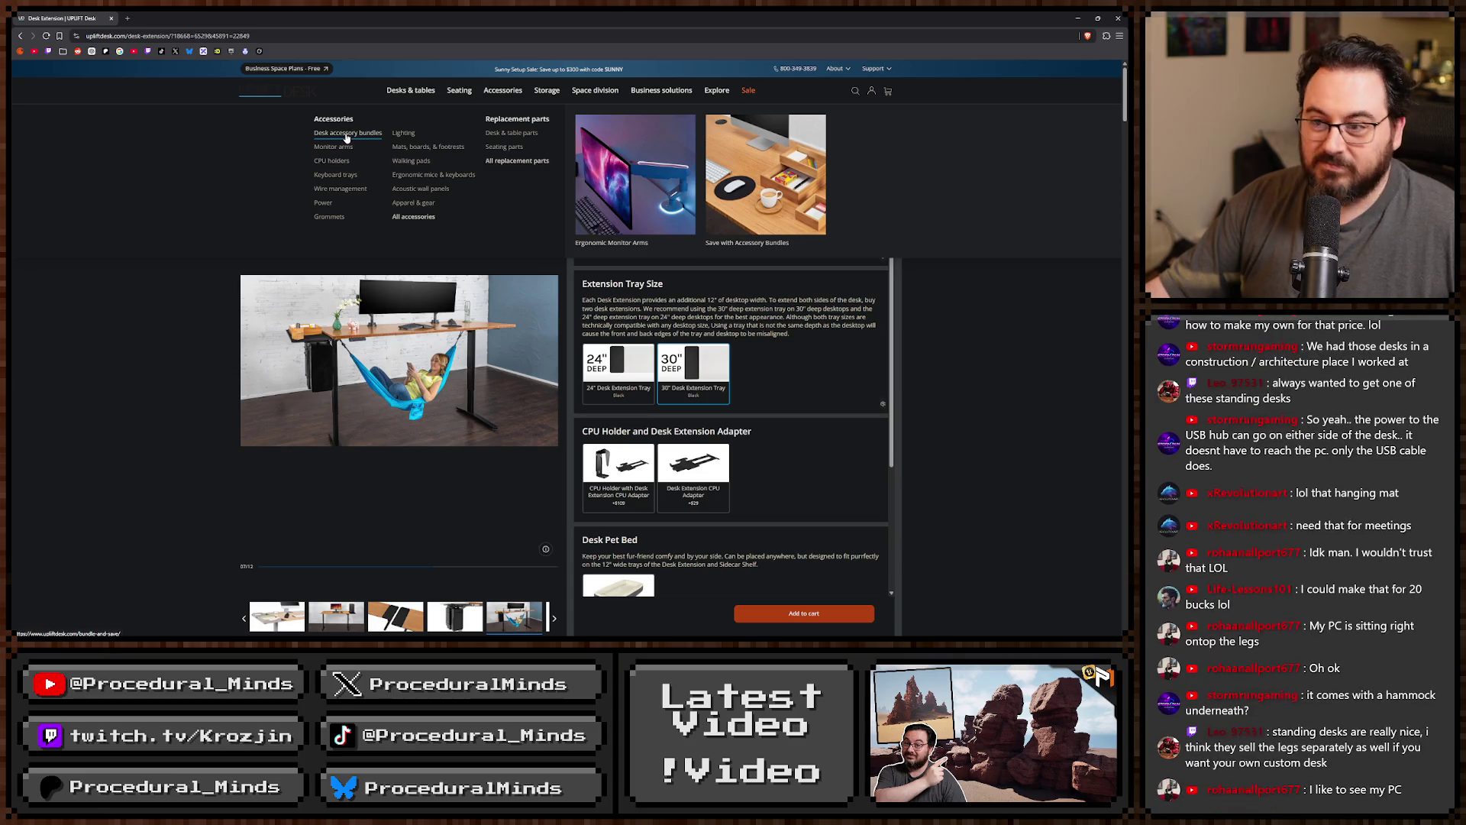
{"action": "left_click", "coordinate": [346, 135]}
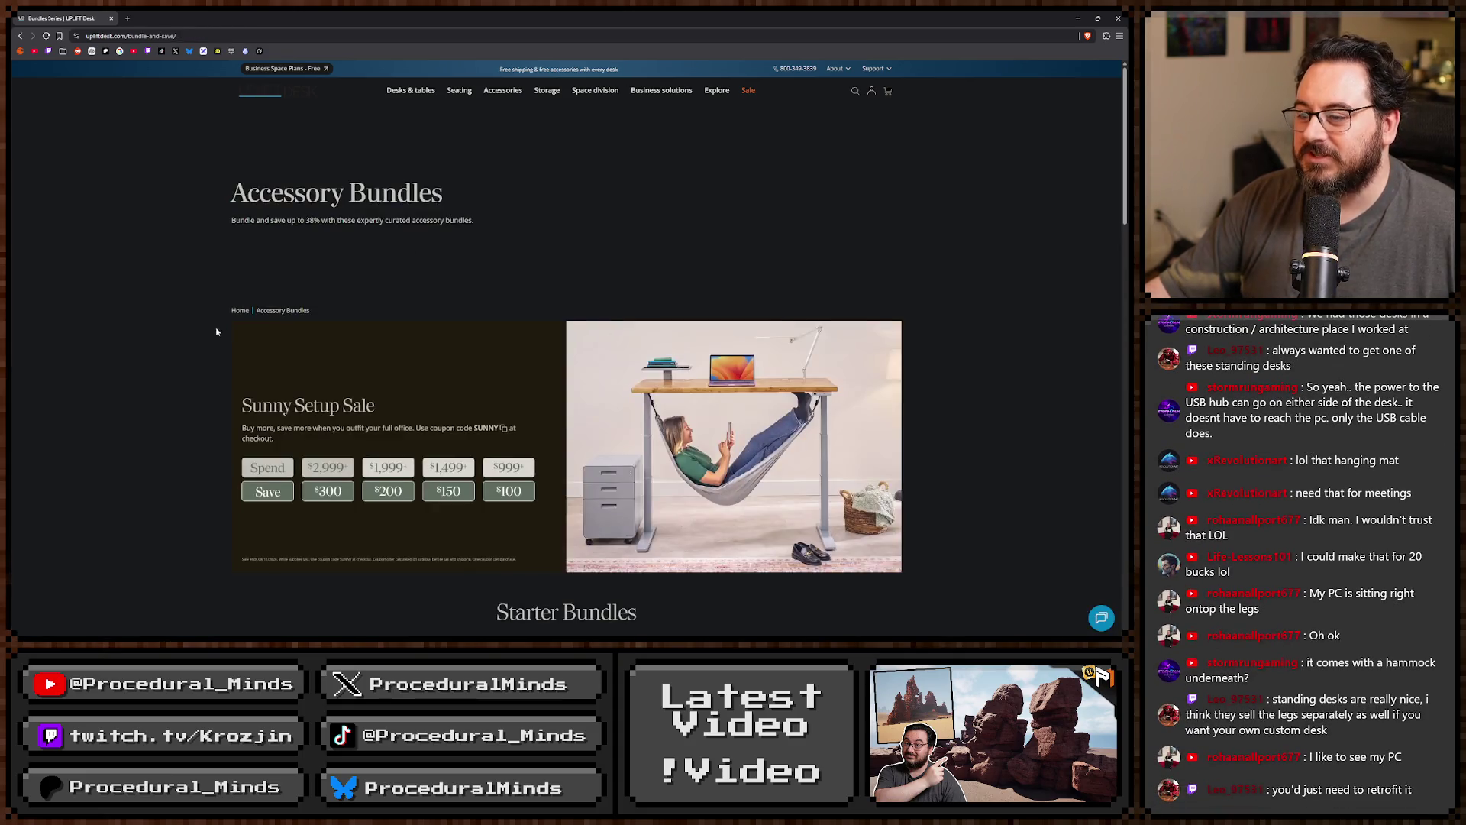
{"action": "scroll", "coordinate": [200, 313], "scroll_direction": "down", "scroll_amount": 6}
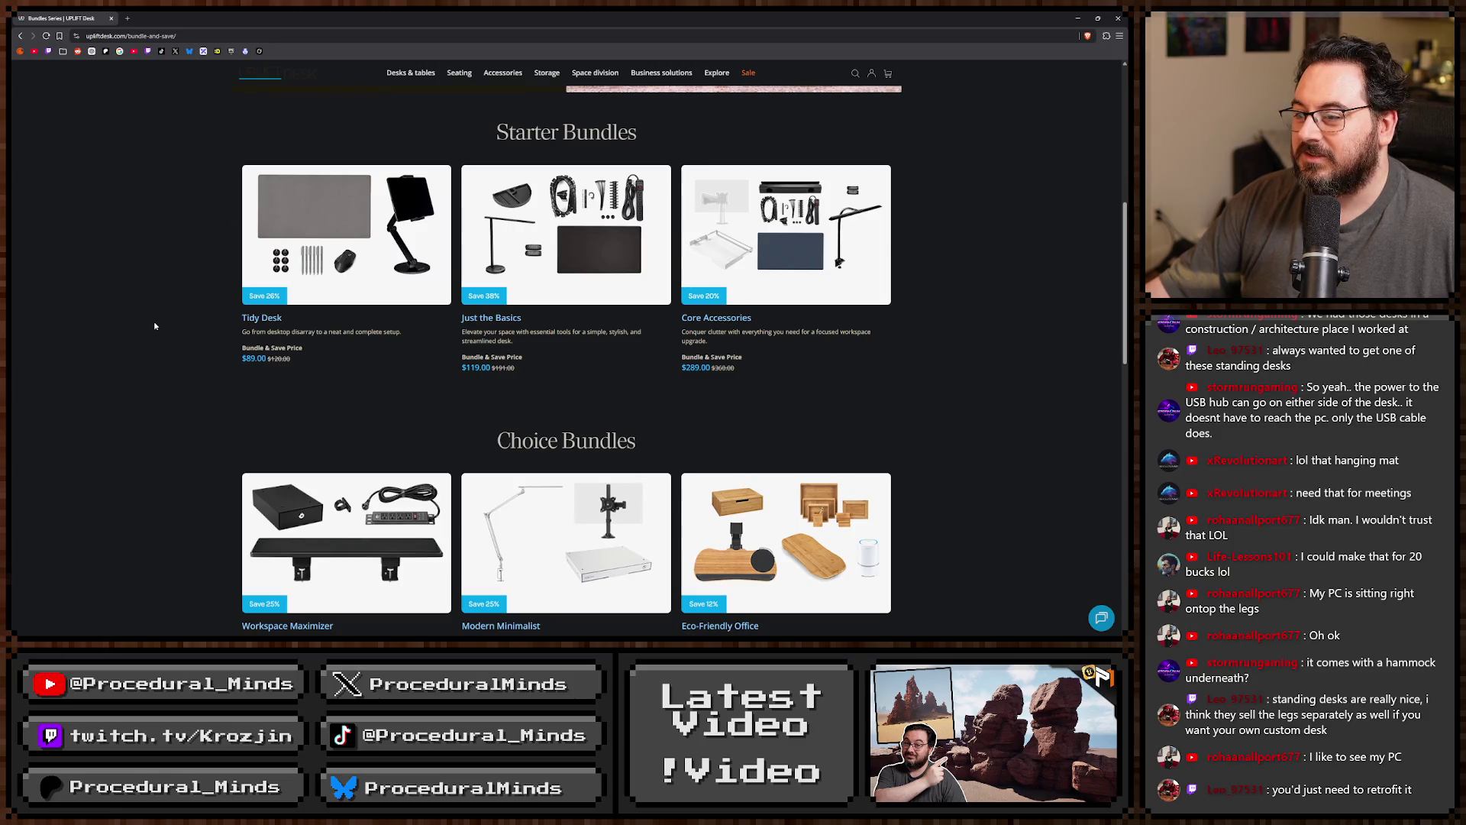
{"action": "scroll", "coordinate": [154, 326], "scroll_direction": "down", "scroll_amount": 2}
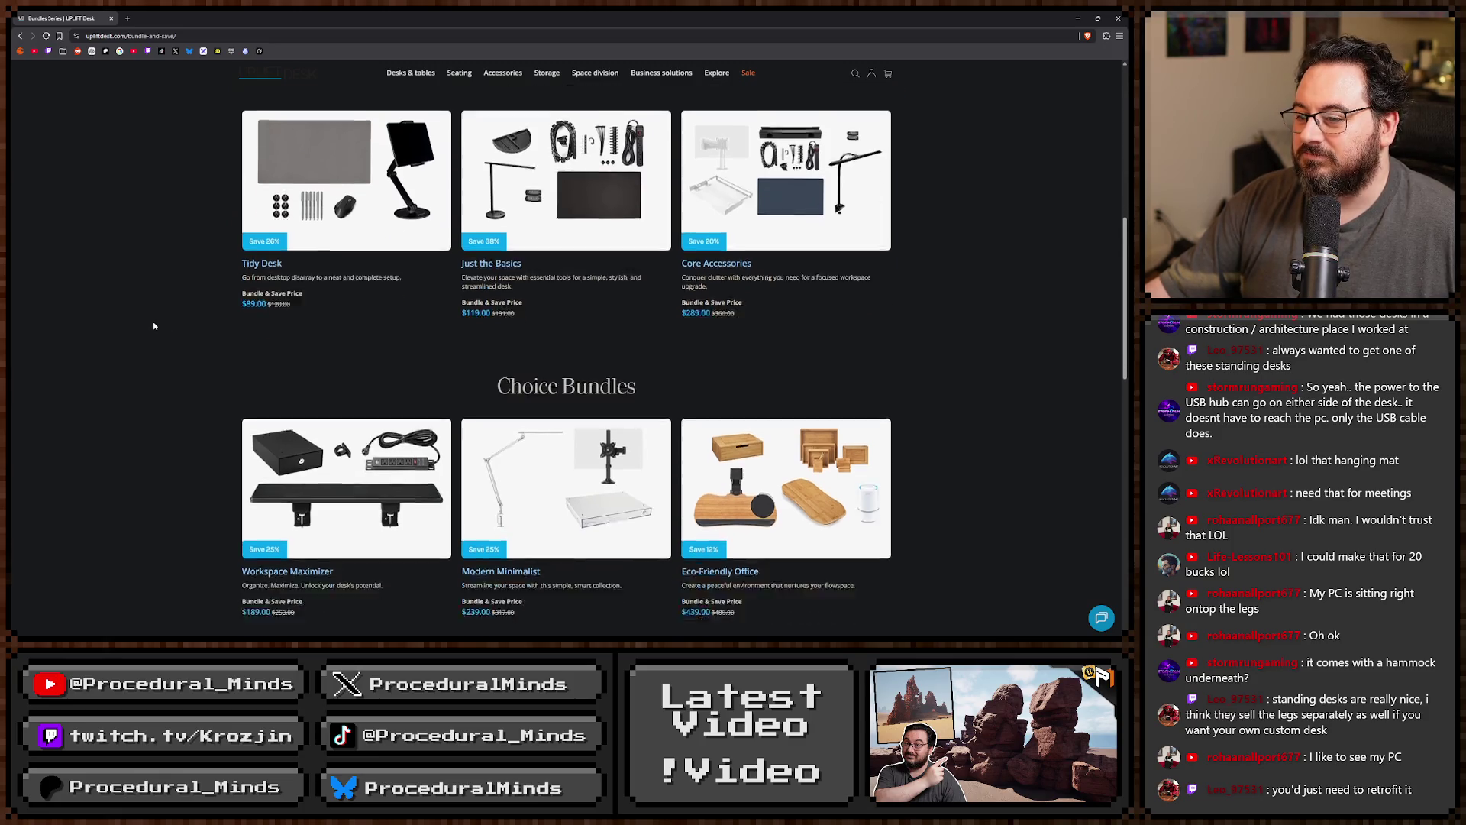
{"action": "scroll", "coordinate": [153, 324], "scroll_direction": "down", "scroll_amount": 3}
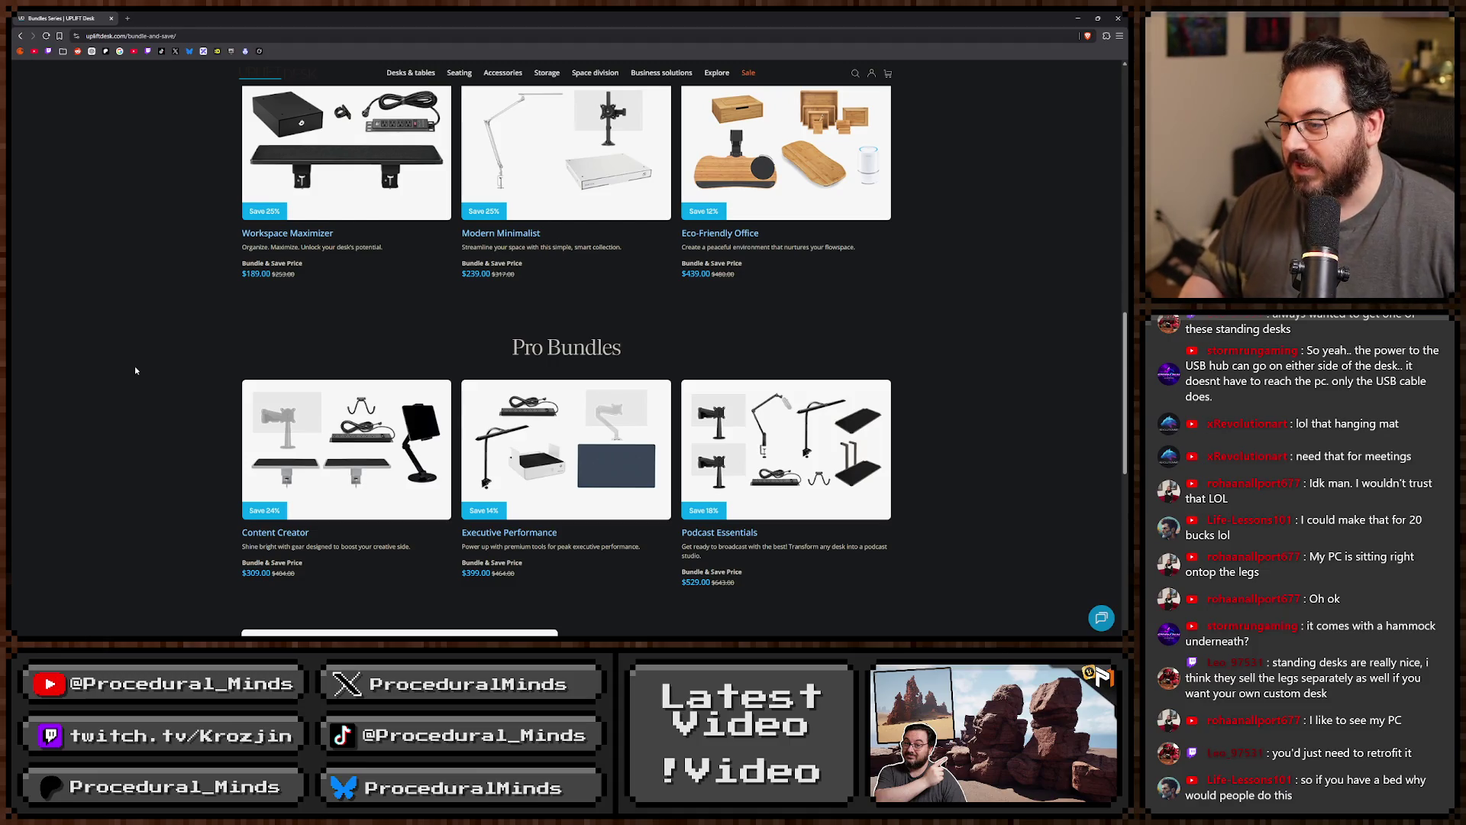
{"action": "scroll", "coordinate": [135, 370], "scroll_direction": "down", "scroll_amount": 5}
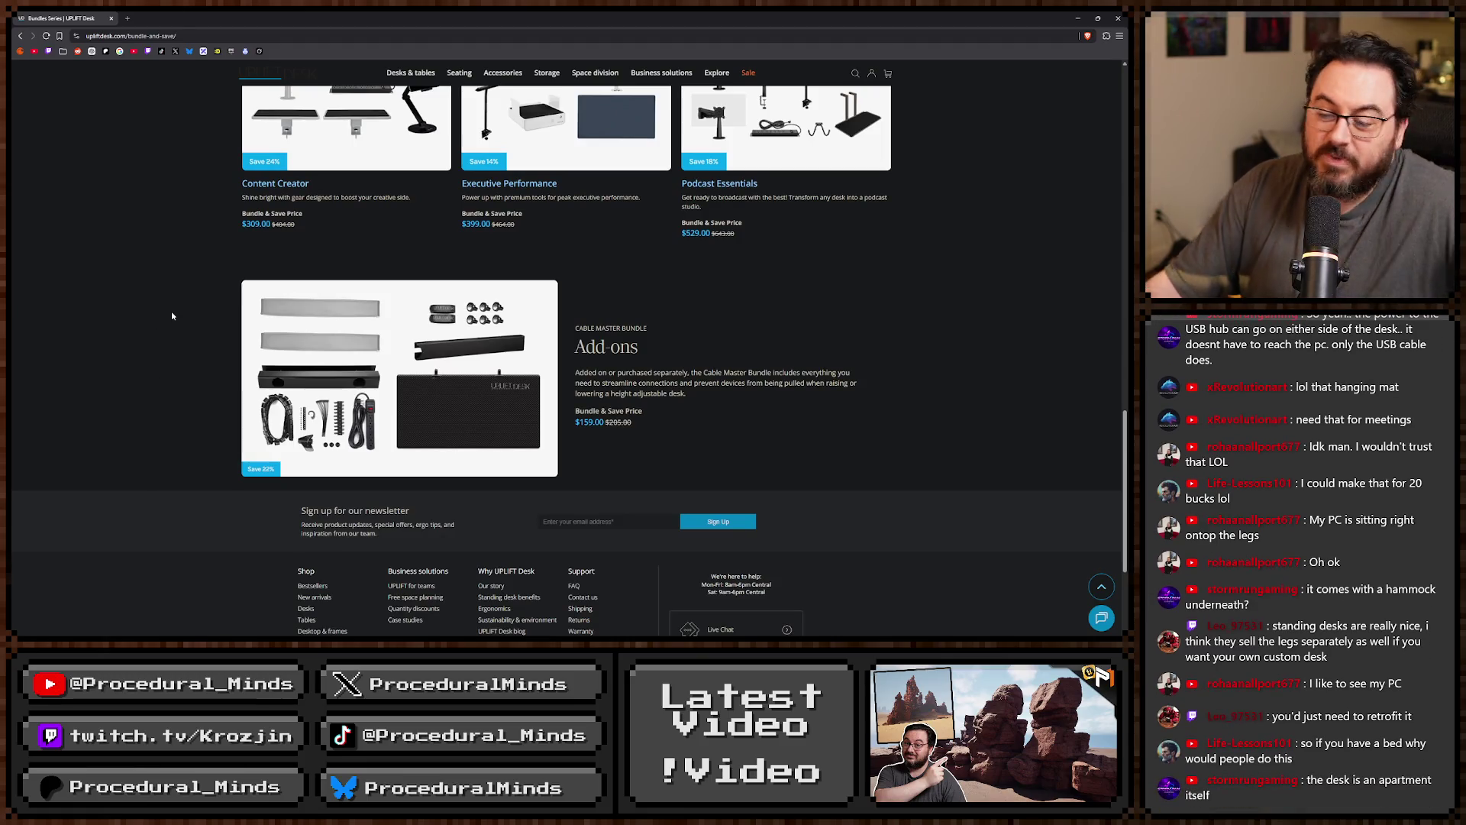
{"action": "scroll", "coordinate": [172, 316], "scroll_direction": "up", "scroll_amount": 10}
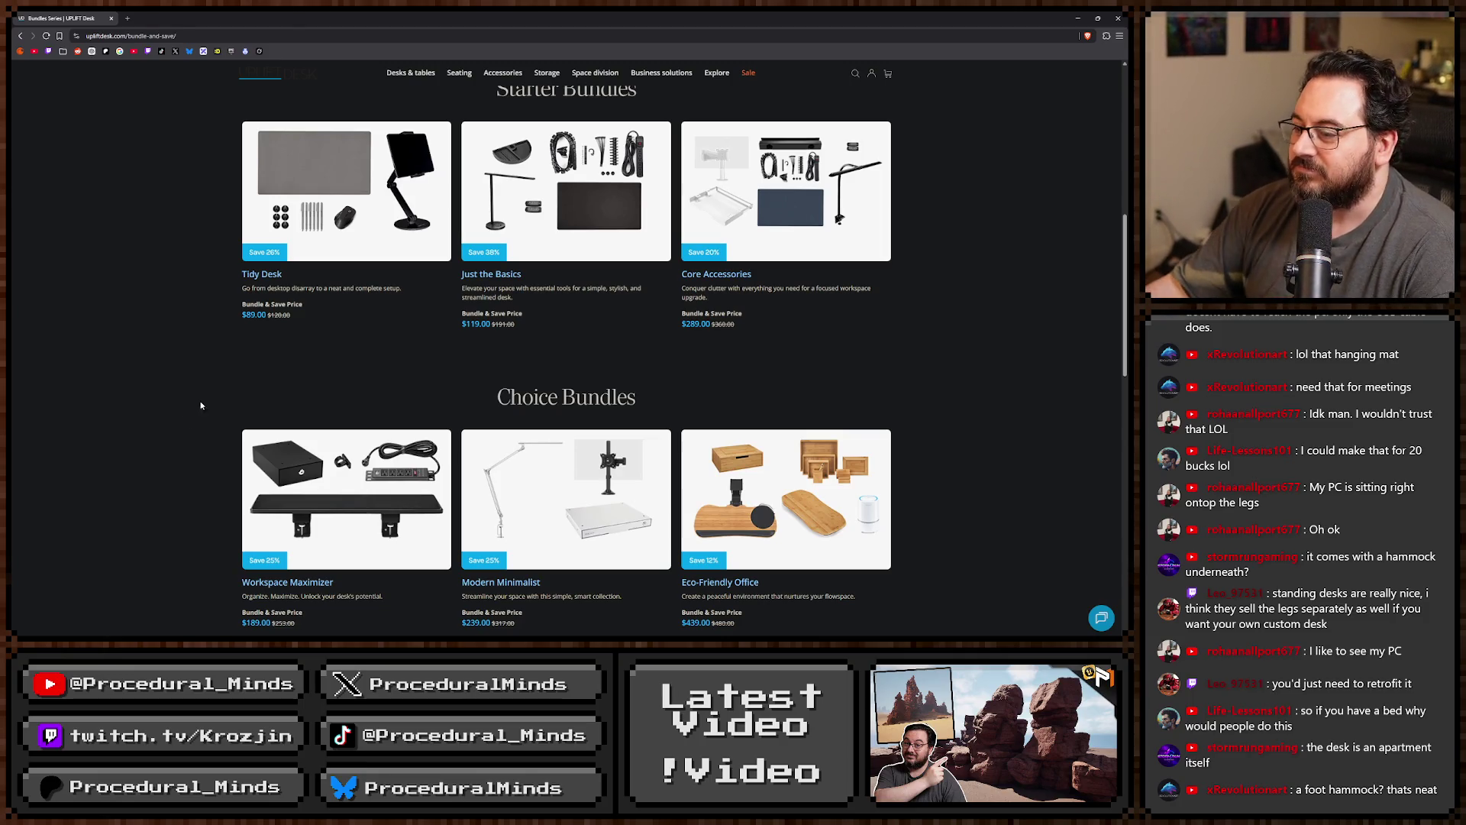
{"action": "scroll", "coordinate": [210, 416], "scroll_direction": "up", "scroll_amount": 2}
{"action": "scroll", "coordinate": [209, 433], "scroll_direction": "up", "scroll_amount": 1}
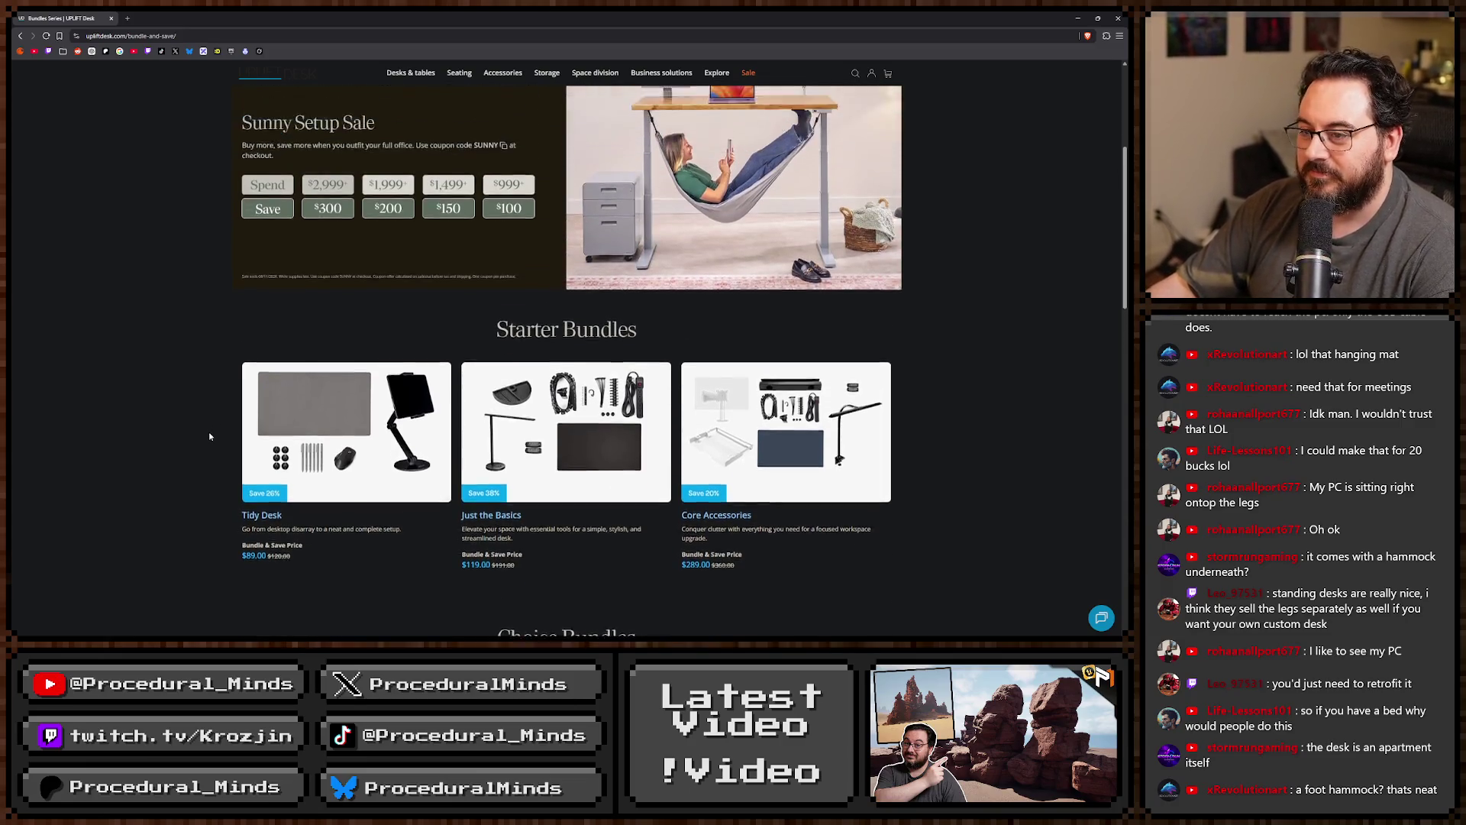
{"action": "scroll", "coordinate": [210, 436], "scroll_direction": "up", "scroll_amount": 4}
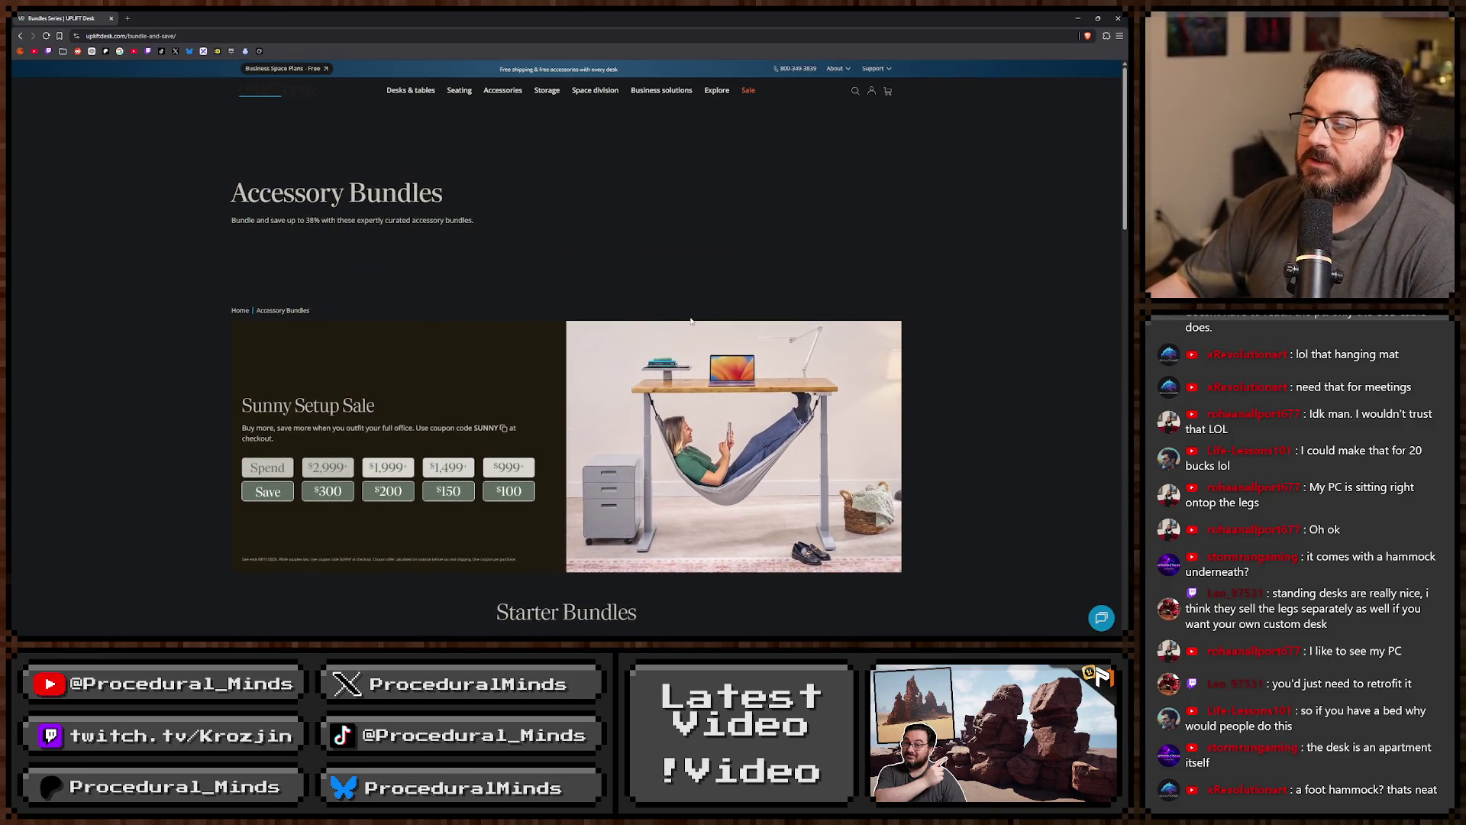
Open Desks & tables and scroll through the V3, L-Shaped 3-Leg and Parsons desk models.
{"action": "left_click", "coordinate": [407, 92]}
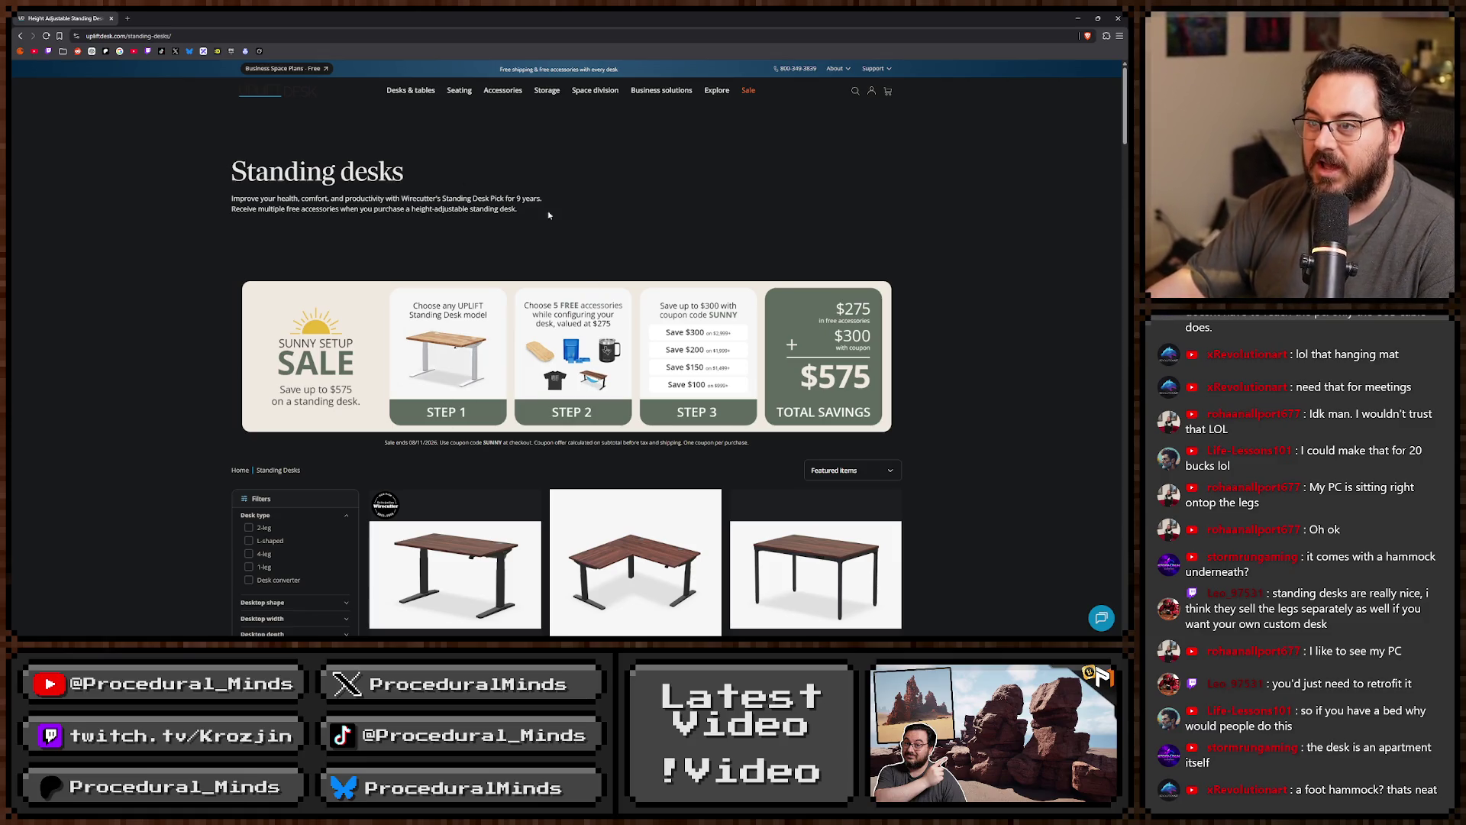
{"action": "mouse_move", "coordinate": [407, 92]}
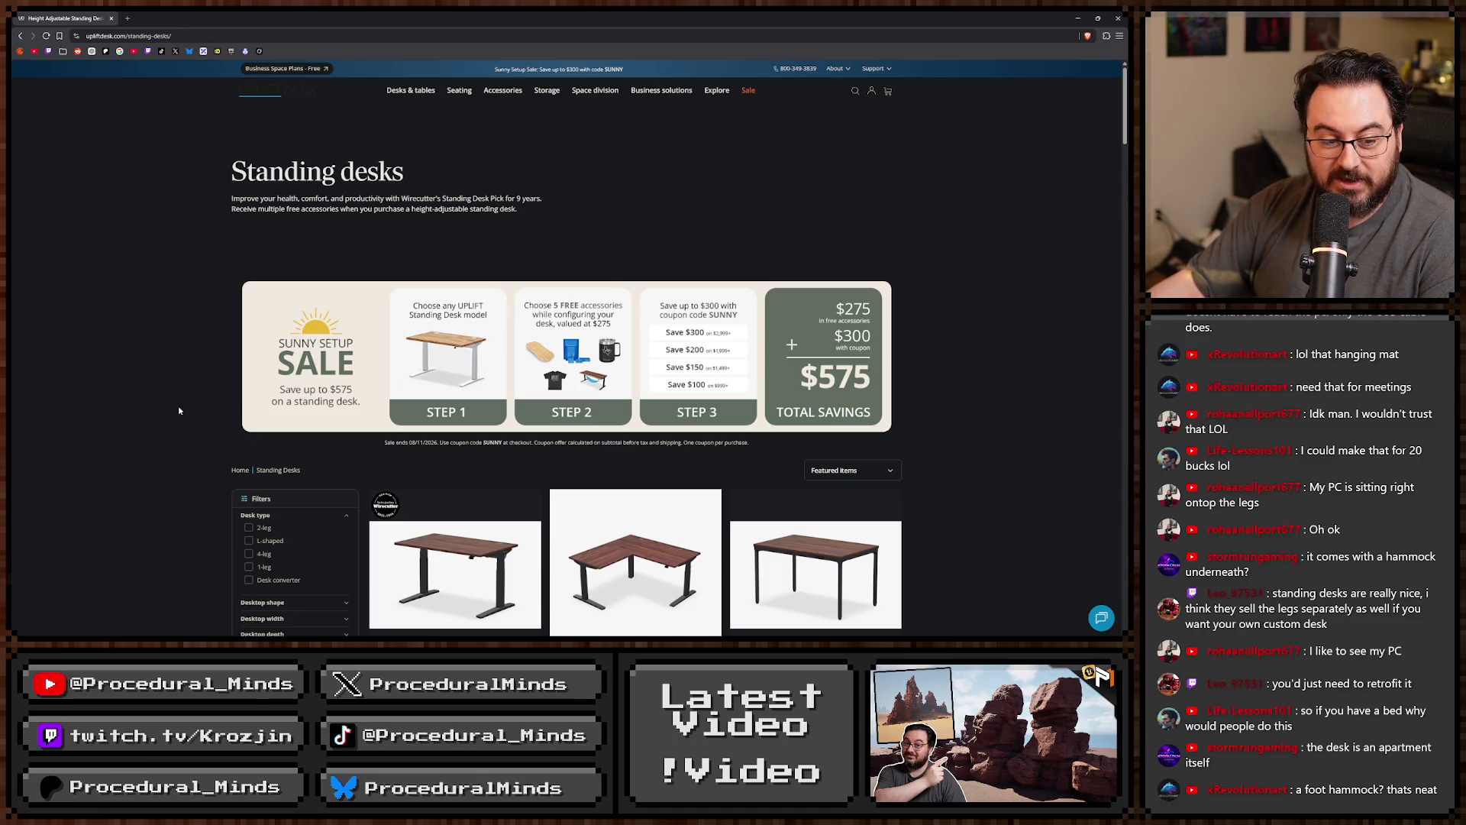
{"action": "scroll", "coordinate": [181, 408], "scroll_direction": "down", "scroll_amount": 2}
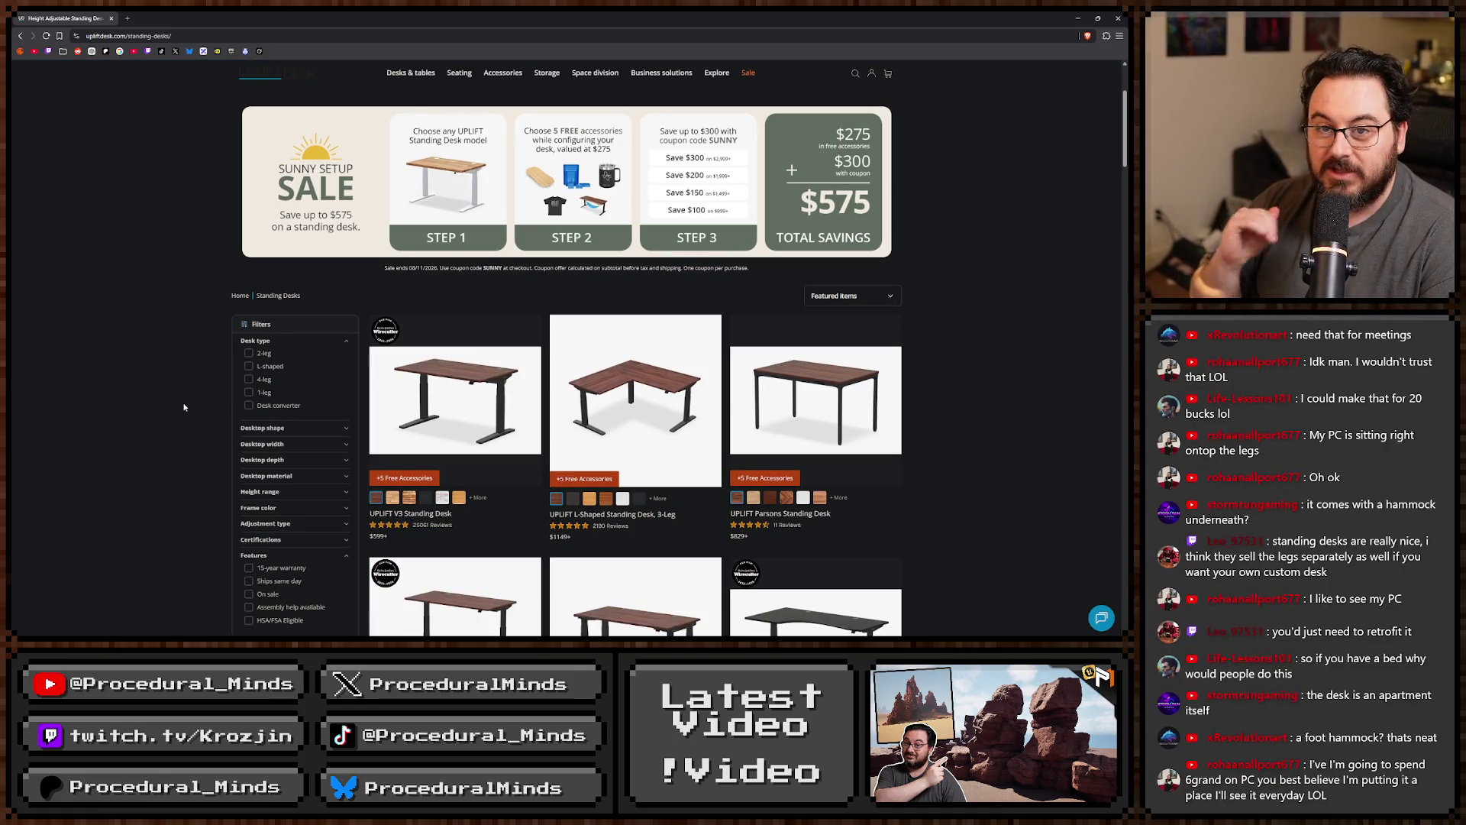
{"action": "scroll", "coordinate": [183, 407], "scroll_direction": "down", "scroll_amount": 3}
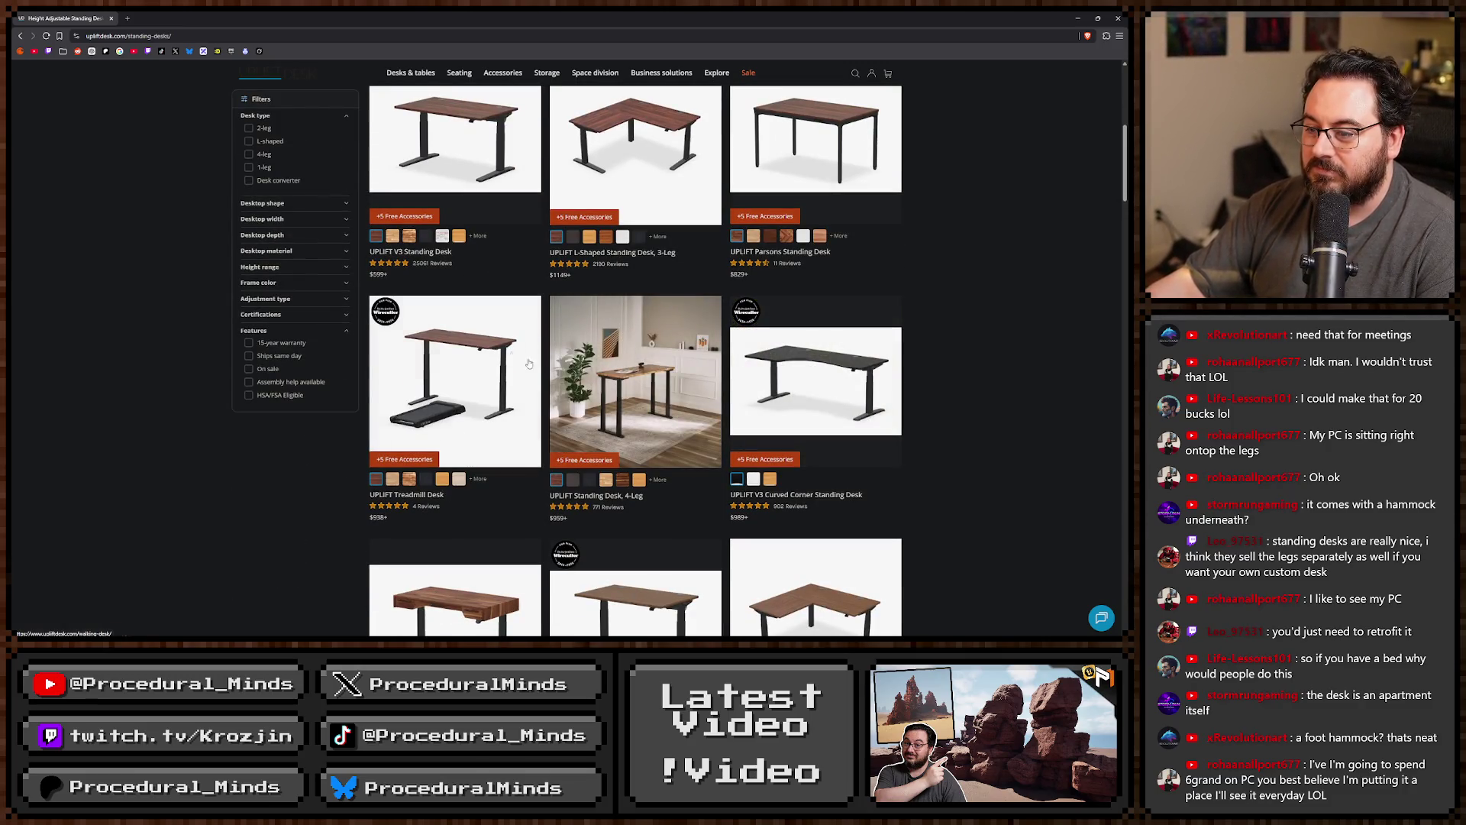
{"action": "scroll", "coordinate": [483, 391], "scroll_direction": "down", "scroll_amount": 3}
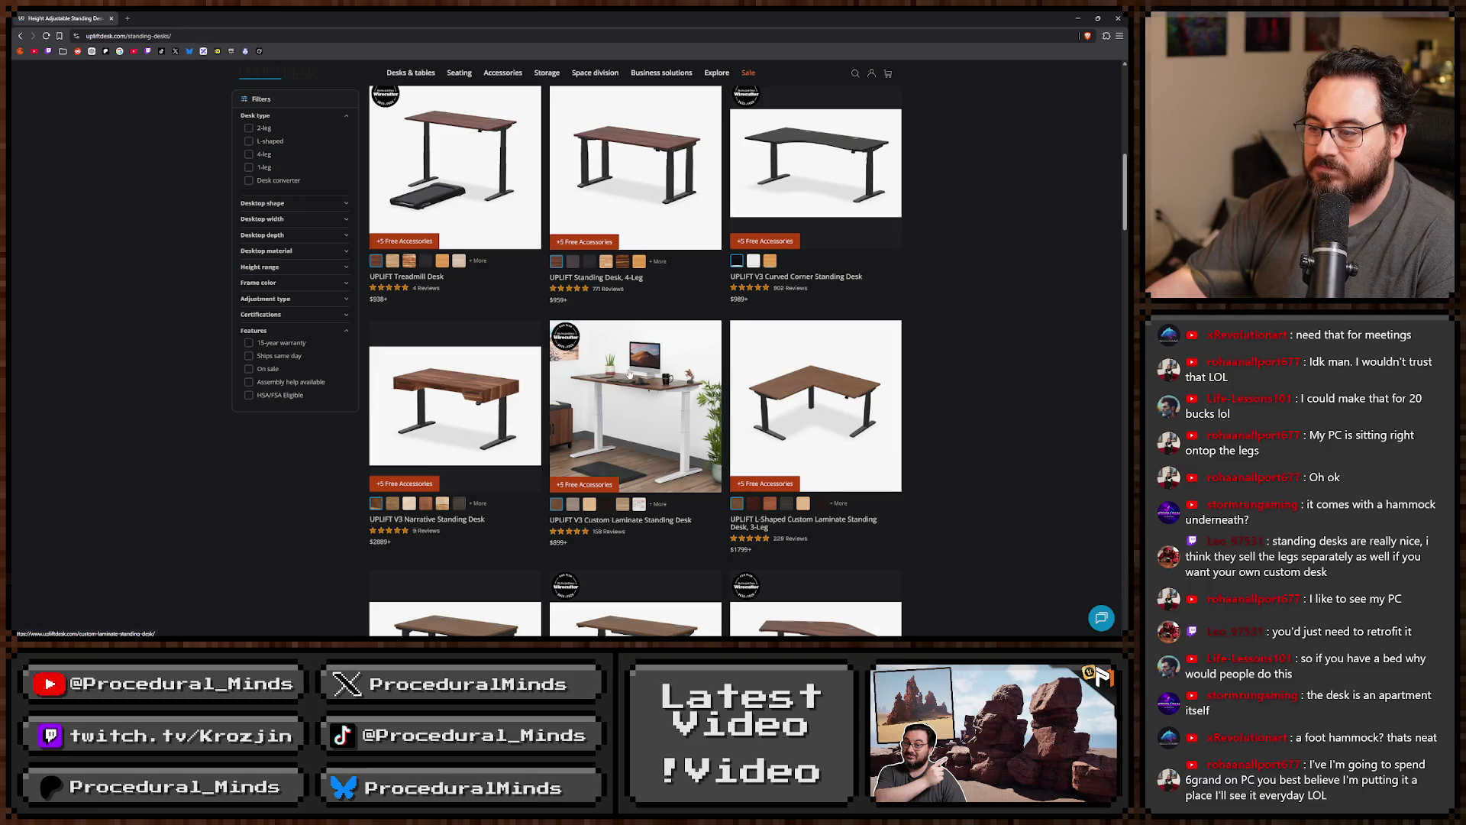
{"action": "scroll", "coordinate": [242, 406], "scroll_direction": "up", "scroll_amount": 3}
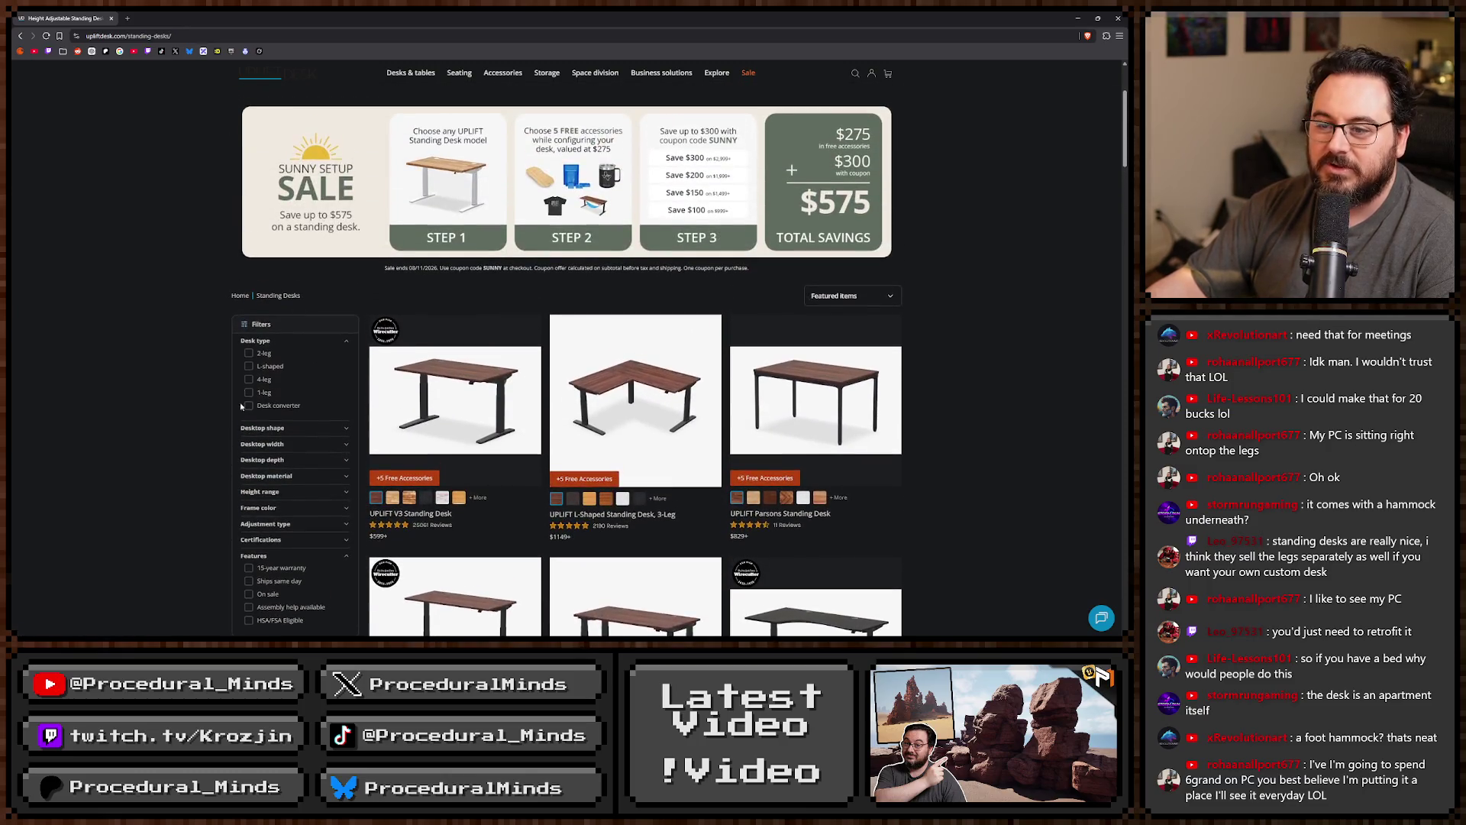
{"action": "scroll", "coordinate": [193, 487], "scroll_direction": "up", "scroll_amount": 2}
{"action": "scroll", "coordinate": [191, 461], "scroll_direction": "down", "scroll_amount": 3}
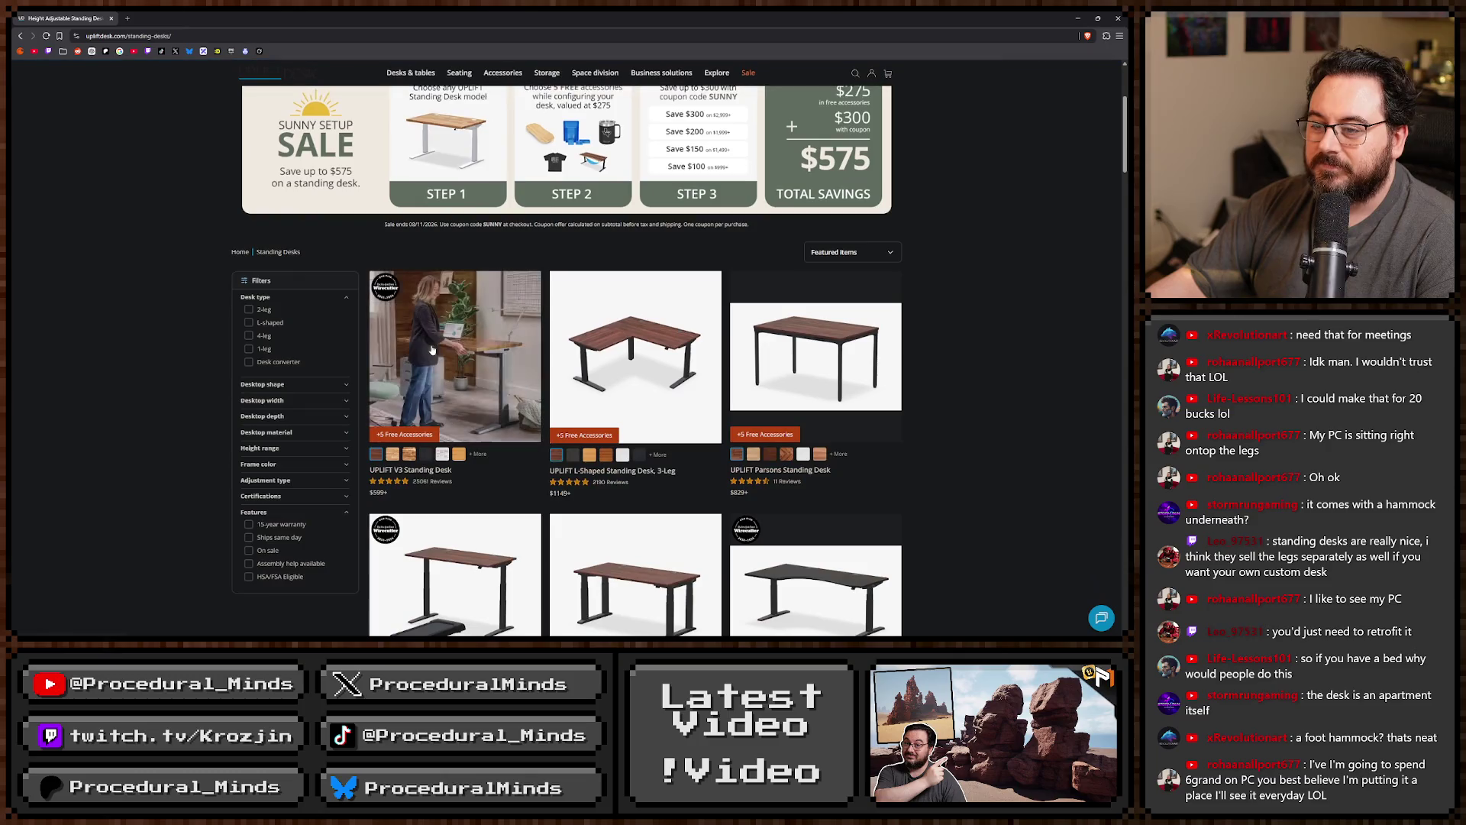
Open the UPLIFT V3 Standing Desk page and reframe its 3D desk preview.
{"action": "left_click", "coordinate": [467, 336]}
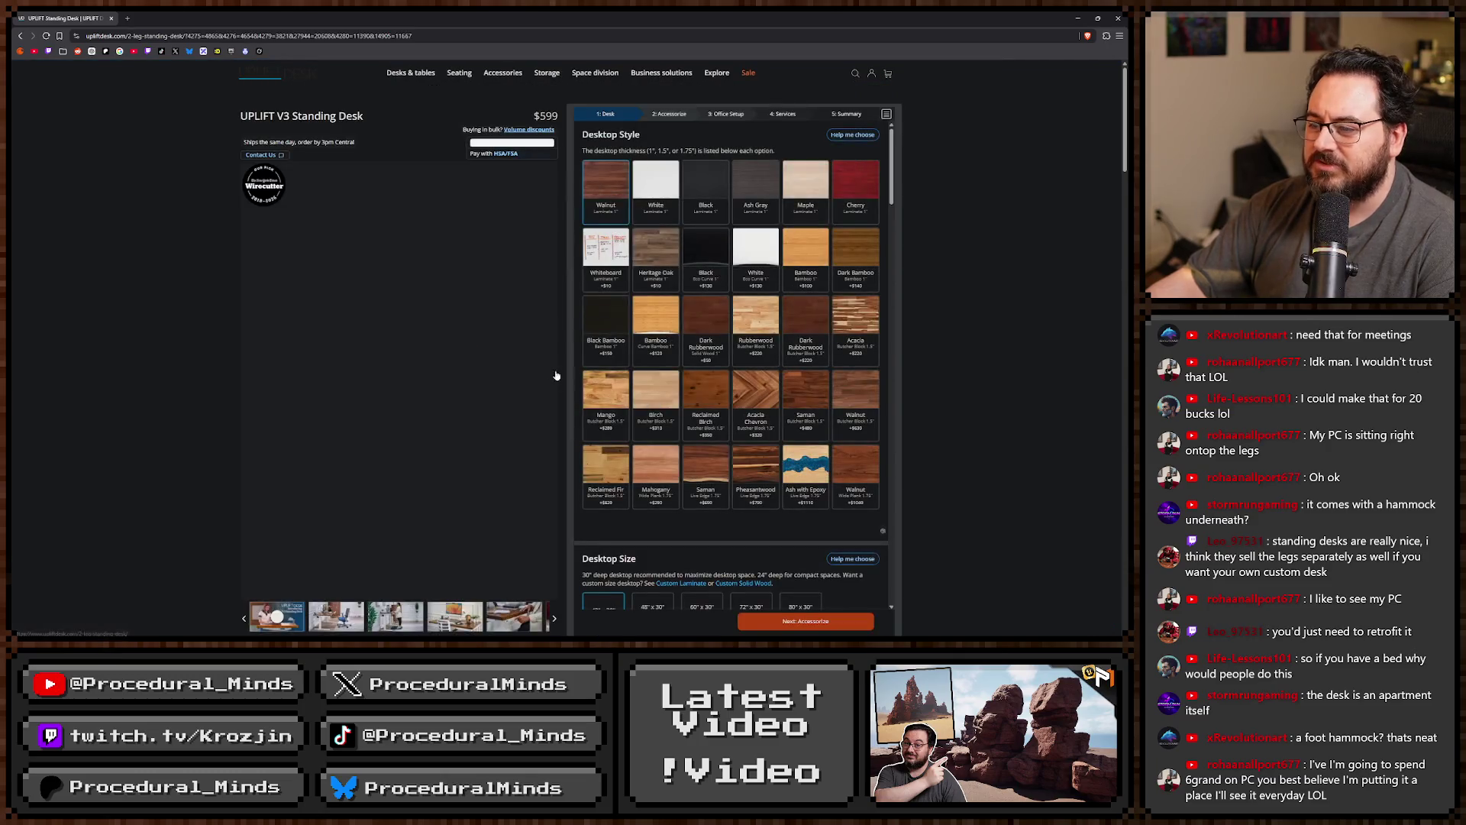
{"action": "scroll", "coordinate": [694, 442], "scroll_direction": "down", "scroll_amount": 3}
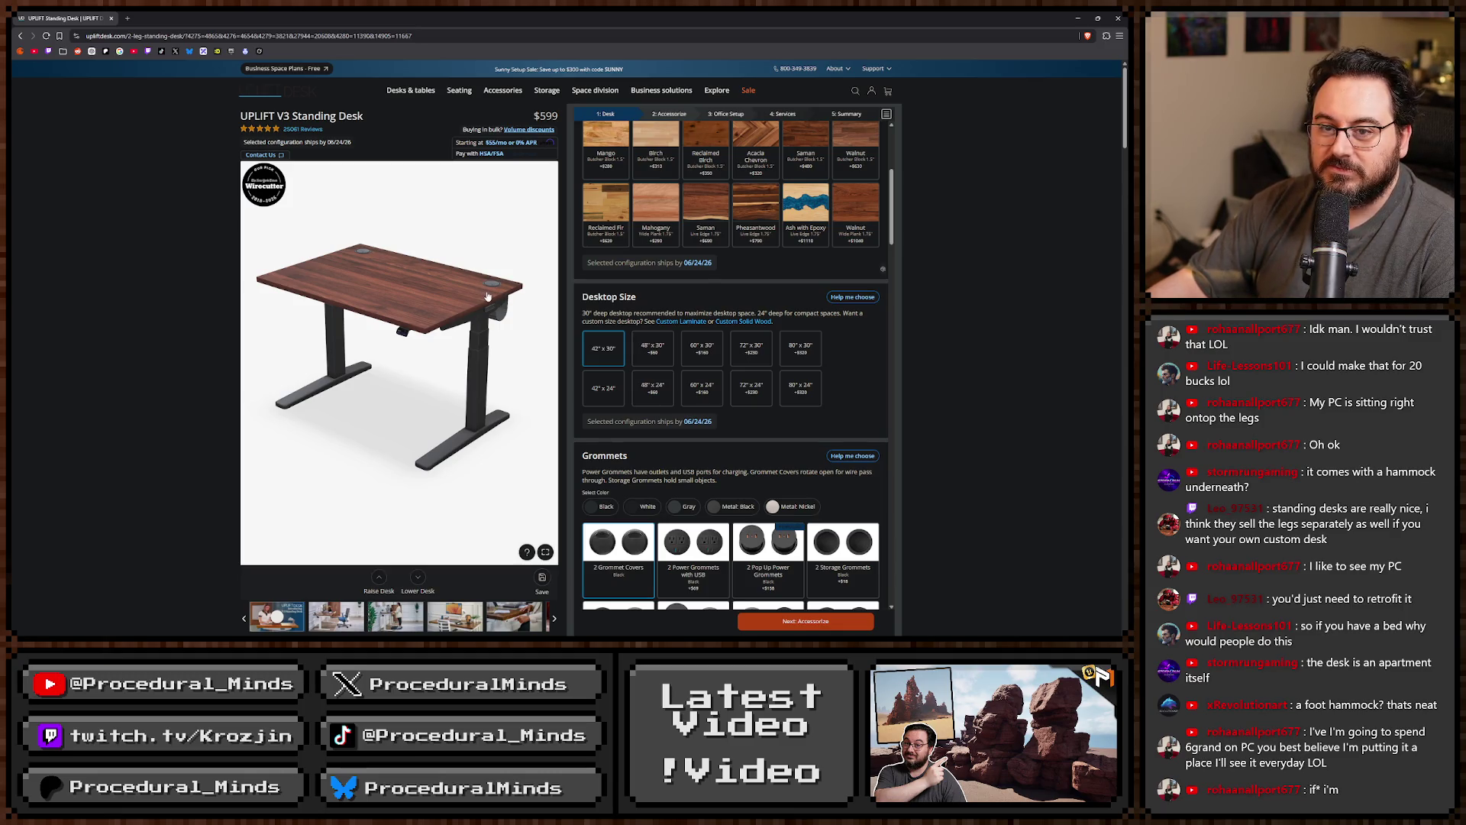
{"action": "left_click", "coordinate": [401, 305]}
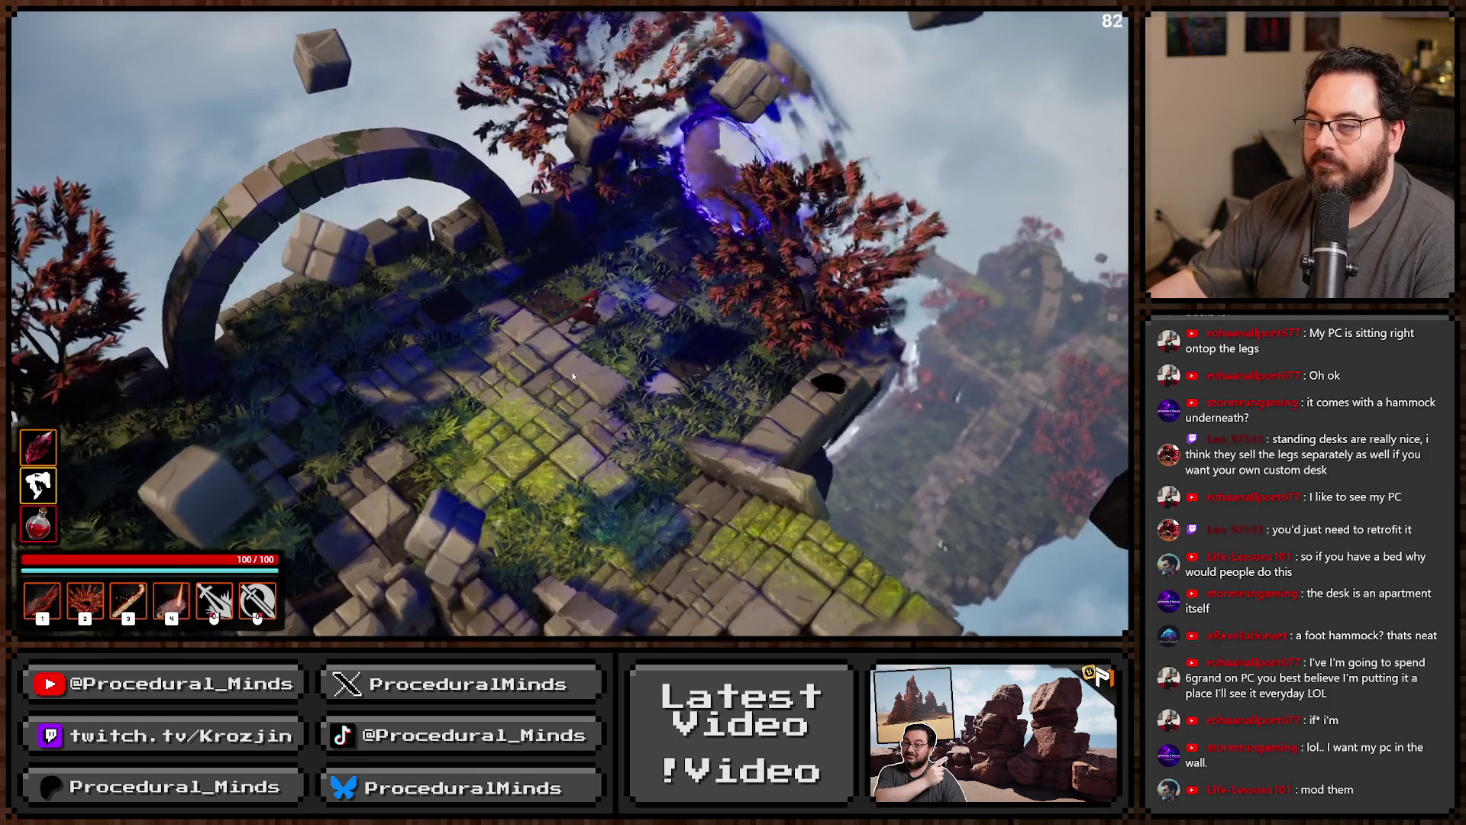
Unlock cards from the empty shop until Health Up, Surrounded and Lightning Field appear, then stop PIE.
{"action": "key", "text": "Tab"}
{"action": "key", "text": "Tab"}
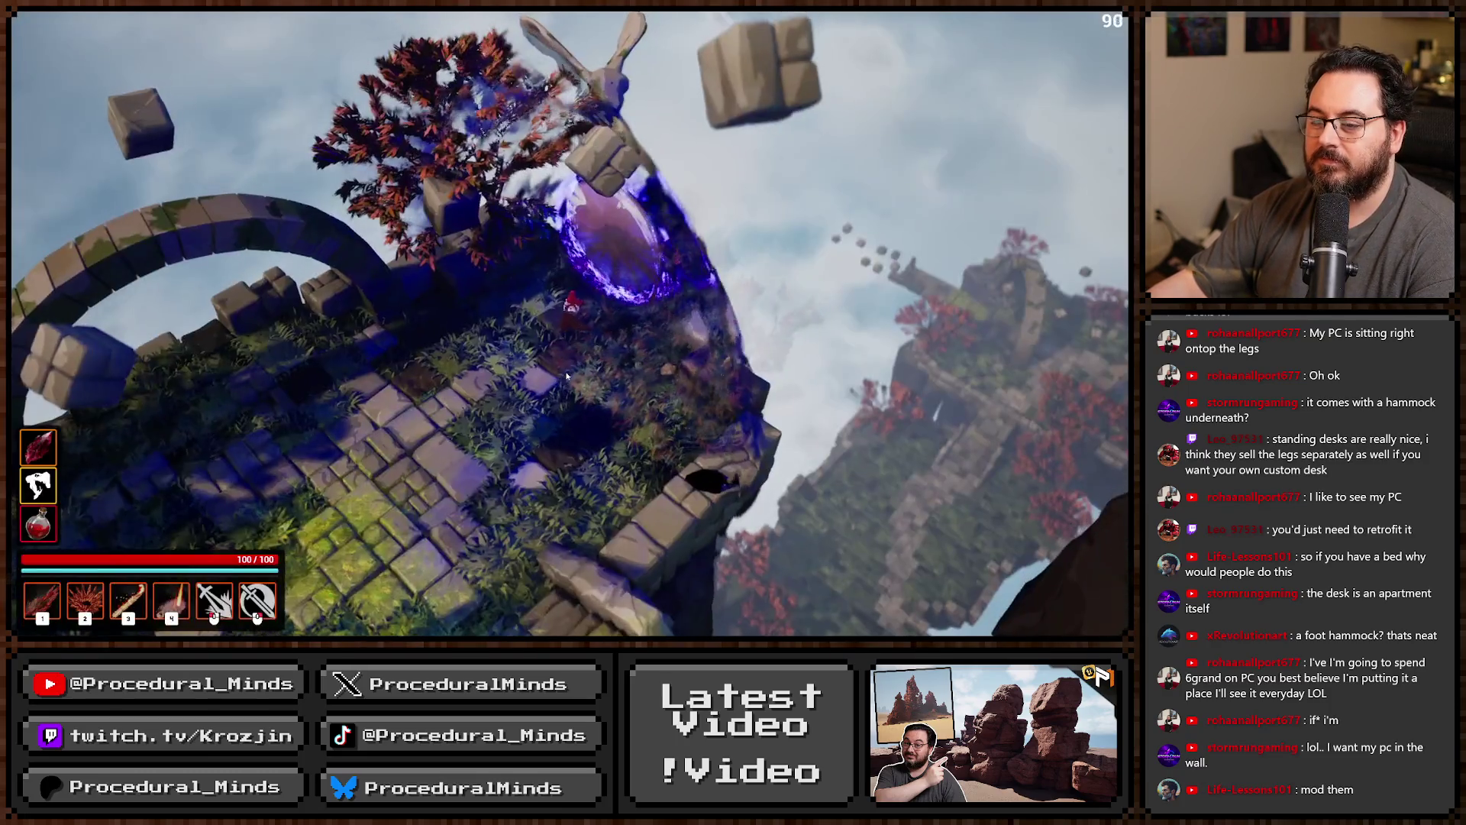
{"action": "key", "text": "c"}
{"action": "key", "text": "c"}
{"action": "key", "text": "Tab"}
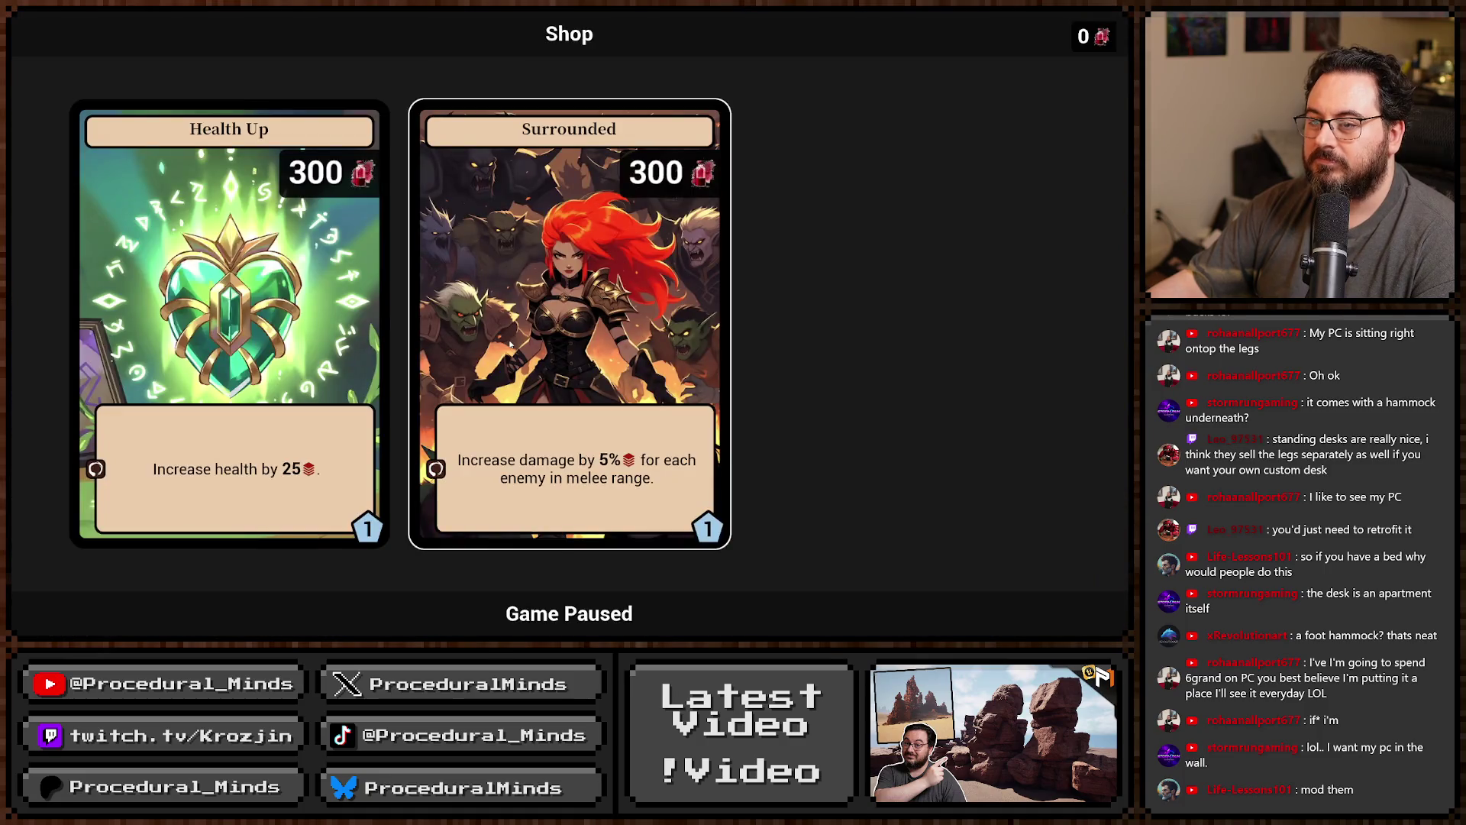
{"action": "key", "text": "c"}
{"action": "left_click", "coordinate": [535, 329]}
{"action": "key", "text": "Tab"}
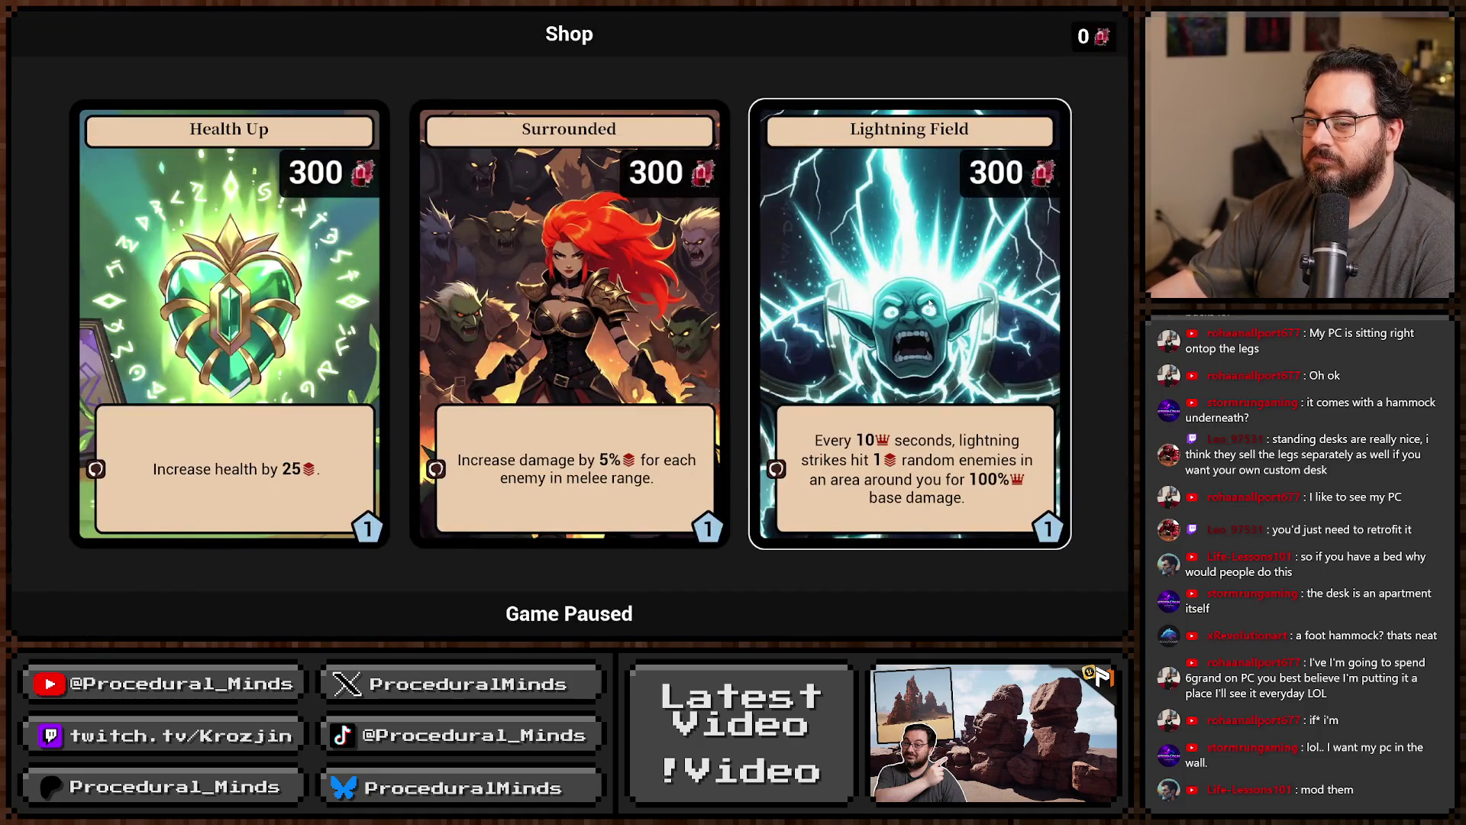
{"action": "key", "text": "Tab"}
{"action": "key", "text": "Tab"}
{"action": "key", "text": "Tab"}
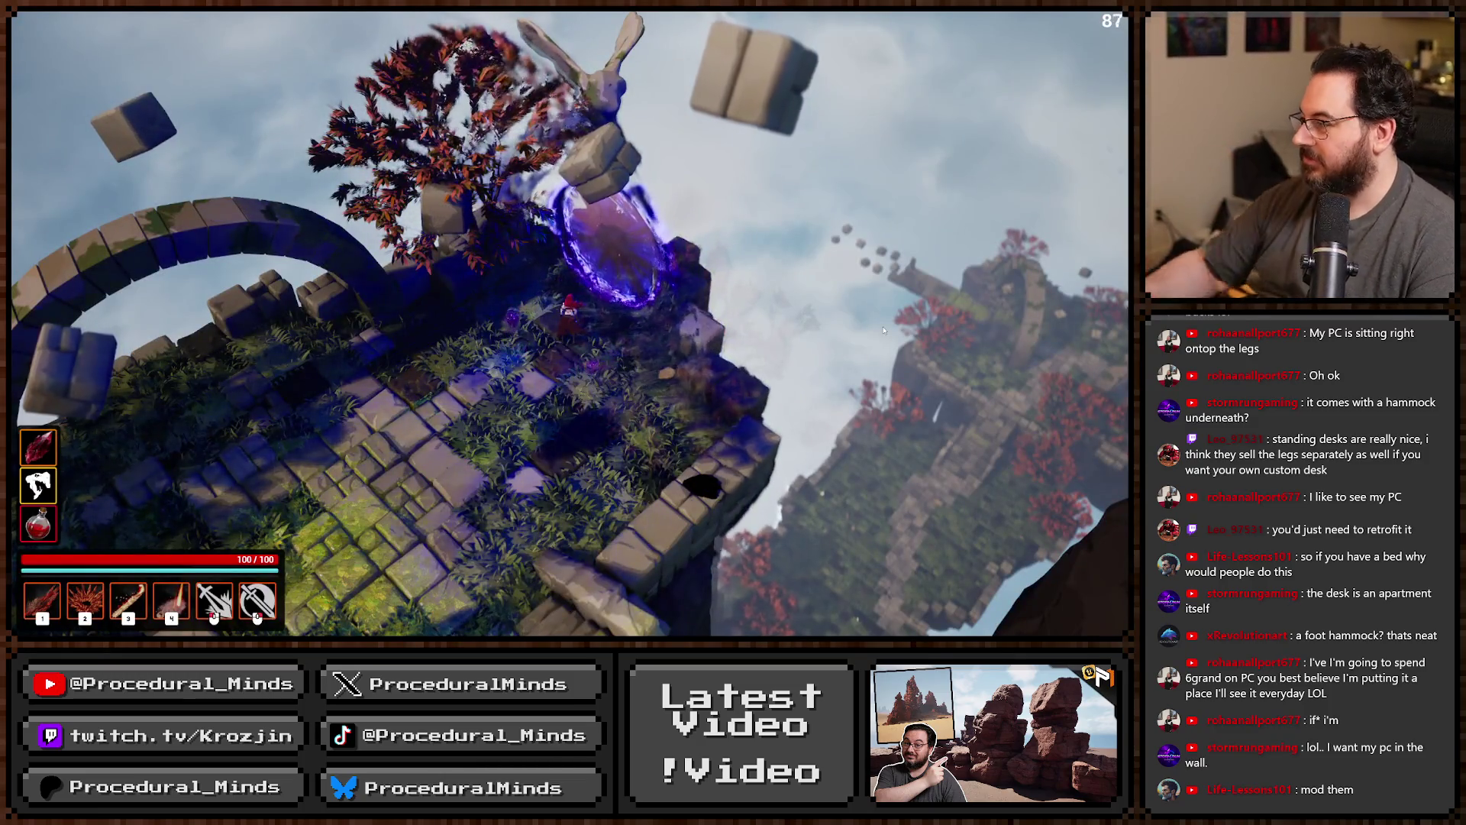
{"action": "key", "text": "Escape"}
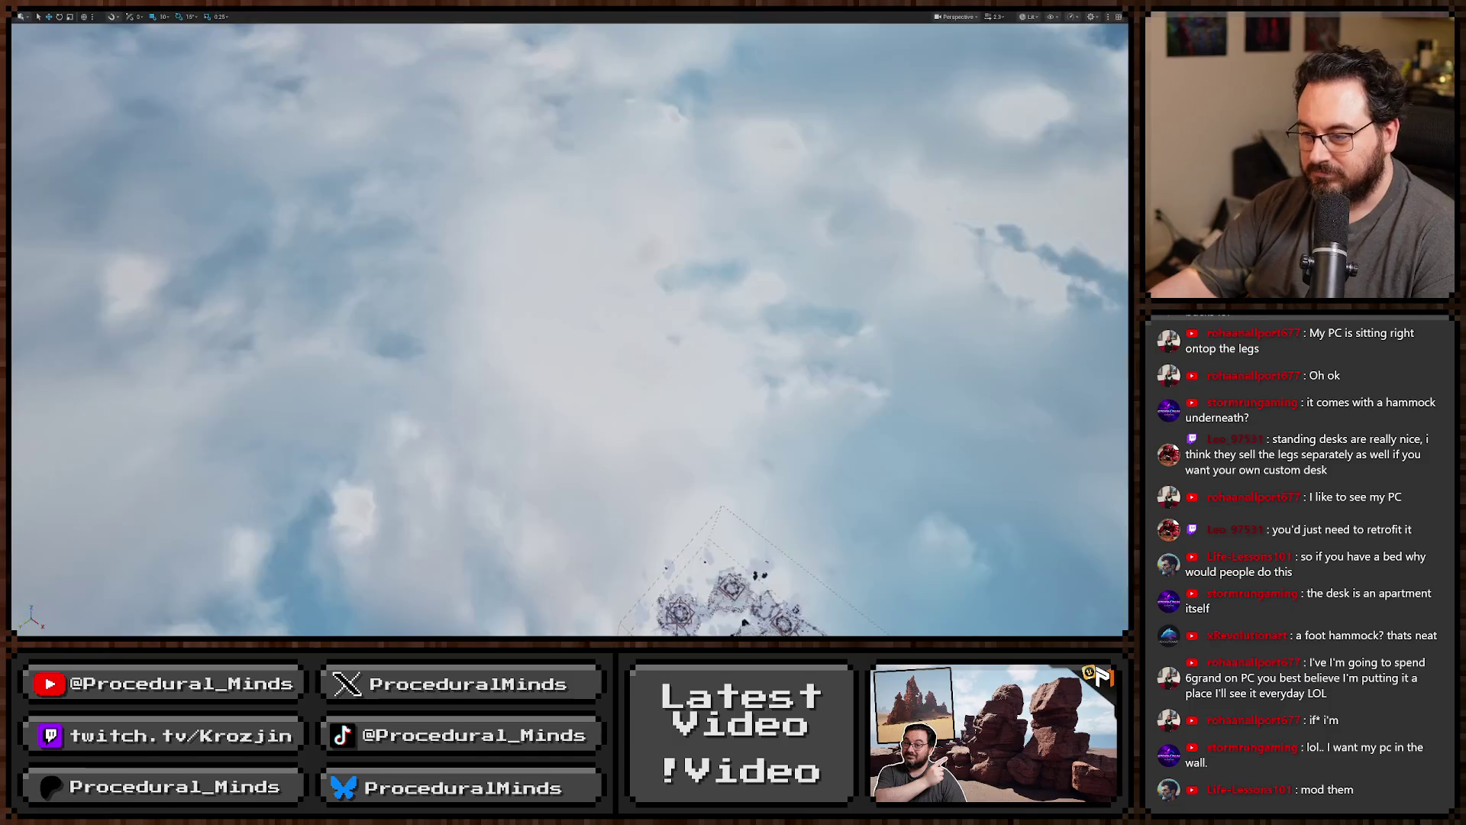
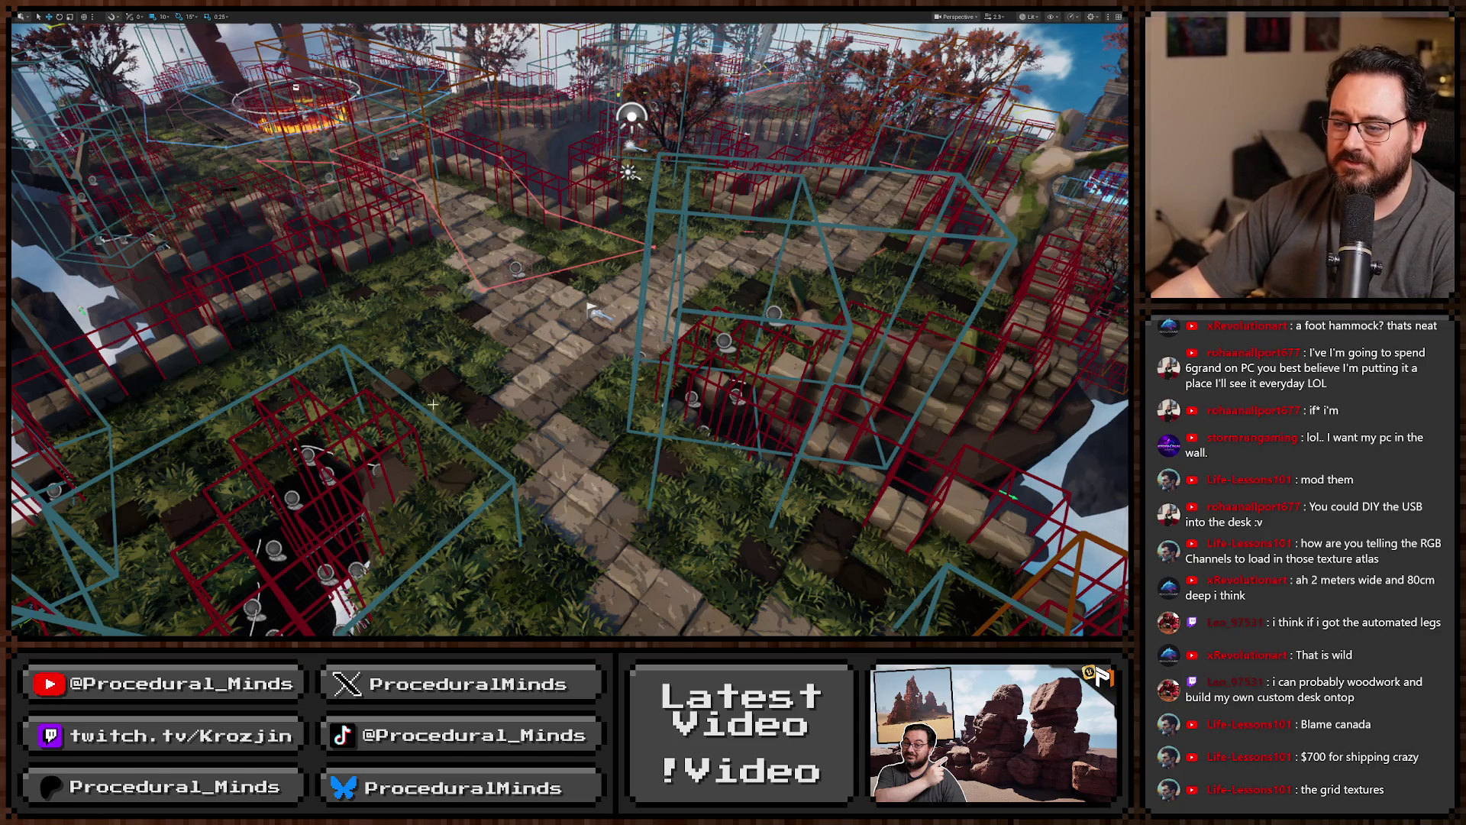
Fly down over the maze, compare unlit and lit shading, then switch to the YouTube channel.
{"action": "mouse_move", "coordinate": [565, 378]}
{"action": "left_mouse_down"}
{"action": "mouse_move", "coordinate": [549, 306]}
{"action": "mouse_move", "coordinate": [573, 418]}
{"action": "left_mouse_up"}
{"action": "key", "text": "alt+3"}
{"action": "key", "text": "alt+4"}
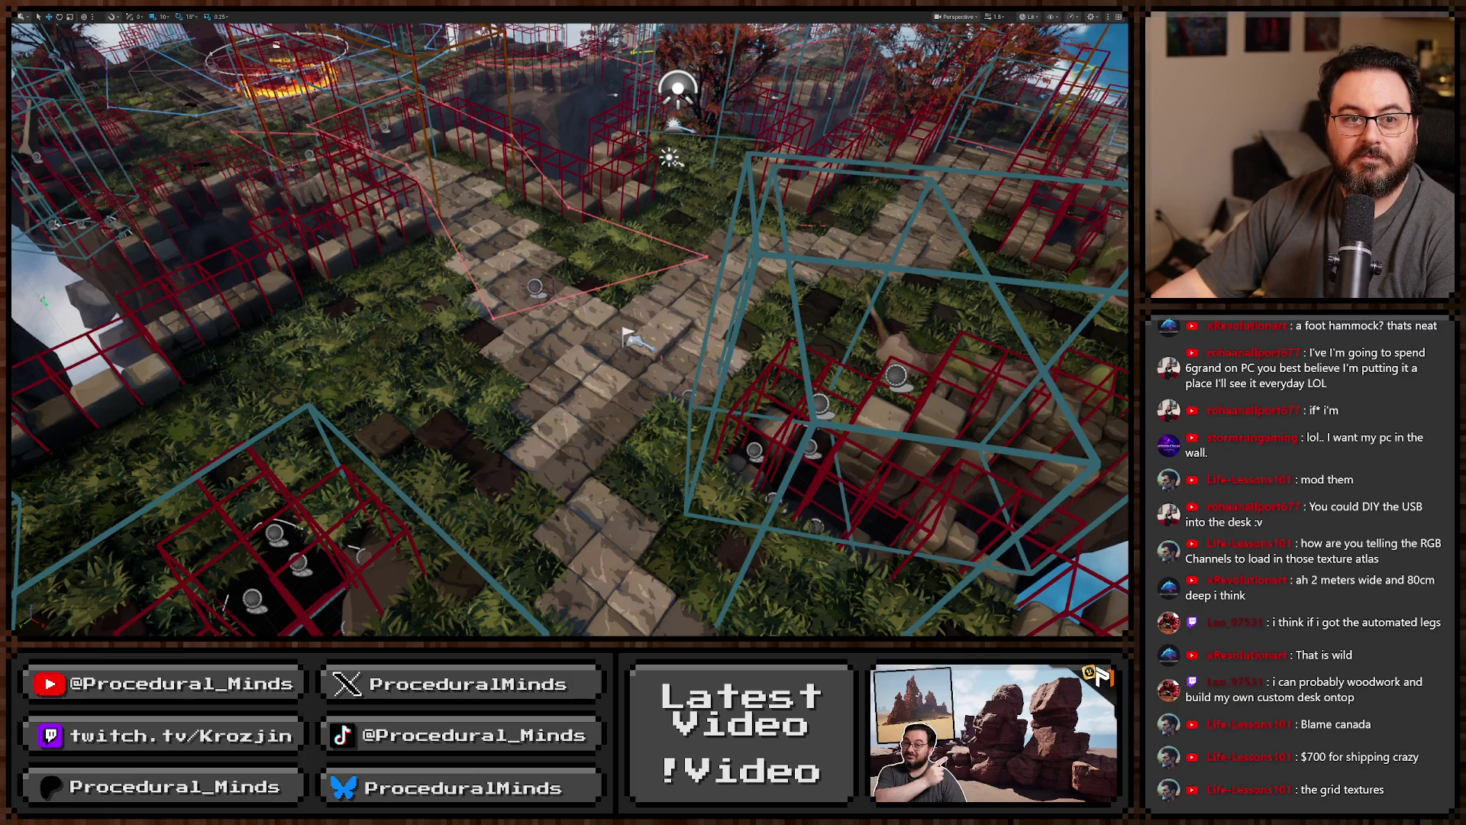
{"action": "key", "text": "alt+Tab"}
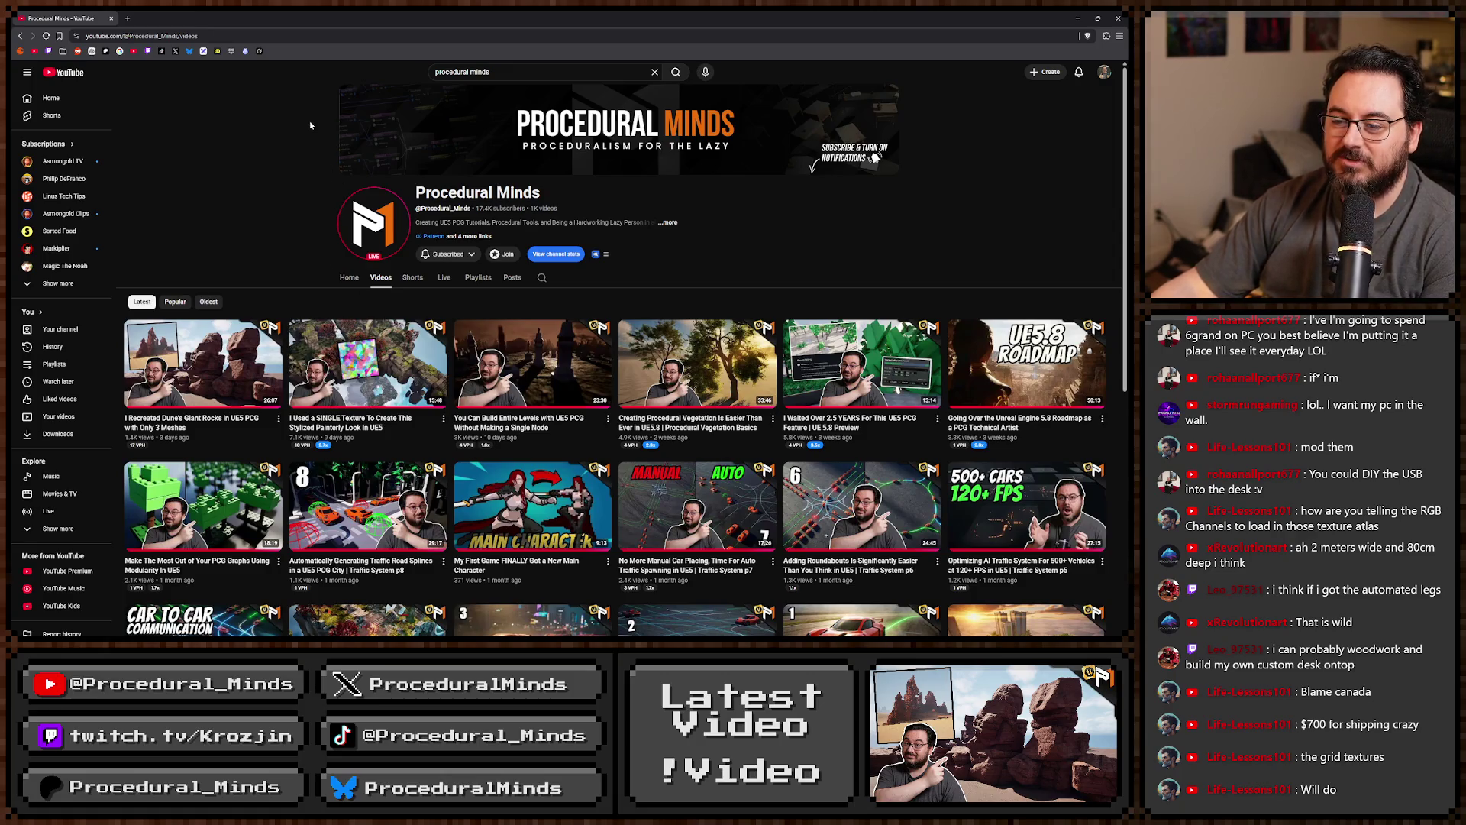
Open the SINGLE Texture painterly look video and pause it at 2:53.
{"action": "left_click", "coordinate": [338, 346]}
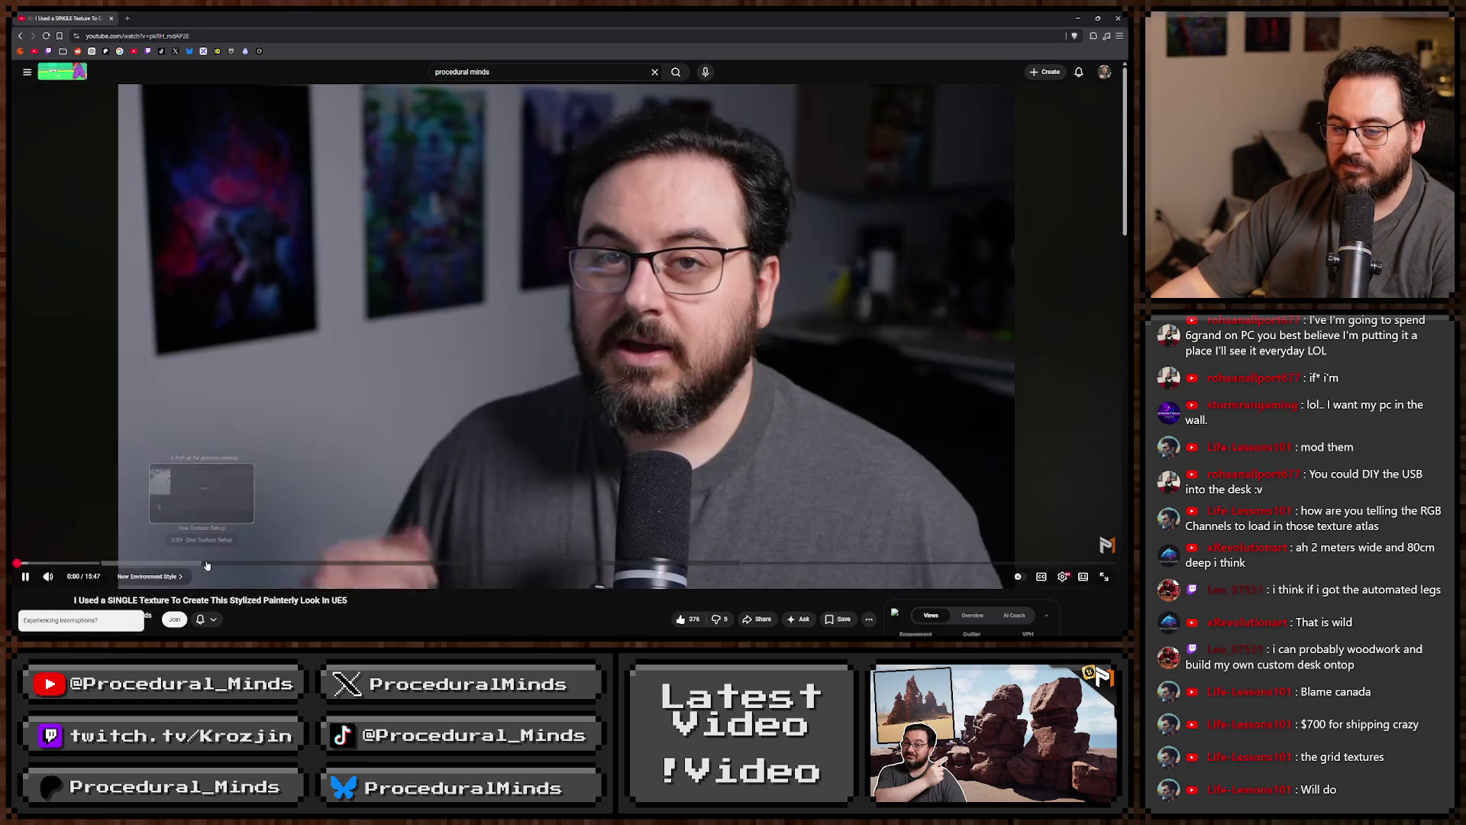
{"action": "left_click", "coordinate": [164, 548]}
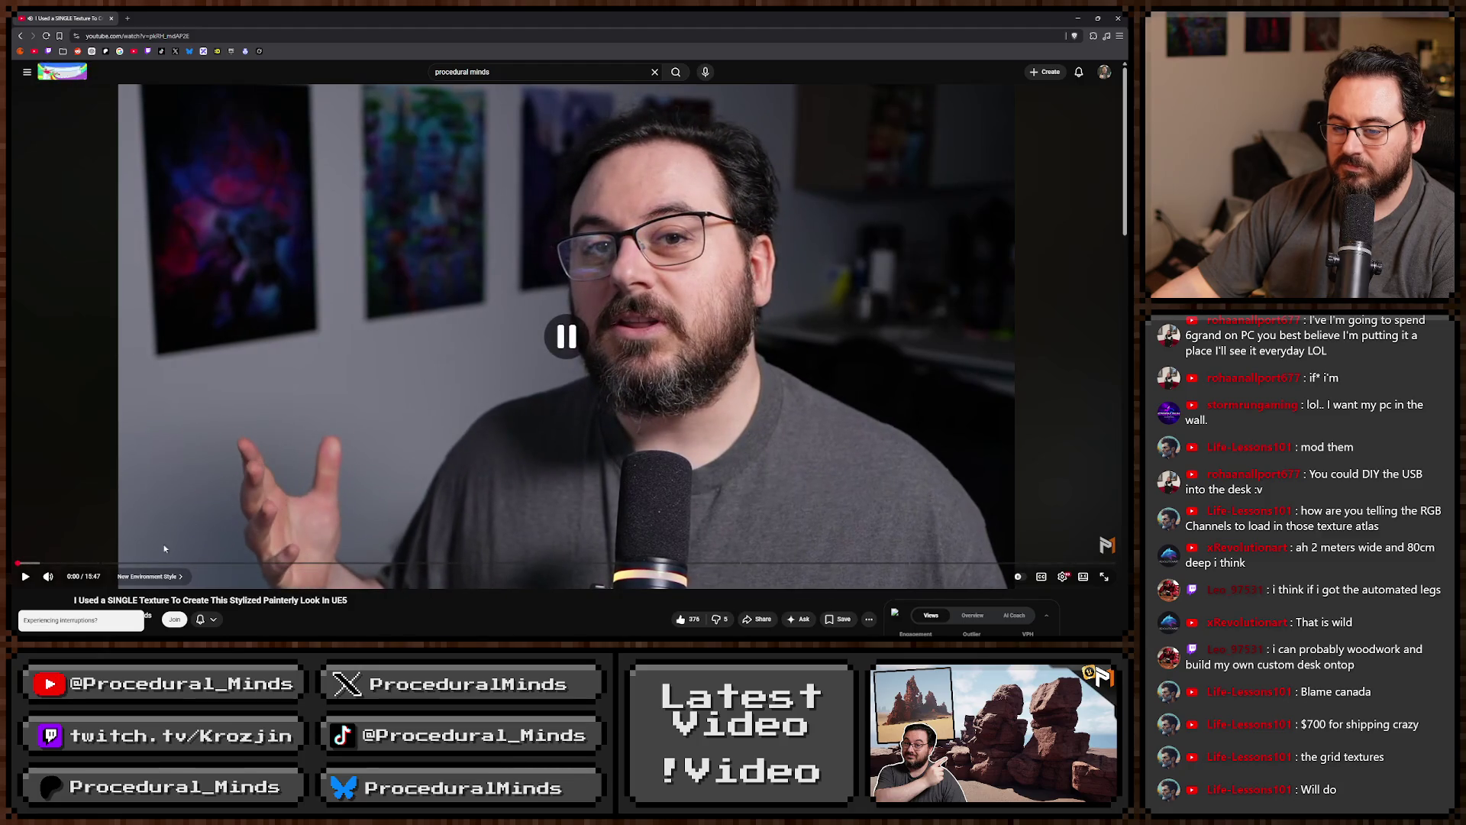
{"action": "left_click", "coordinate": [221, 563]}
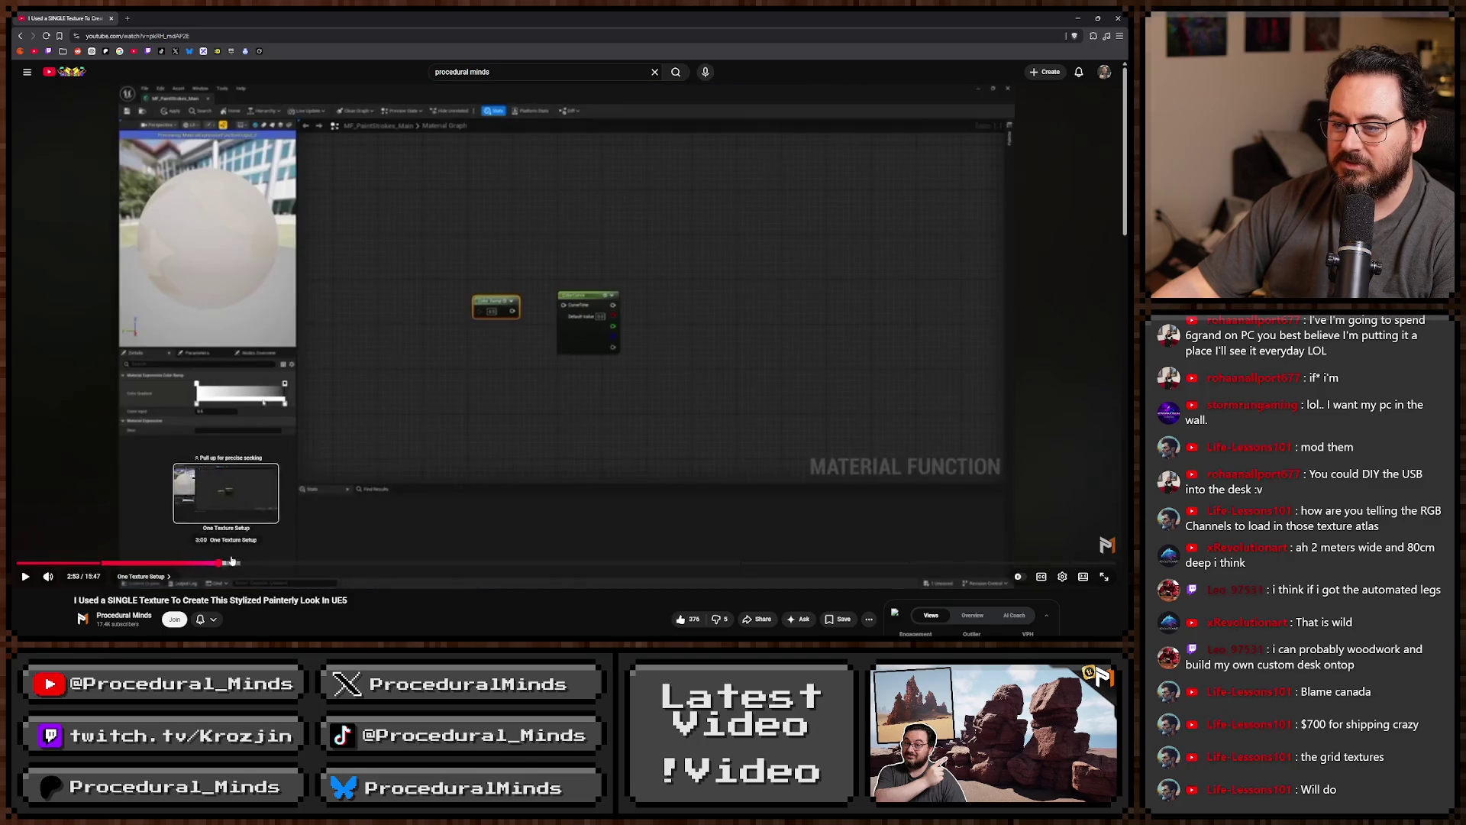
{"action": "left_click", "coordinate": [588, 305]}
{"action": "left_click", "coordinate": [603, 359]}
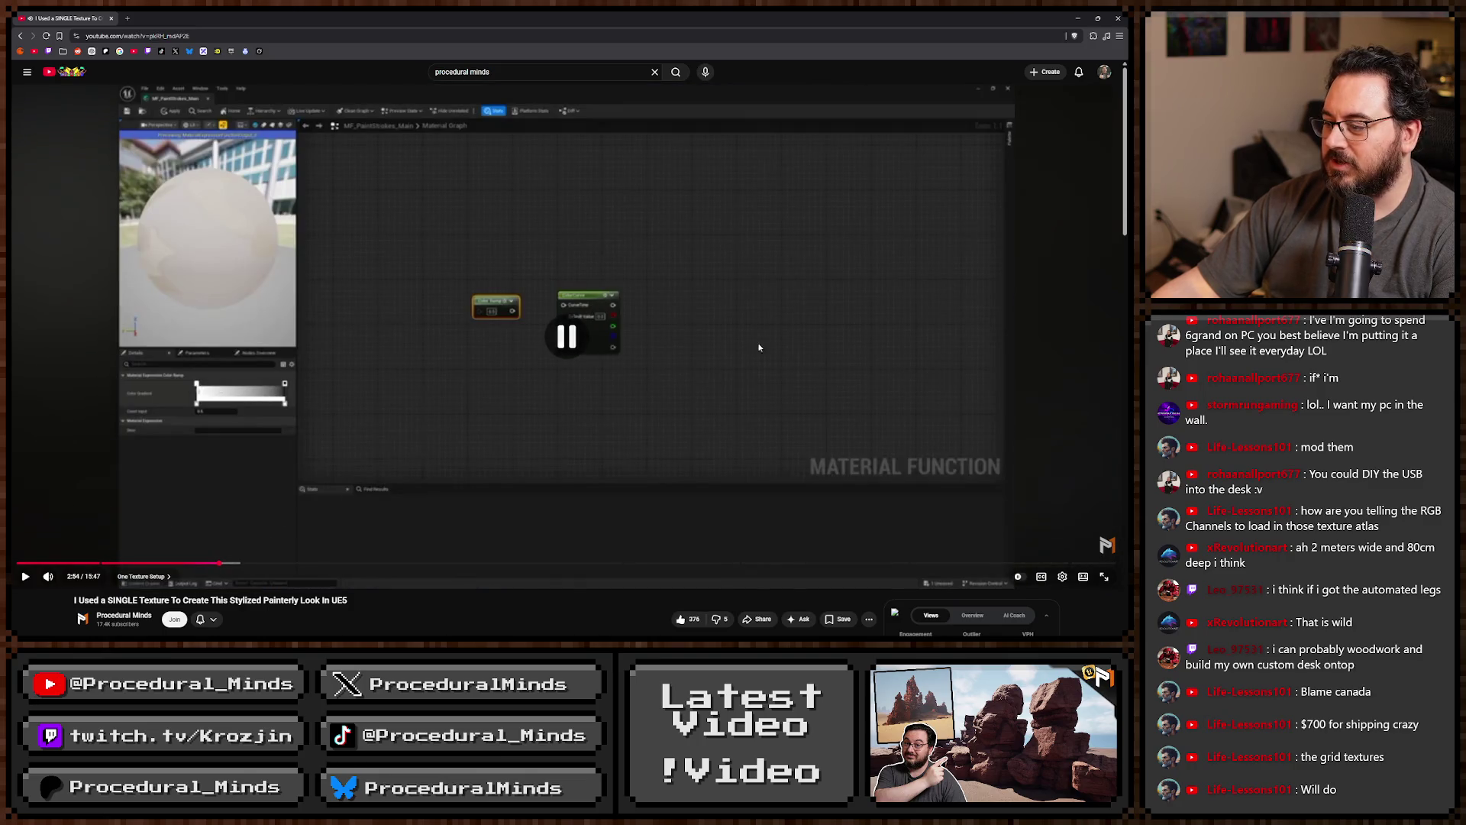
Raise the playback quality to HD and copy the video's link.
{"action": "left_click", "coordinate": [1062, 576]}
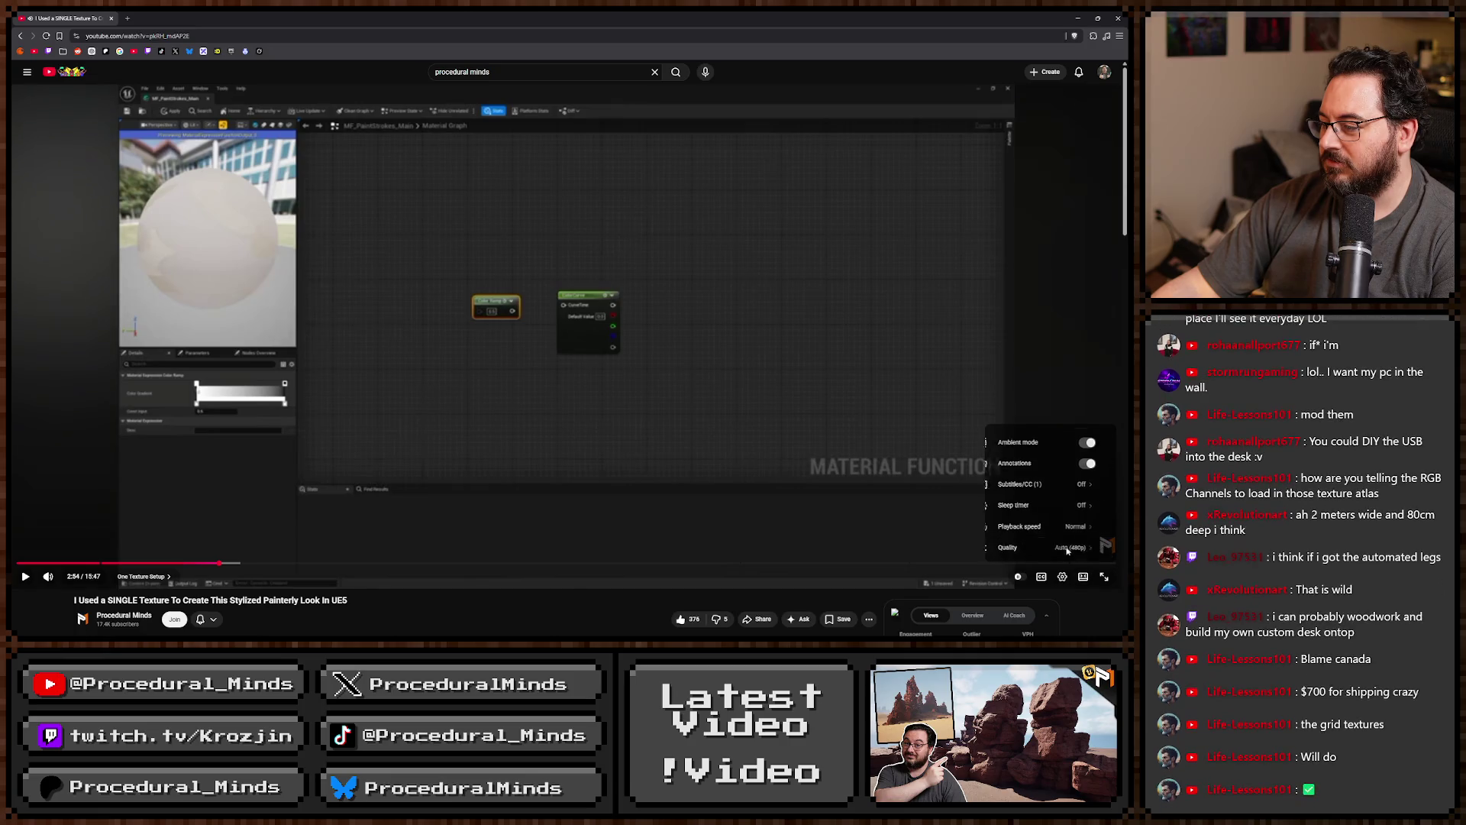
{"action": "left_click", "coordinate": [1067, 551]}
{"action": "left_click", "coordinate": [1043, 423]}
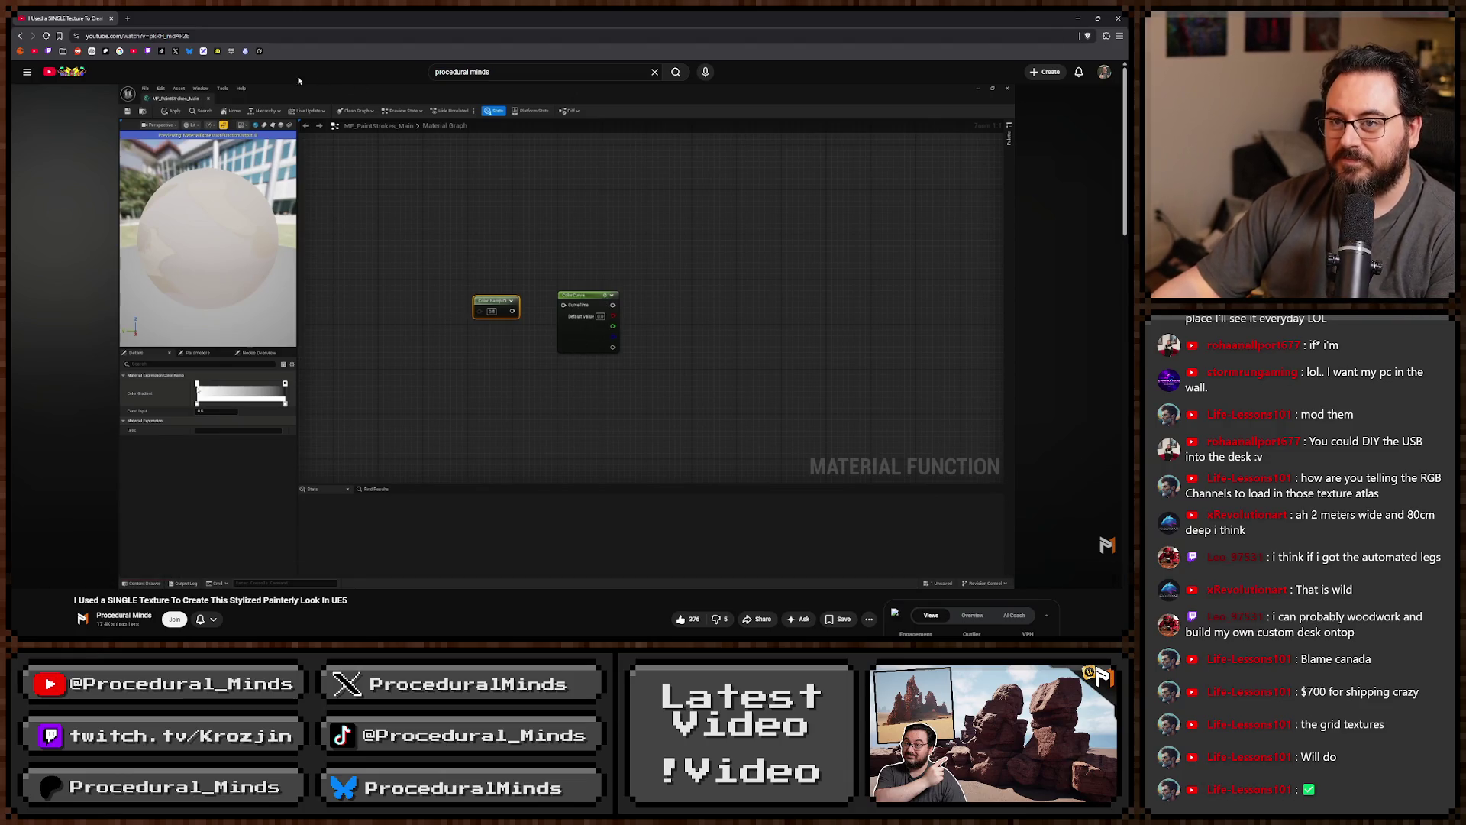
{"action": "key", "text": "ctrl+l"}
{"action": "key", "text": "alt+Tab"}
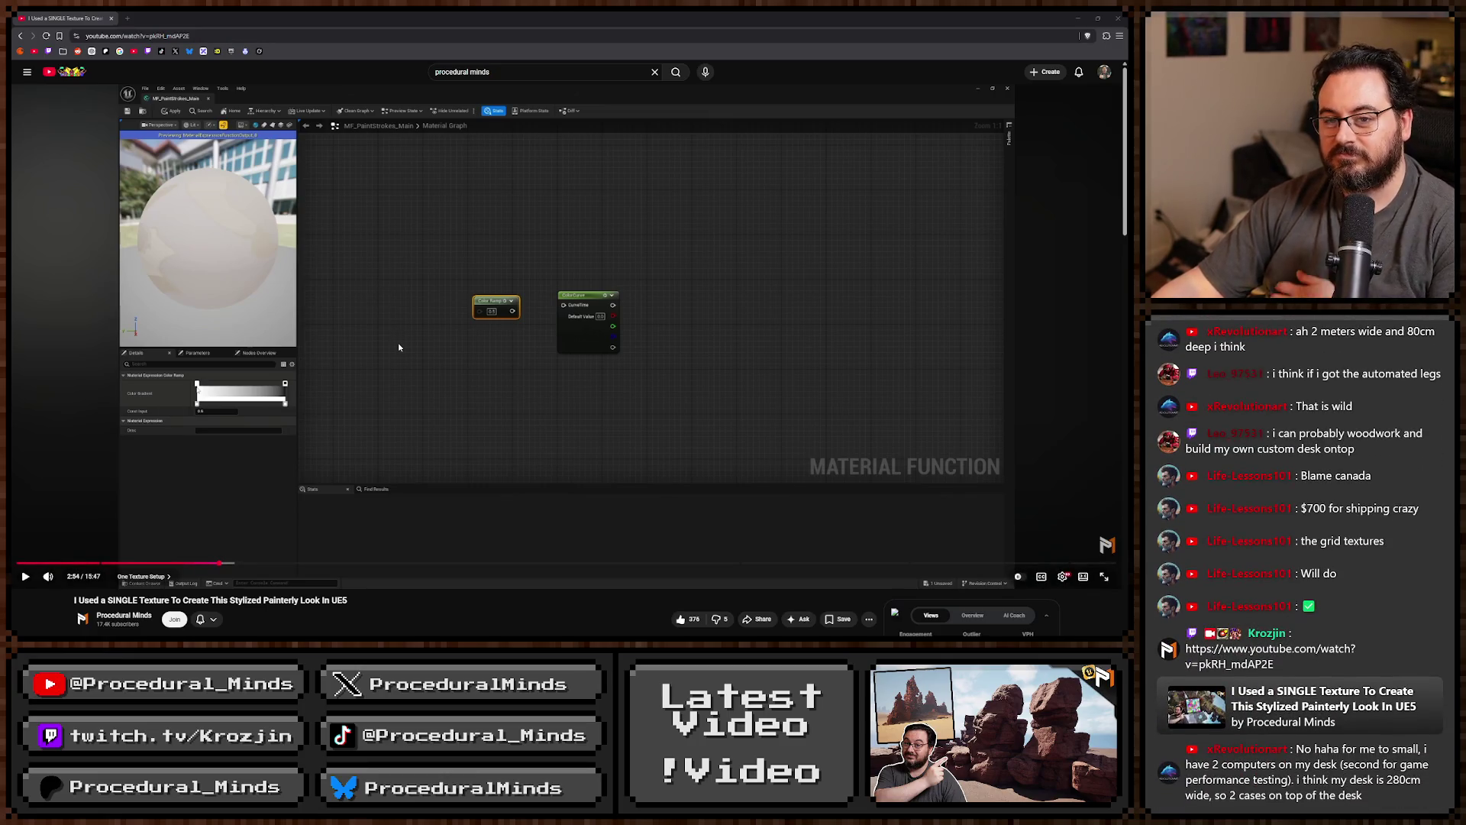
Scroll down through the comments and highlight text in the last one.
{"action": "mouse_move", "coordinate": [400, 342]}
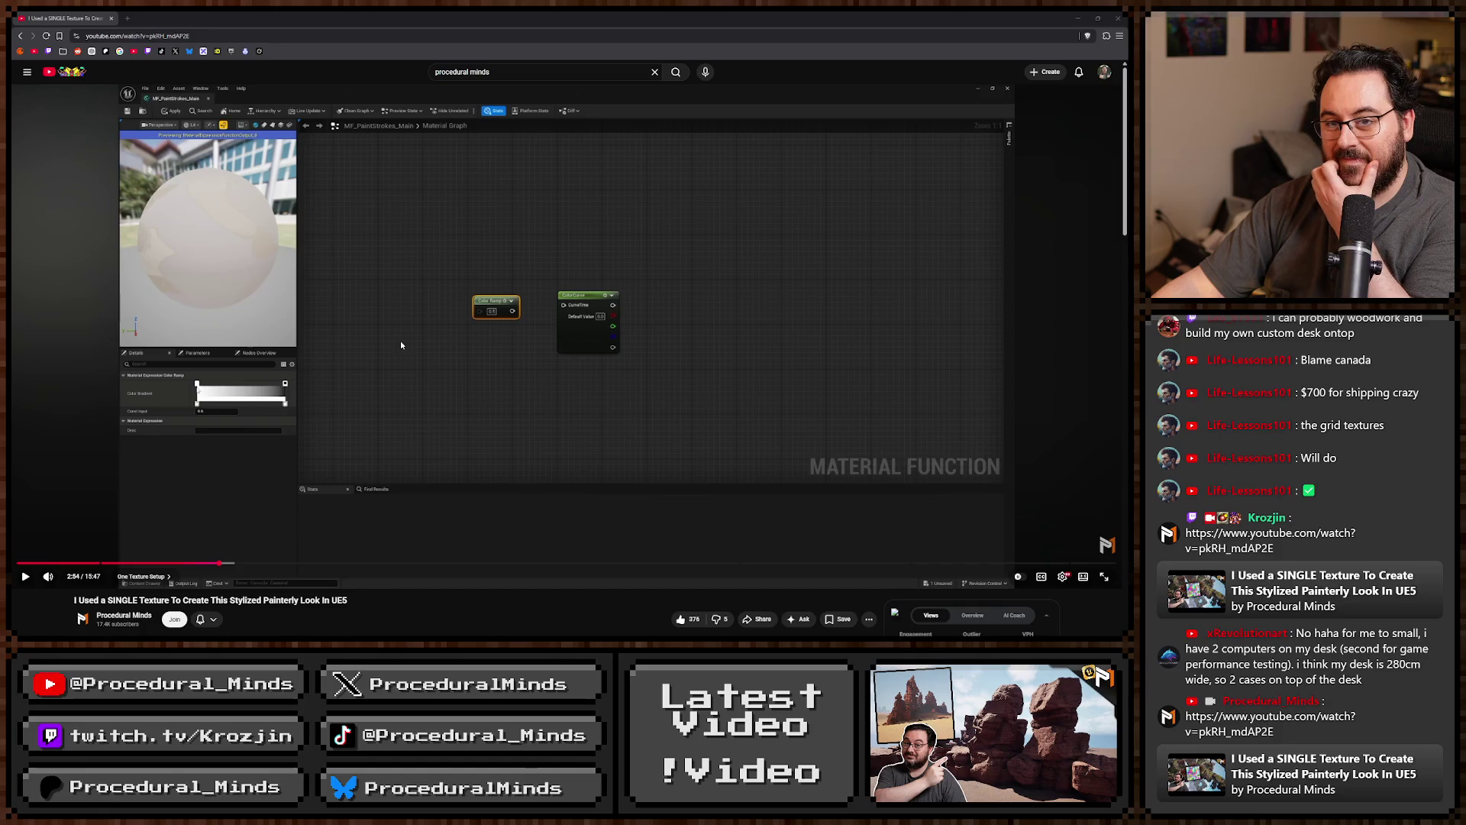
{"action": "scroll", "coordinate": [401, 345], "scroll_direction": "down", "scroll_amount": 3}
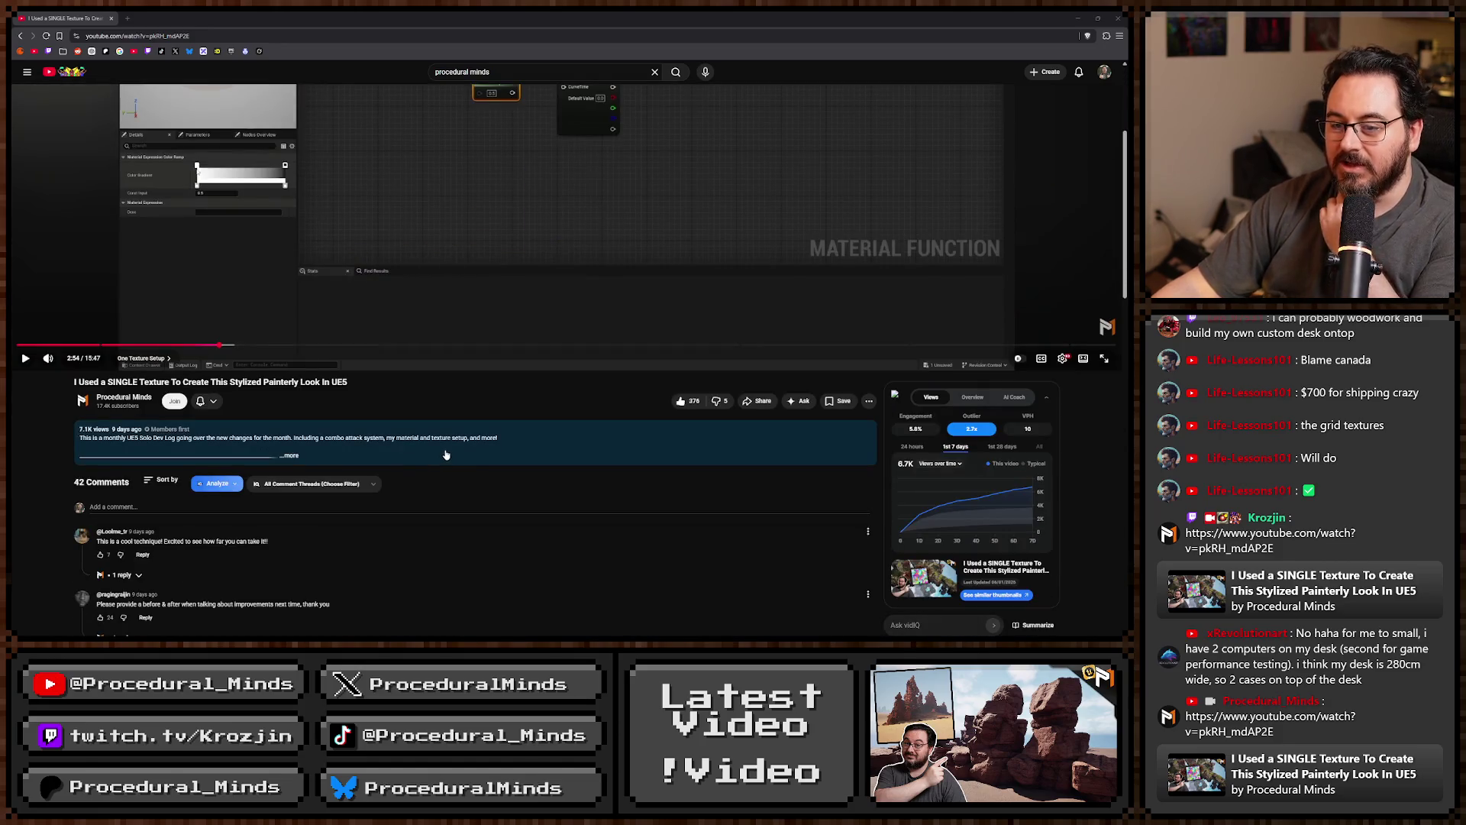
{"action": "scroll", "coordinate": [475, 451], "scroll_direction": "down", "scroll_amount": 1}
{"action": "scroll", "coordinate": [478, 456], "scroll_direction": "down", "scroll_amount": 10}
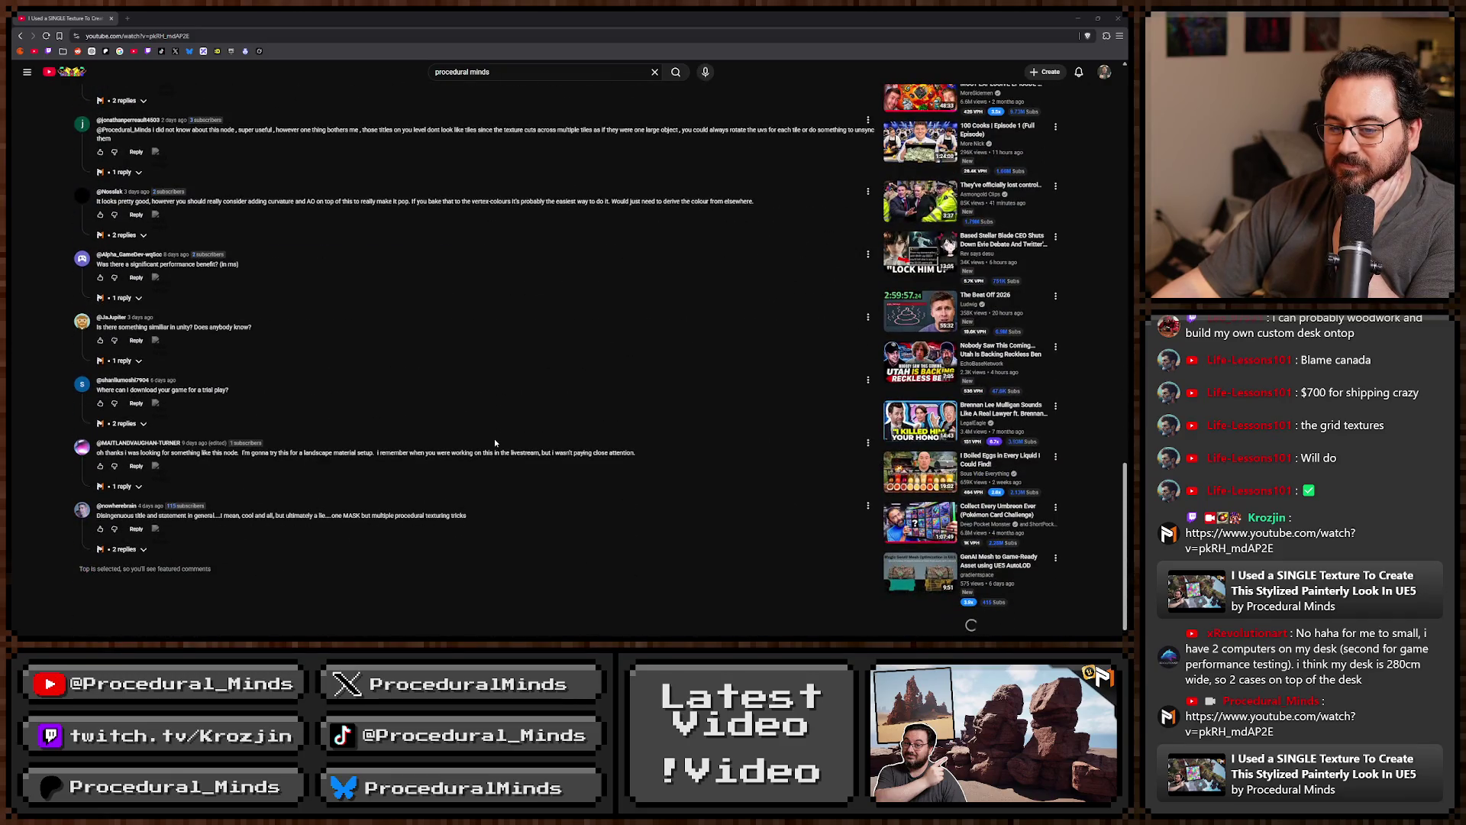
{"action": "scroll", "coordinate": [490, 449], "scroll_direction": "down", "scroll_amount": 3}
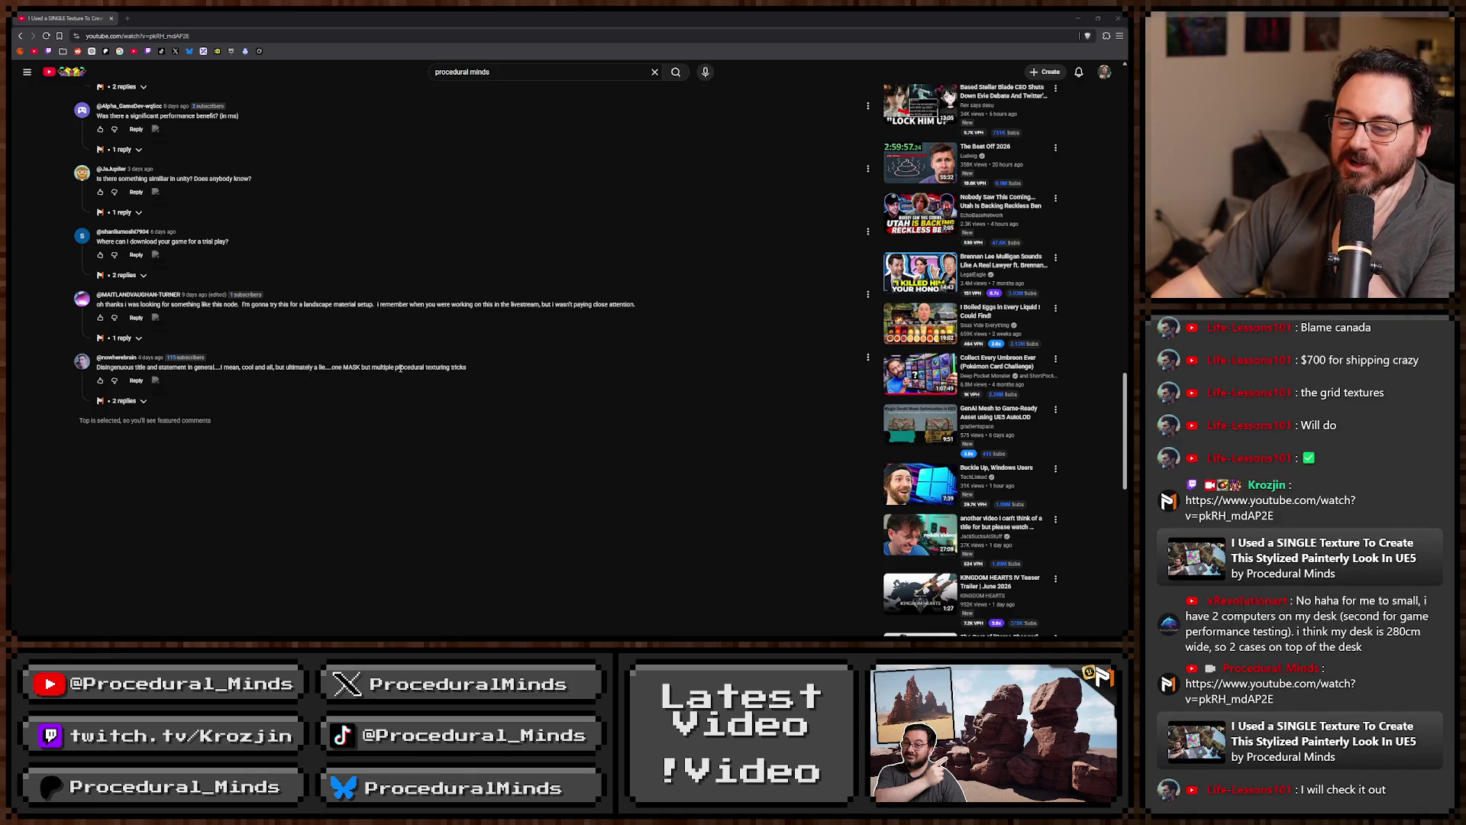
{"action": "left_click_drag", "start_coordinate": [394, 367], "coordinate": [469, 368]}
{"action": "left_click", "coordinate": [472, 372]}
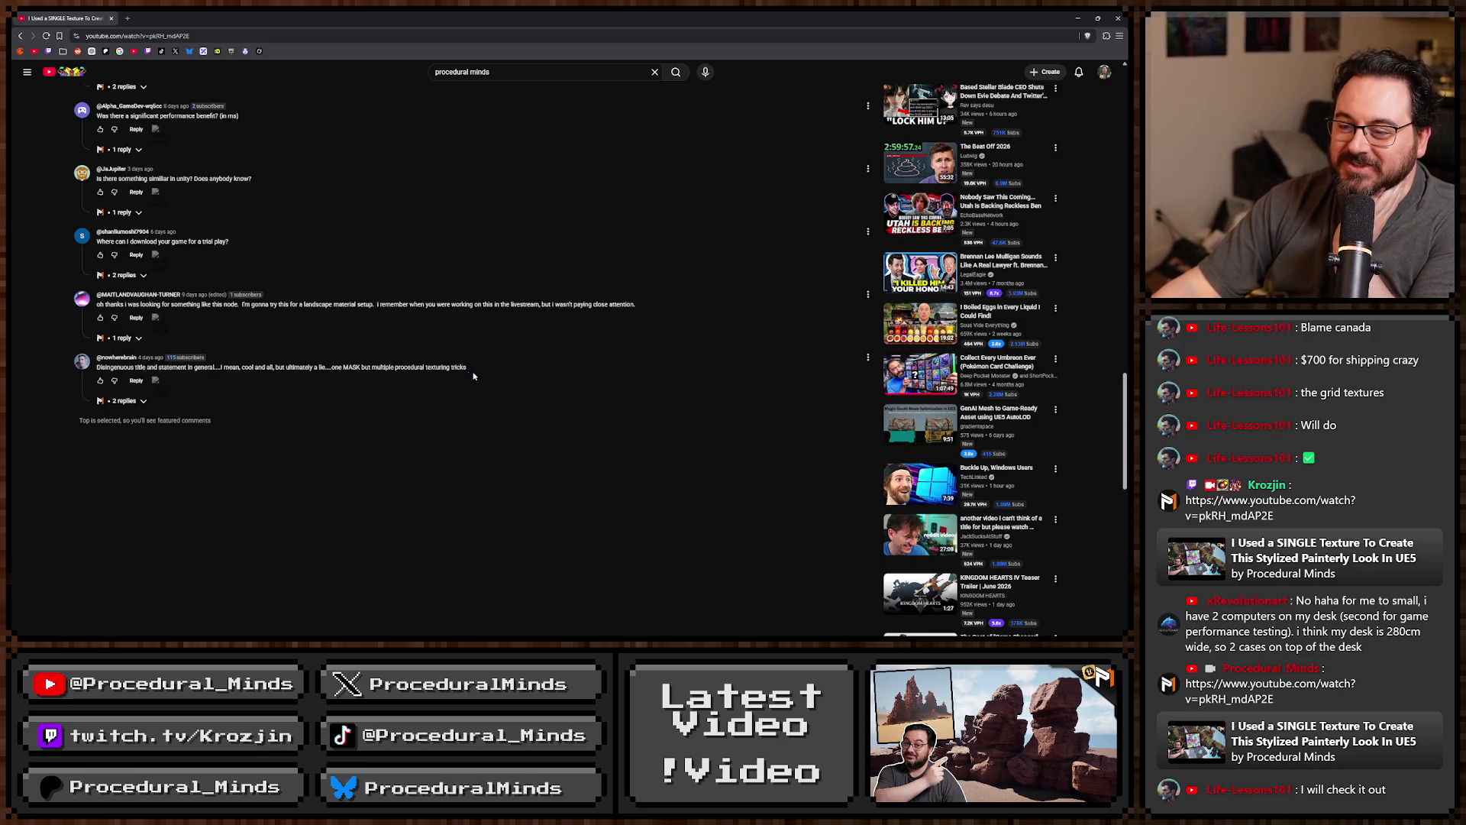
{"action": "scroll", "coordinate": [502, 388], "scroll_direction": "up", "scroll_amount": 3}
{"action": "scroll", "coordinate": [503, 388], "scroll_direction": "up", "scroll_amount": 10}
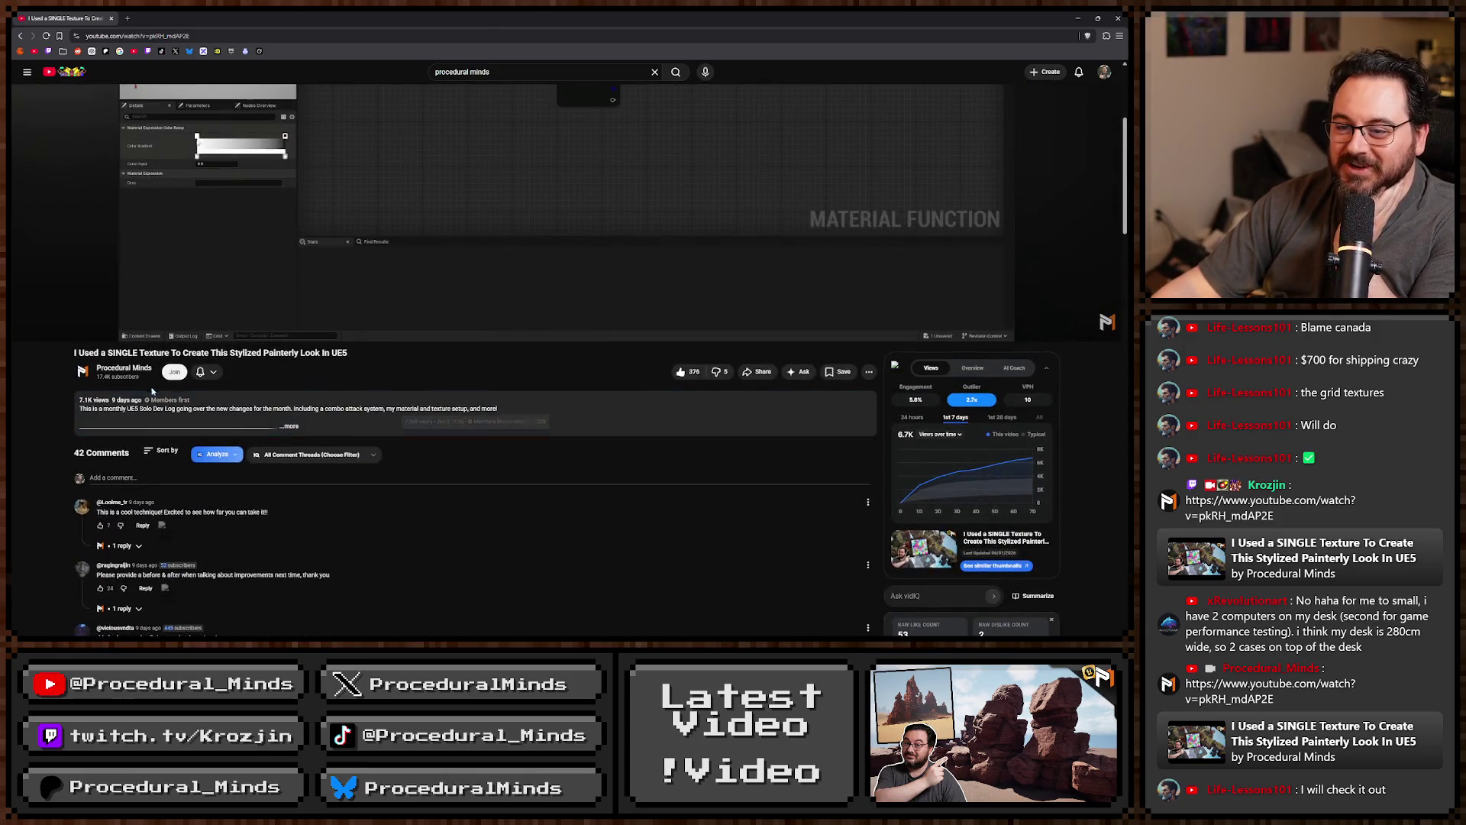
Highlight the video title and its 'SINGLE Texture' words, then return to Unreal.
{"action": "left_click_drag", "start_coordinate": [75, 351], "coordinate": [352, 358]}
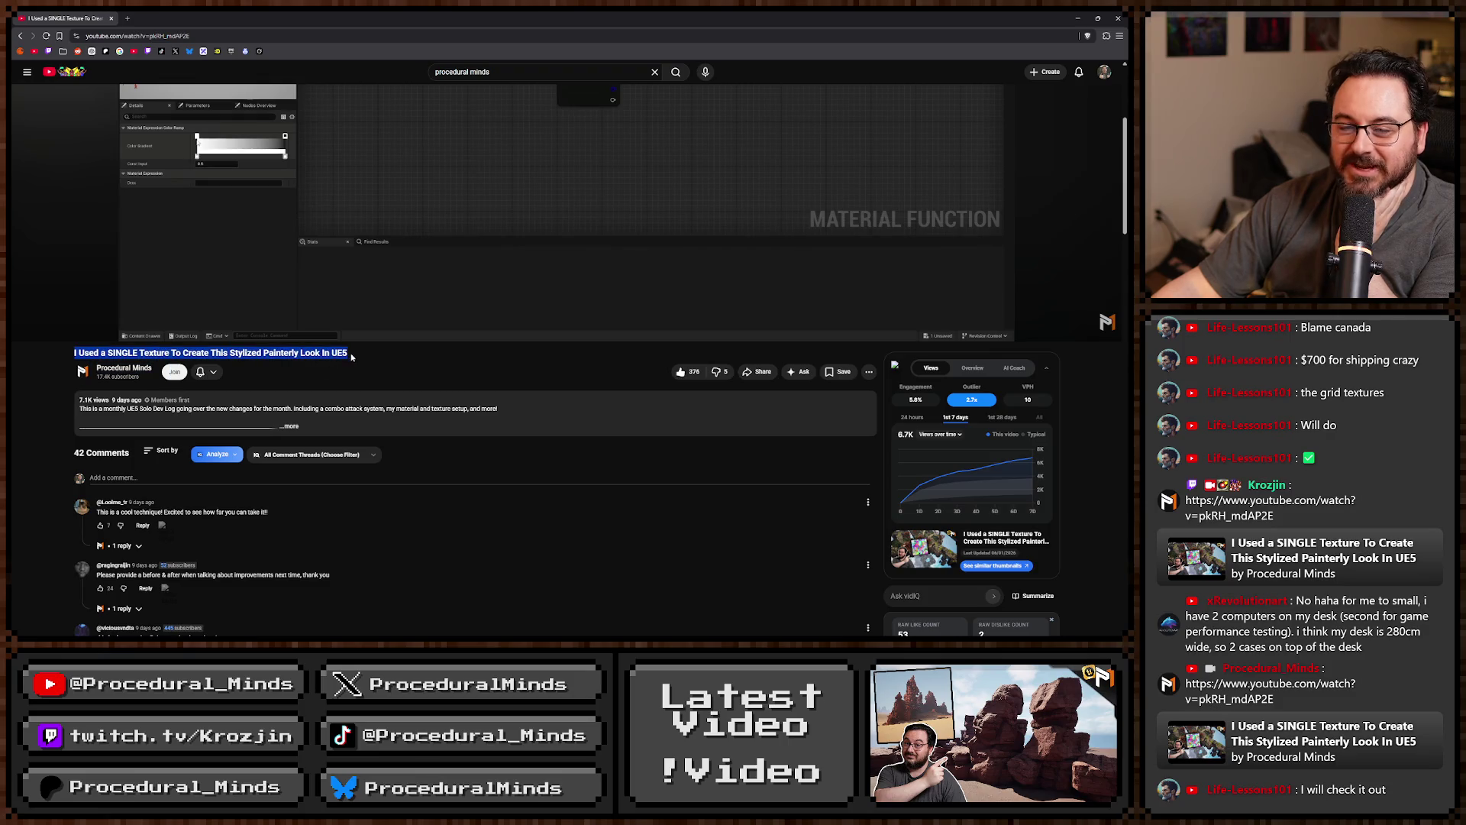
{"action": "left_click", "coordinate": [353, 357]}
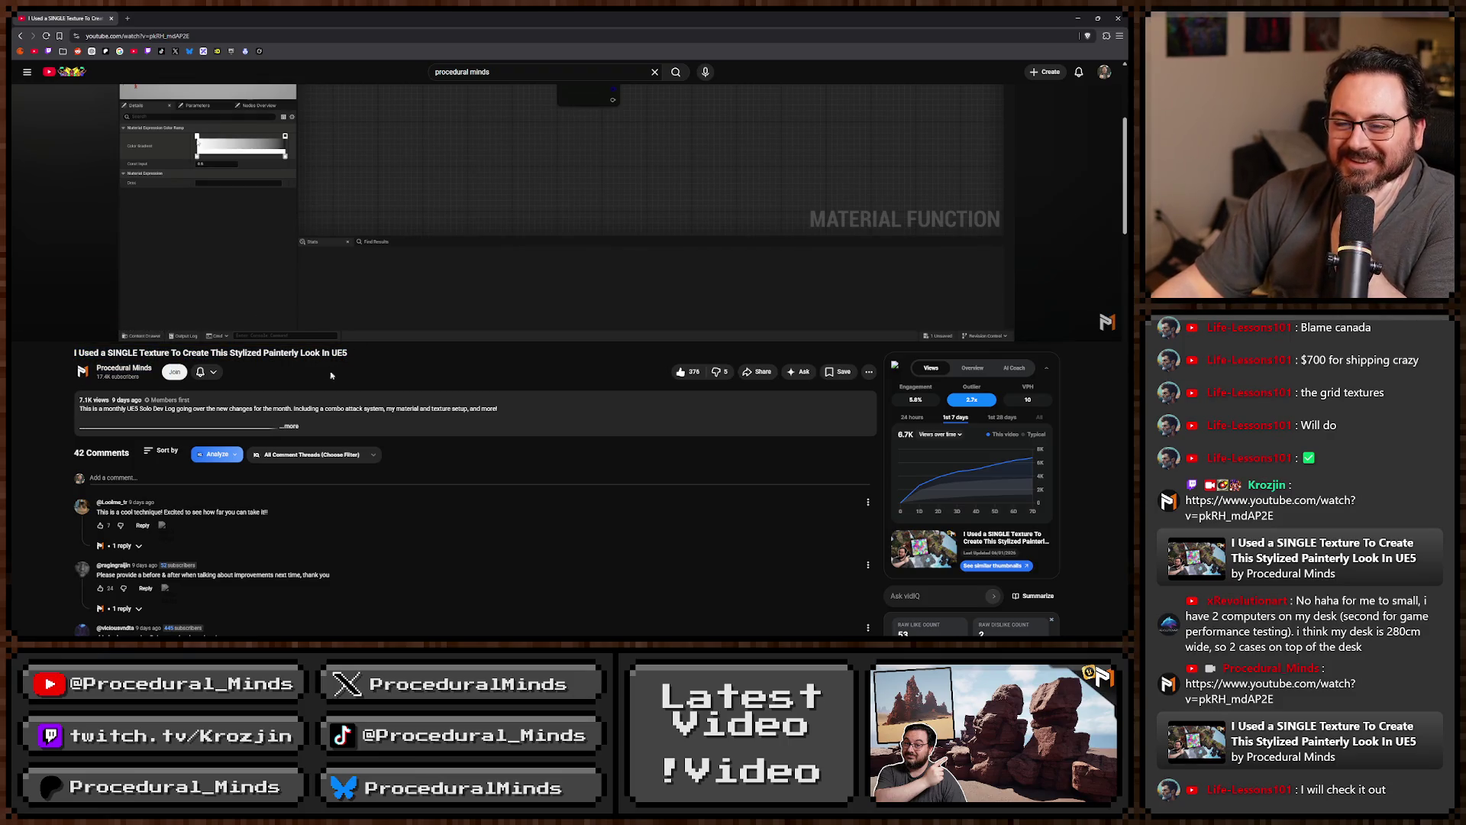
{"action": "left_click_drag", "start_coordinate": [107, 353], "coordinate": [169, 354]}
{"action": "left_click", "coordinate": [354, 361]}
{"action": "scroll", "coordinate": [458, 428], "scroll_direction": "down", "scroll_amount": 10}
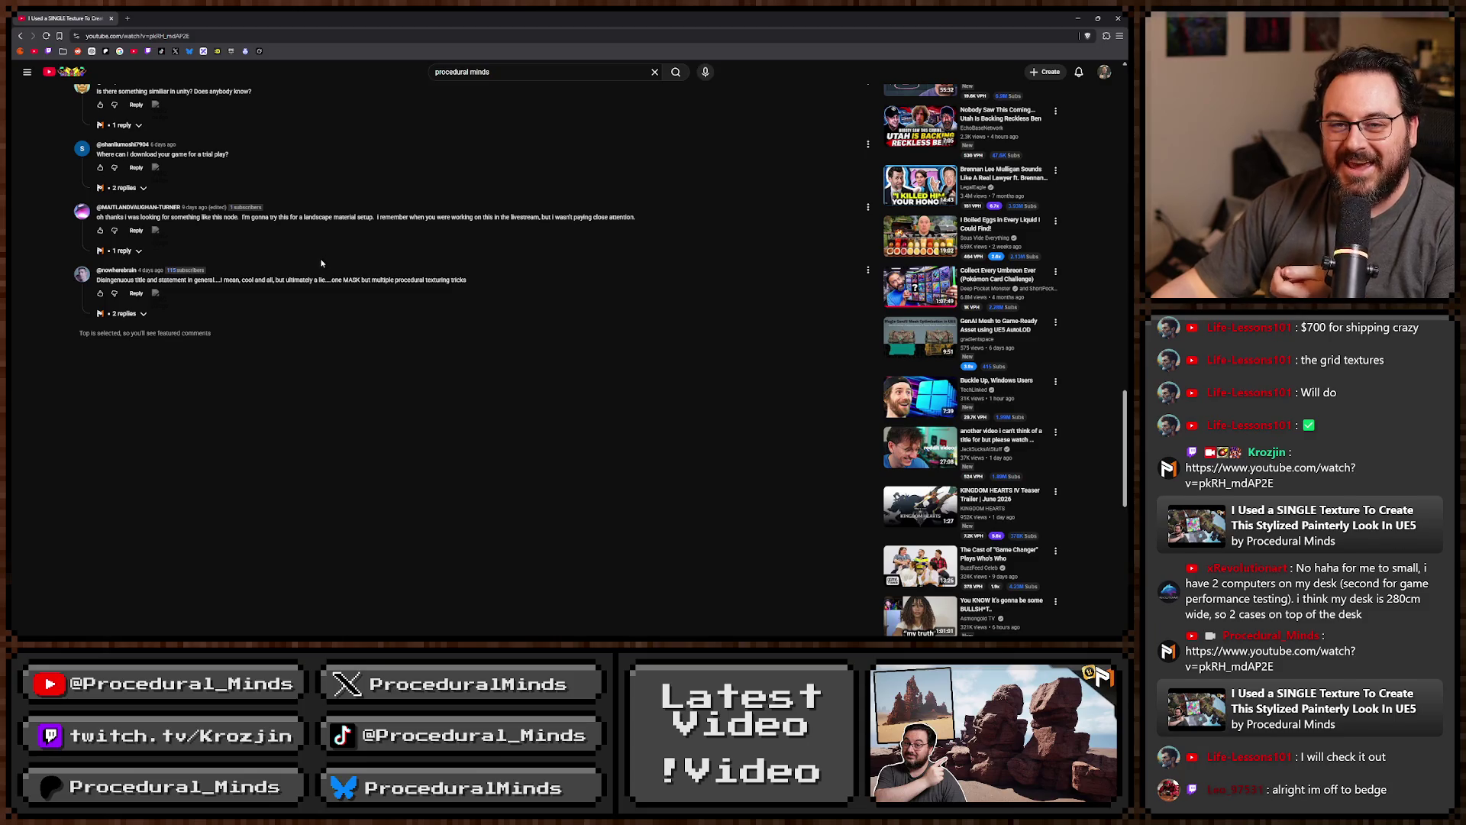
{"action": "scroll", "coordinate": [382, 428], "scroll_direction": "up", "scroll_amount": 10}
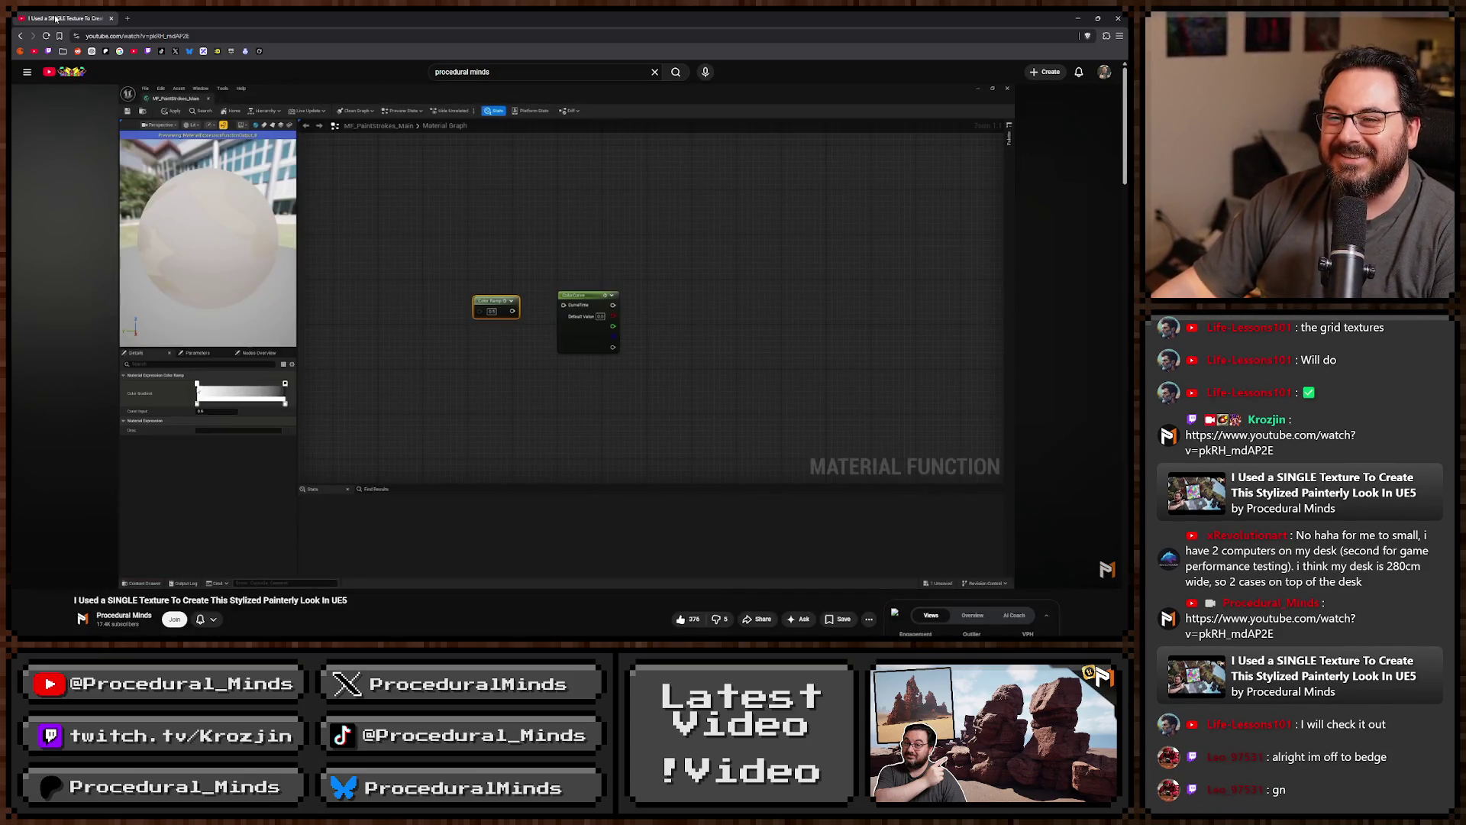
{"action": "key", "text": "alt+Tab"}
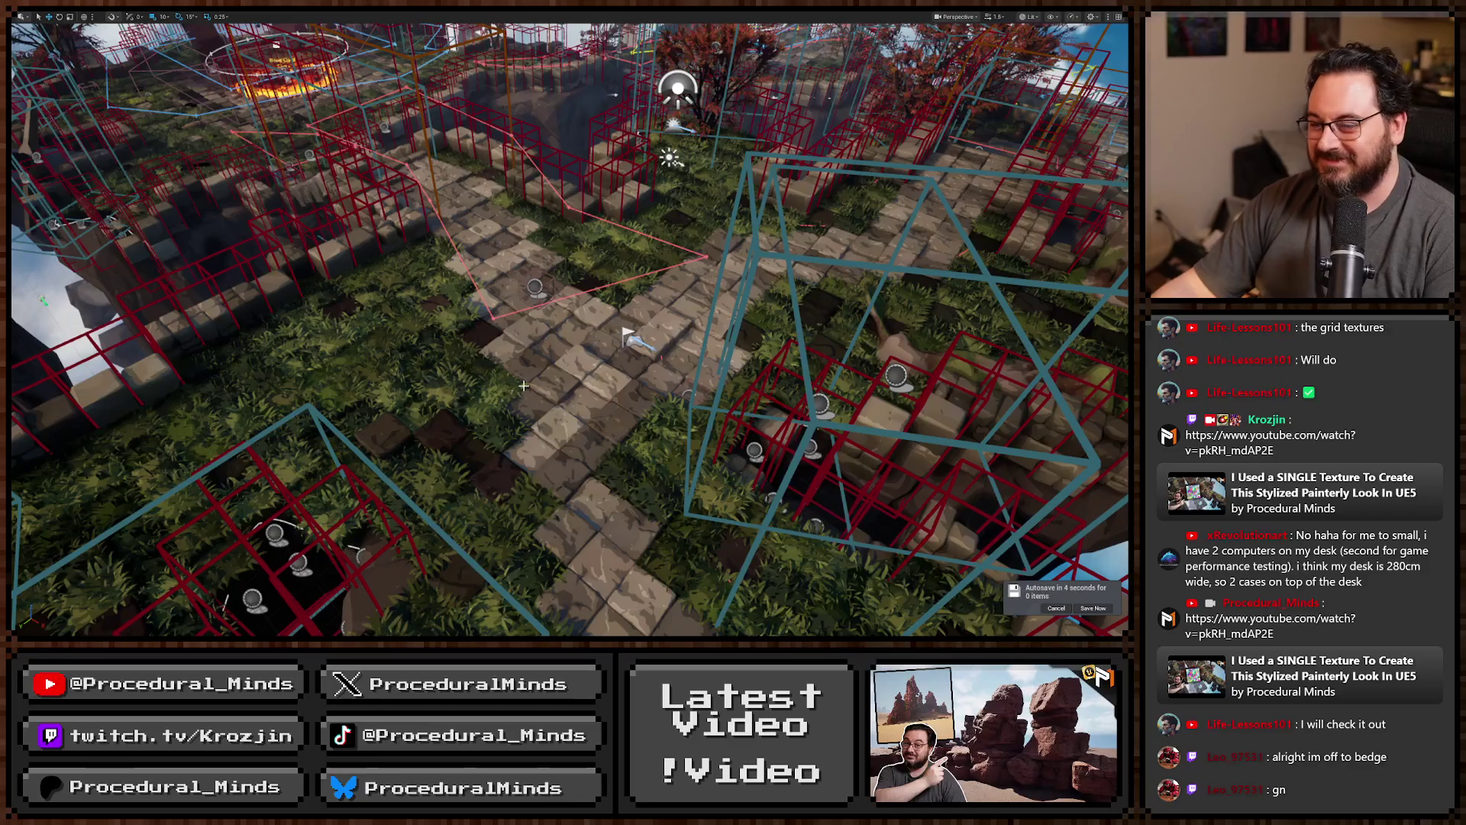
Restore the editor layout, fly the camera to the blue portal hub, then go full-viewport again.
{"action": "key", "text": "F11"}
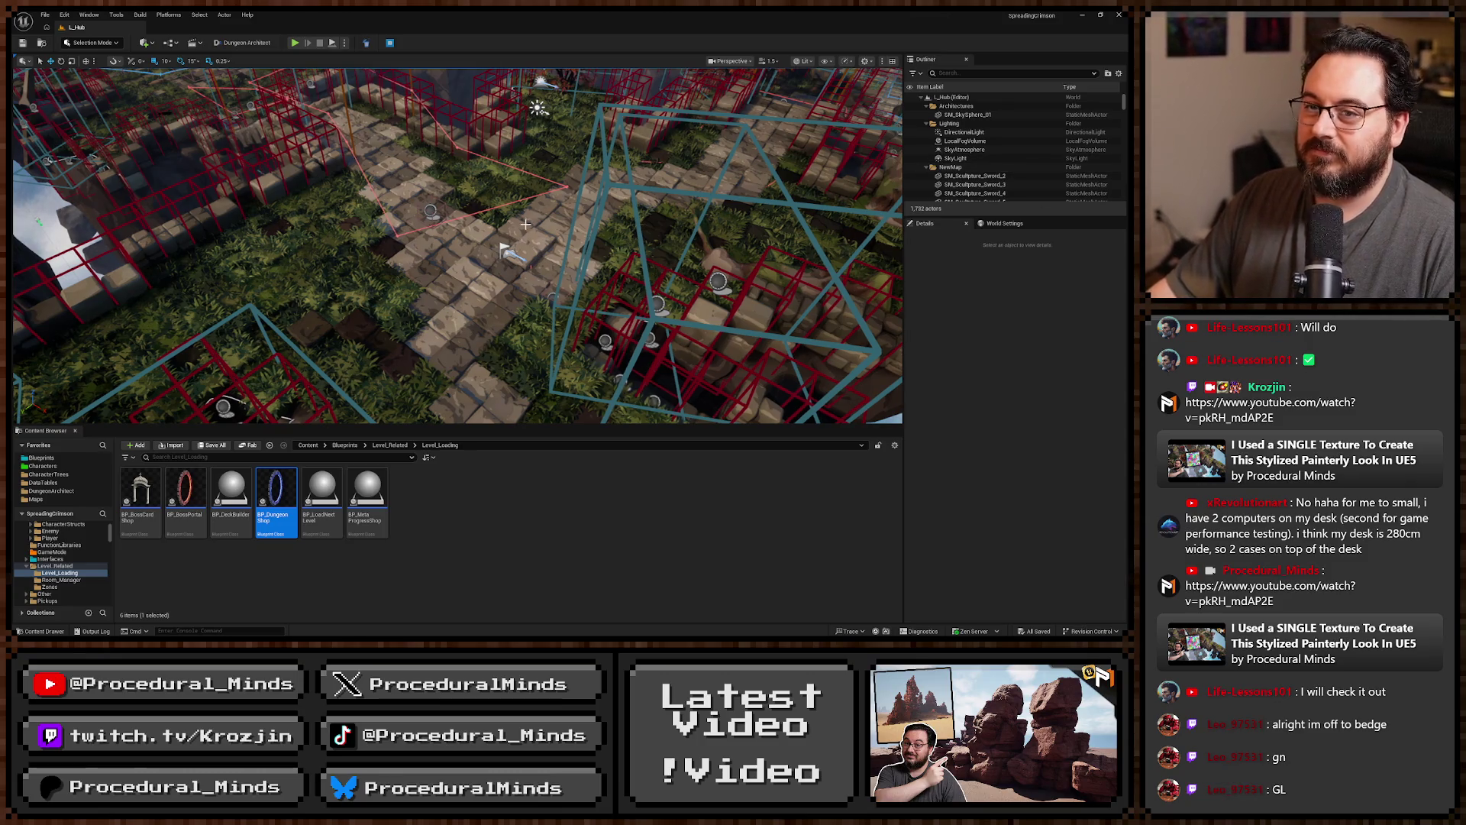
{"action": "left_click_drag", "start_coordinate": [631, 250], "coordinate": [565, 221]}
{"action": "left_click_drag", "start_coordinate": [616, 303], "coordinate": [616, 303]}
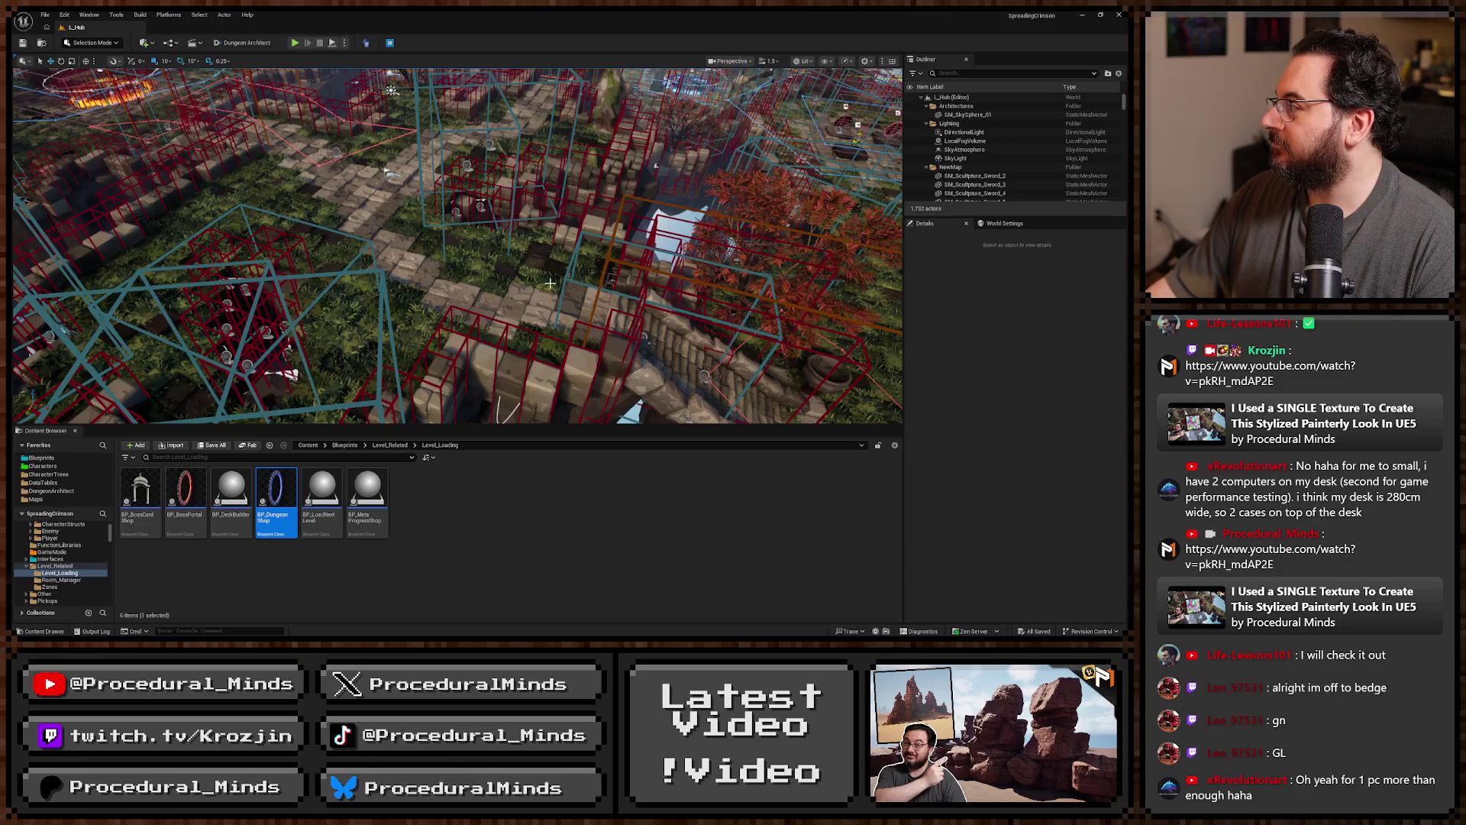
{"action": "left_click_drag", "start_coordinate": [583, 236], "coordinate": [611, 237]}
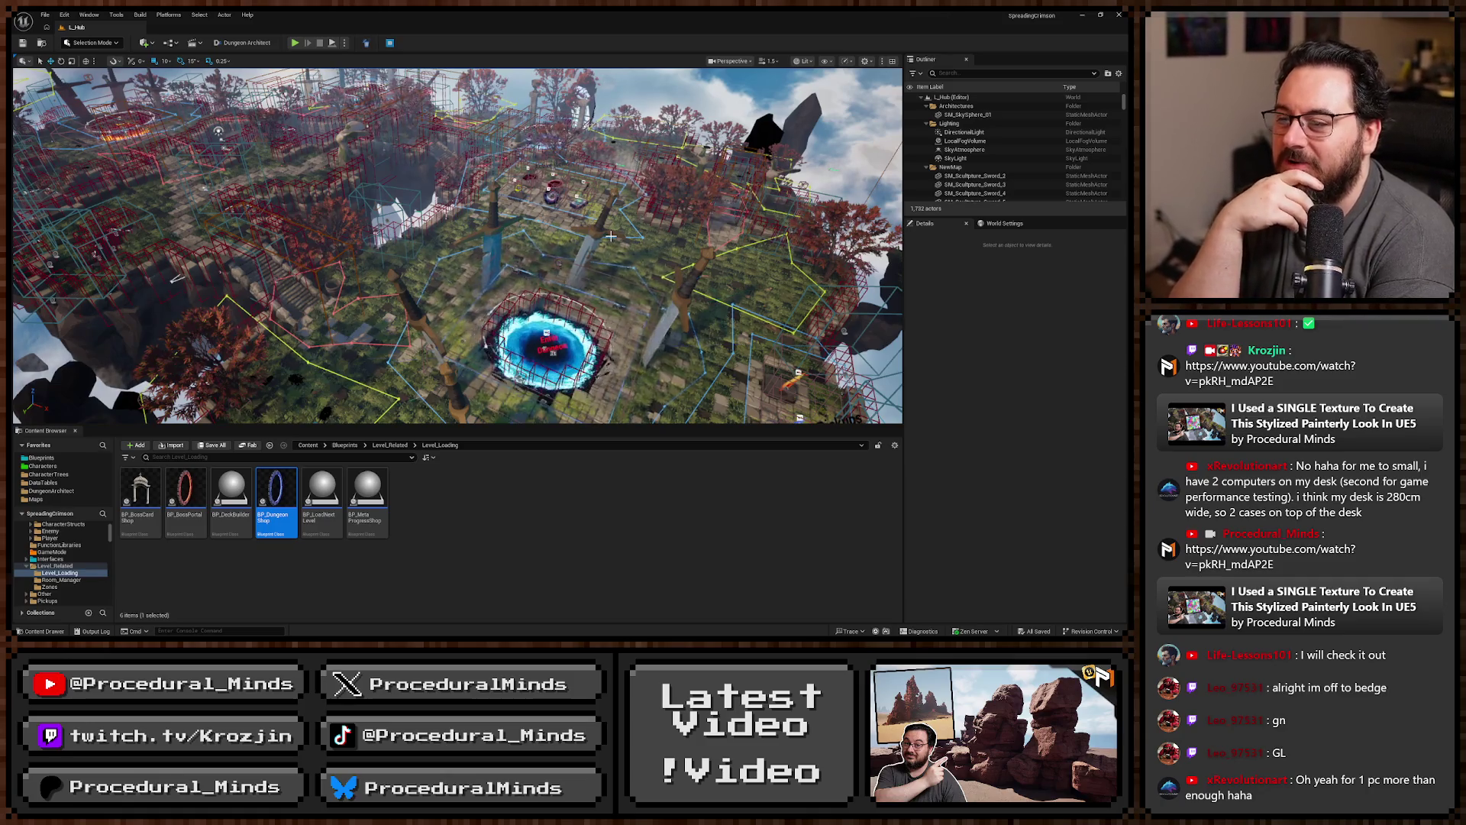
{"action": "key", "text": "F11"}
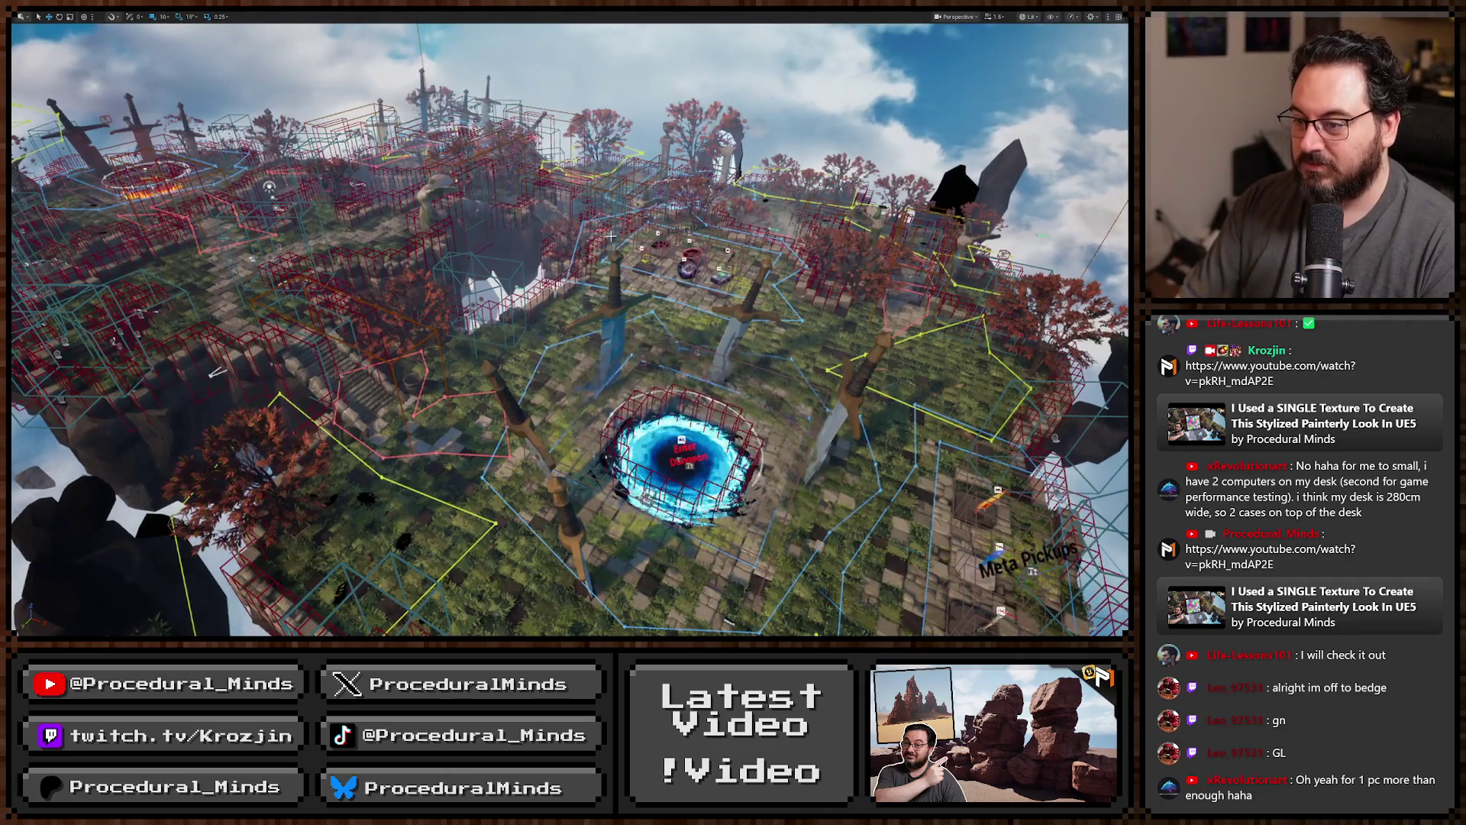
Playtest the level, enter the fire portal and view the first boss card's upgrades.
{"action": "key", "text": "alt+p"}
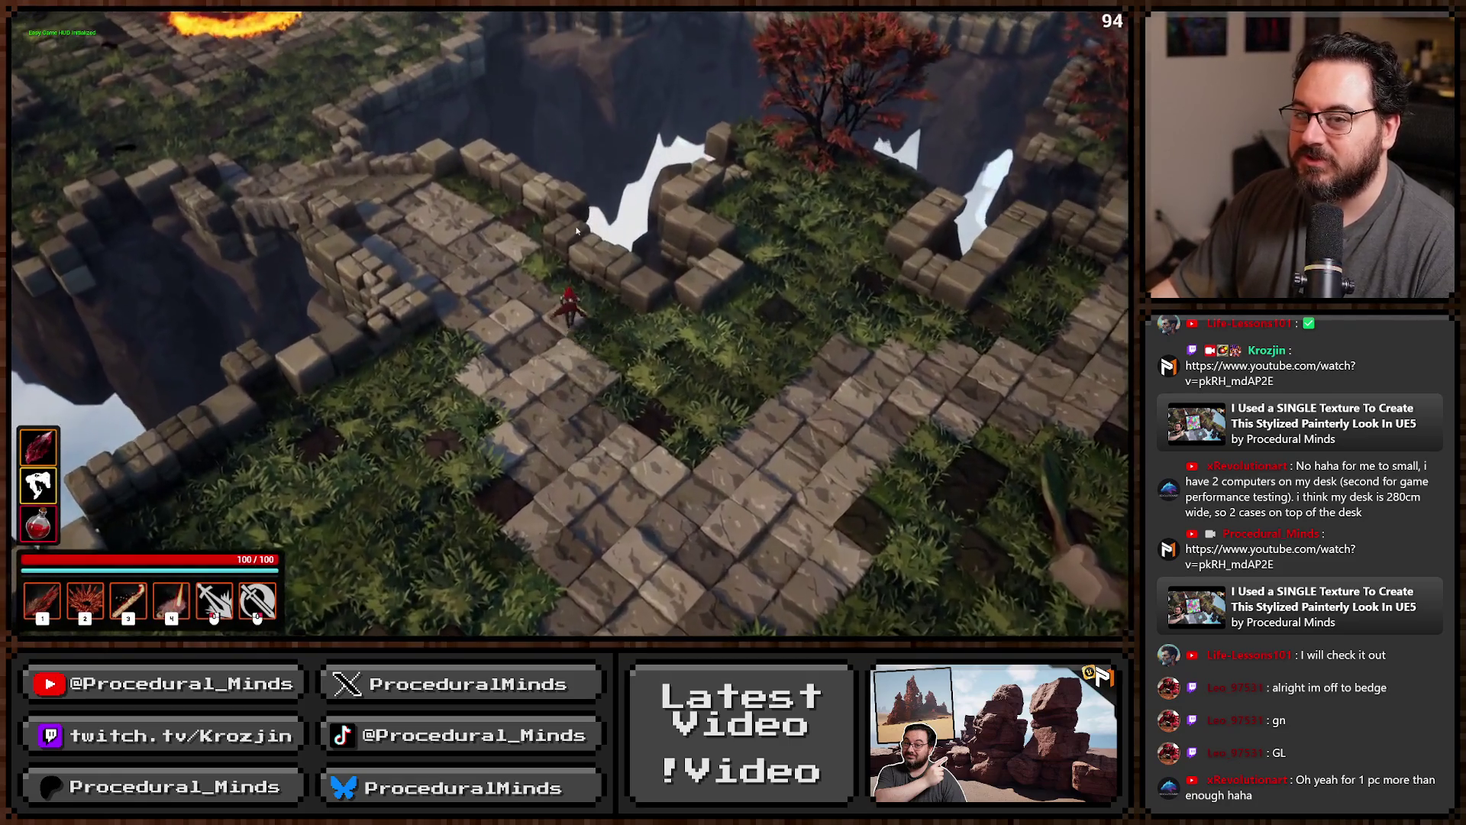
{"action": "mouse_move", "coordinate": [576, 231]}
{"action": "left_mouse_down"}
{"action": "mouse_move", "coordinate": [548, 238]}
{"action": "mouse_move", "coordinate": [556, 260]}
{"action": "left_mouse_up"}
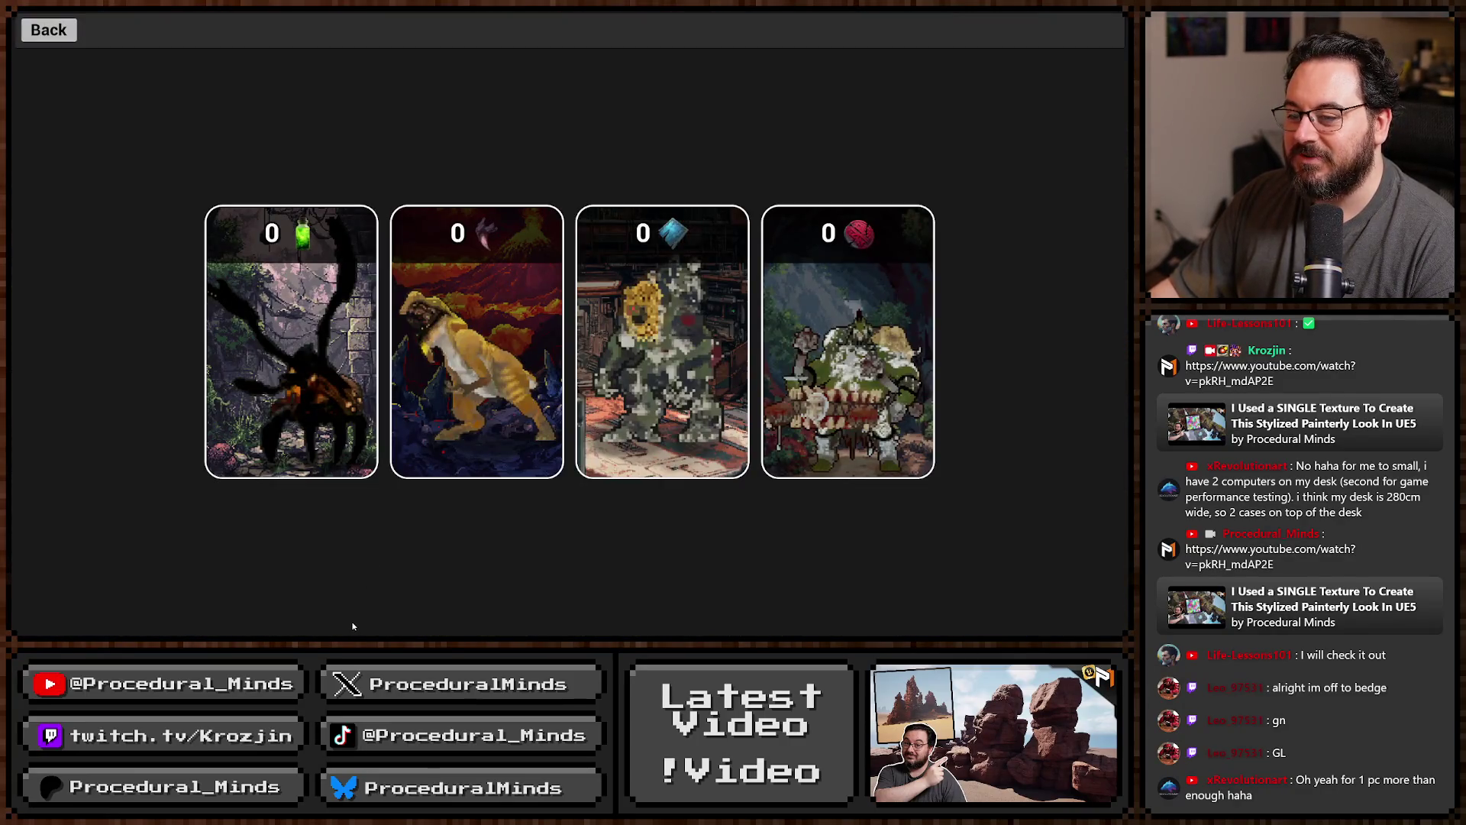
{"action": "left_click", "coordinate": [291, 341]}
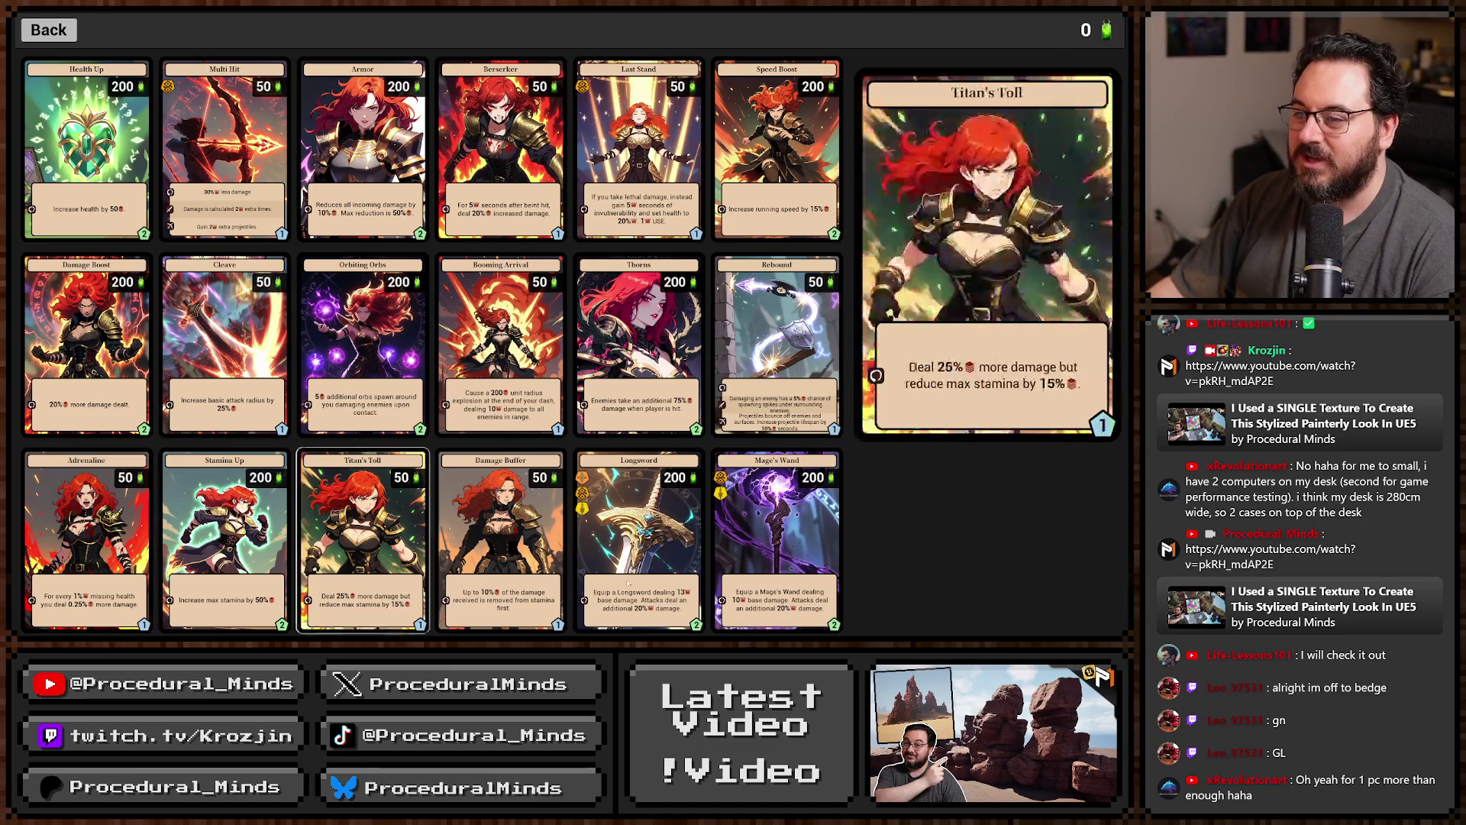
{"action": "key", "text": "Escape"}
Check the upgrade grids of the other three boss cards, then stop playing.
{"action": "left_click", "coordinate": [487, 422]}
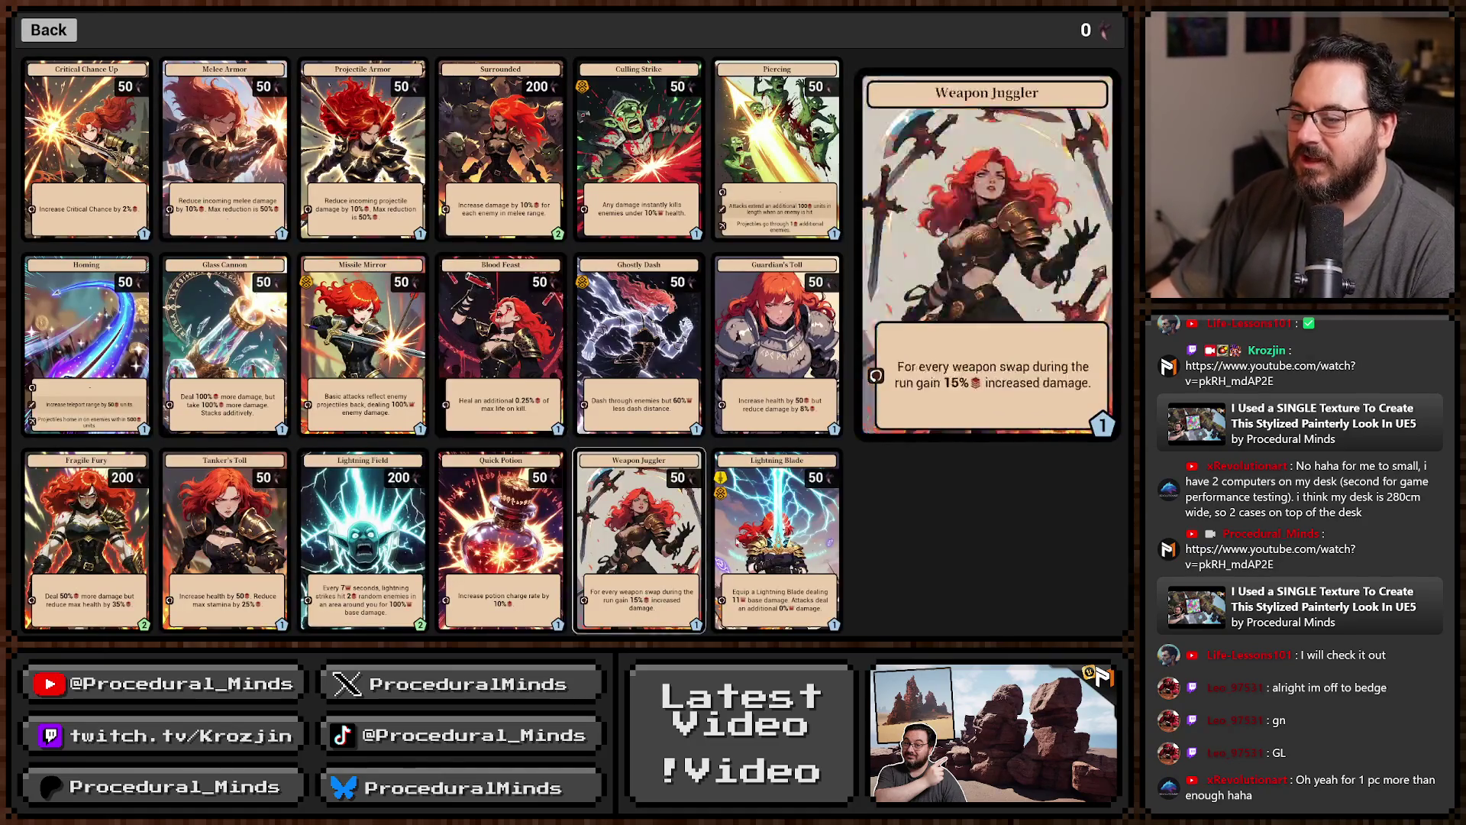
{"action": "key", "text": "Escape"}
{"action": "left_click", "coordinate": [848, 458]}
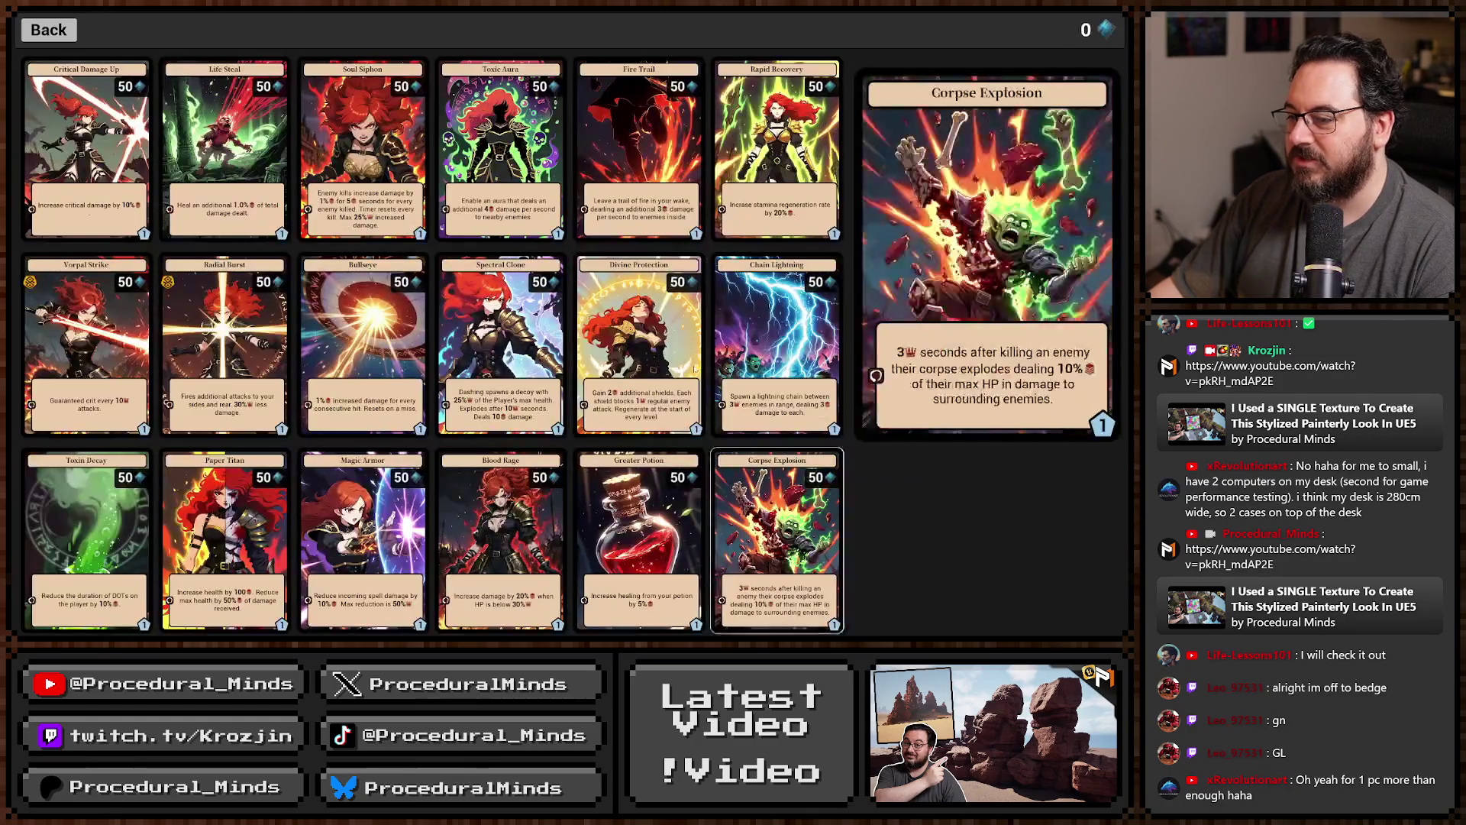
{"action": "key", "text": "Escape"}
{"action": "left_click", "coordinate": [844, 214]}
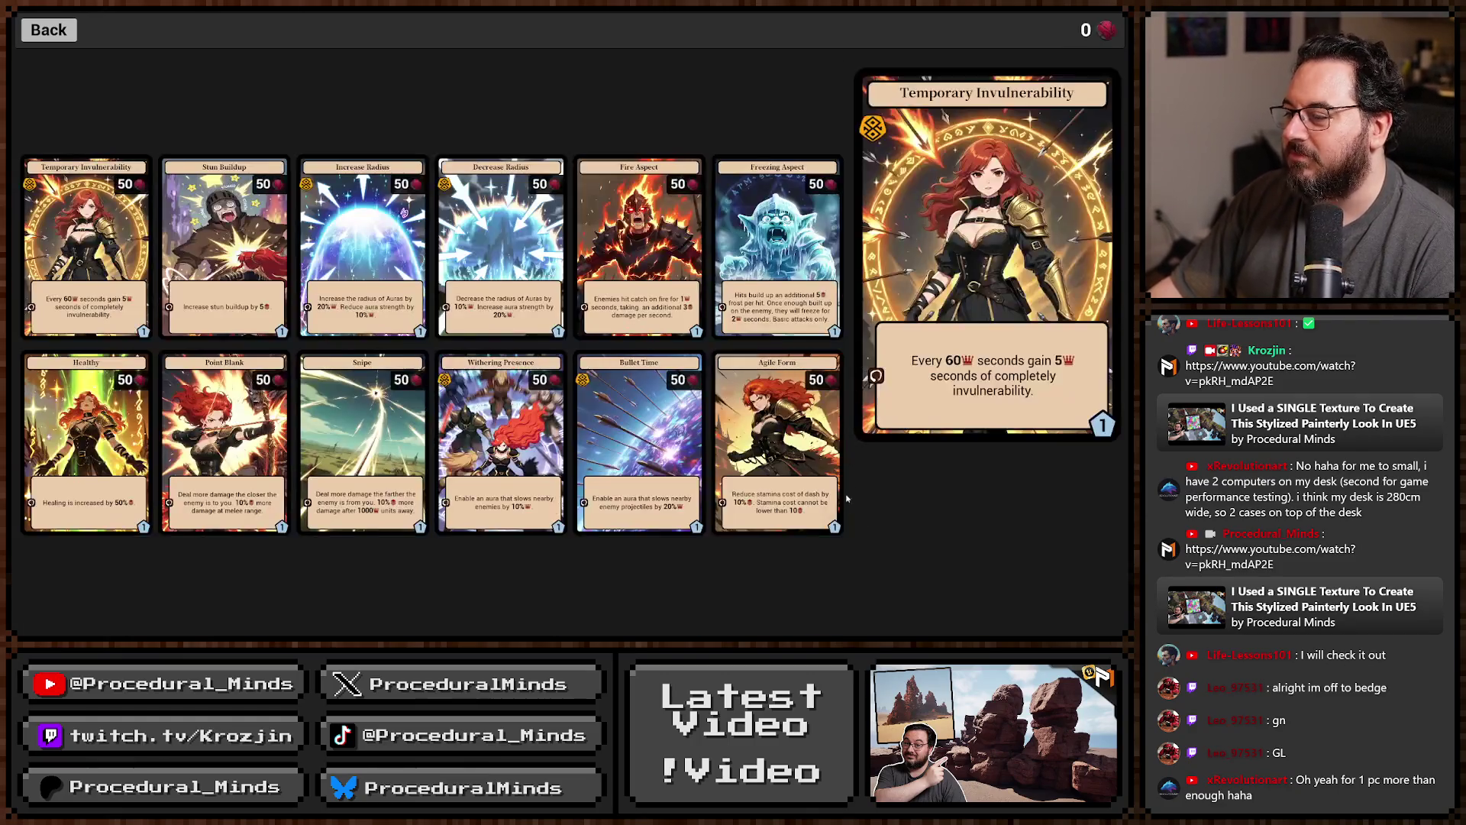
{"action": "key", "text": "Escape"}
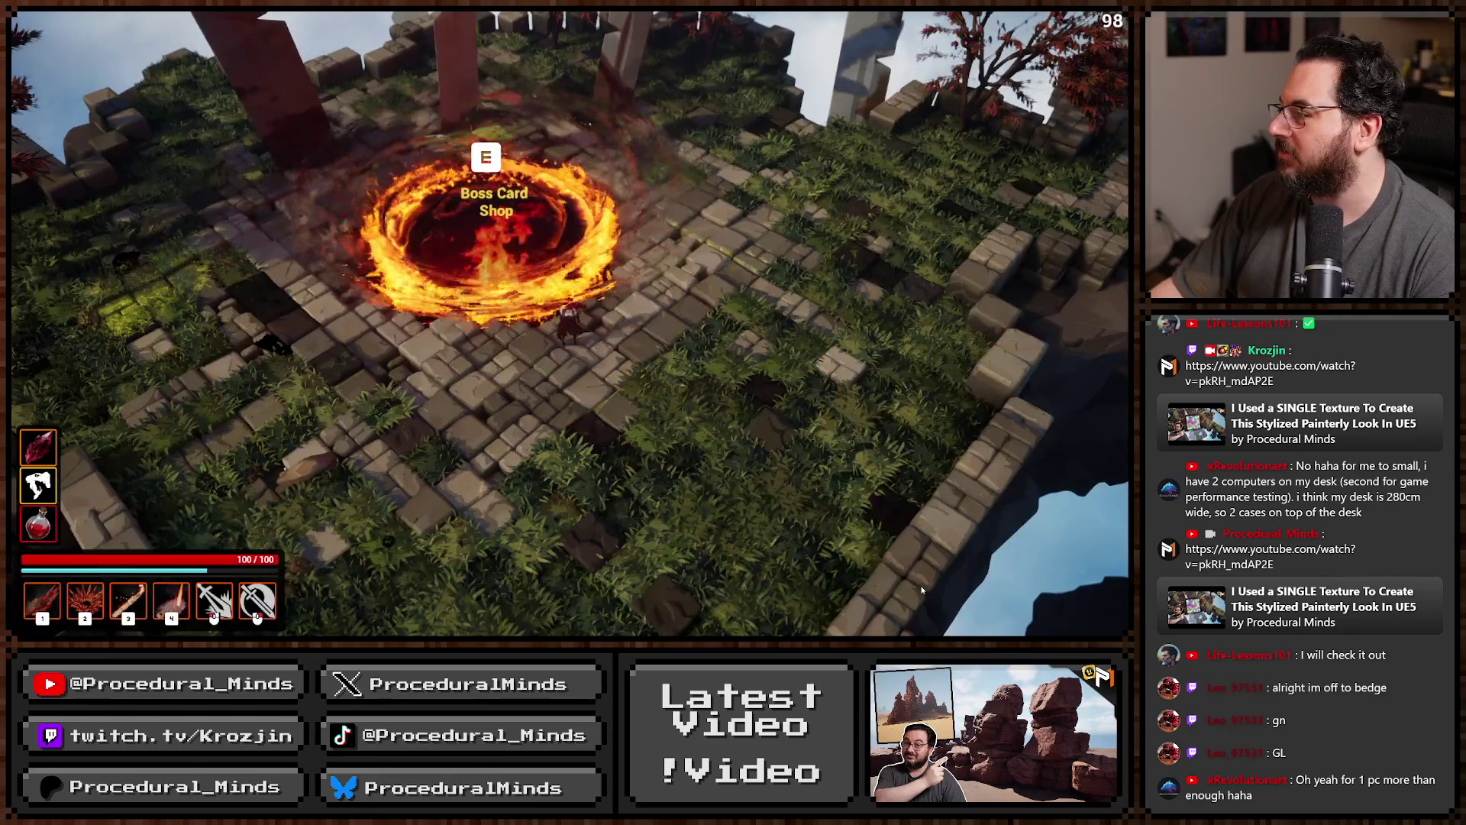
{"action": "key", "text": "Escape"}
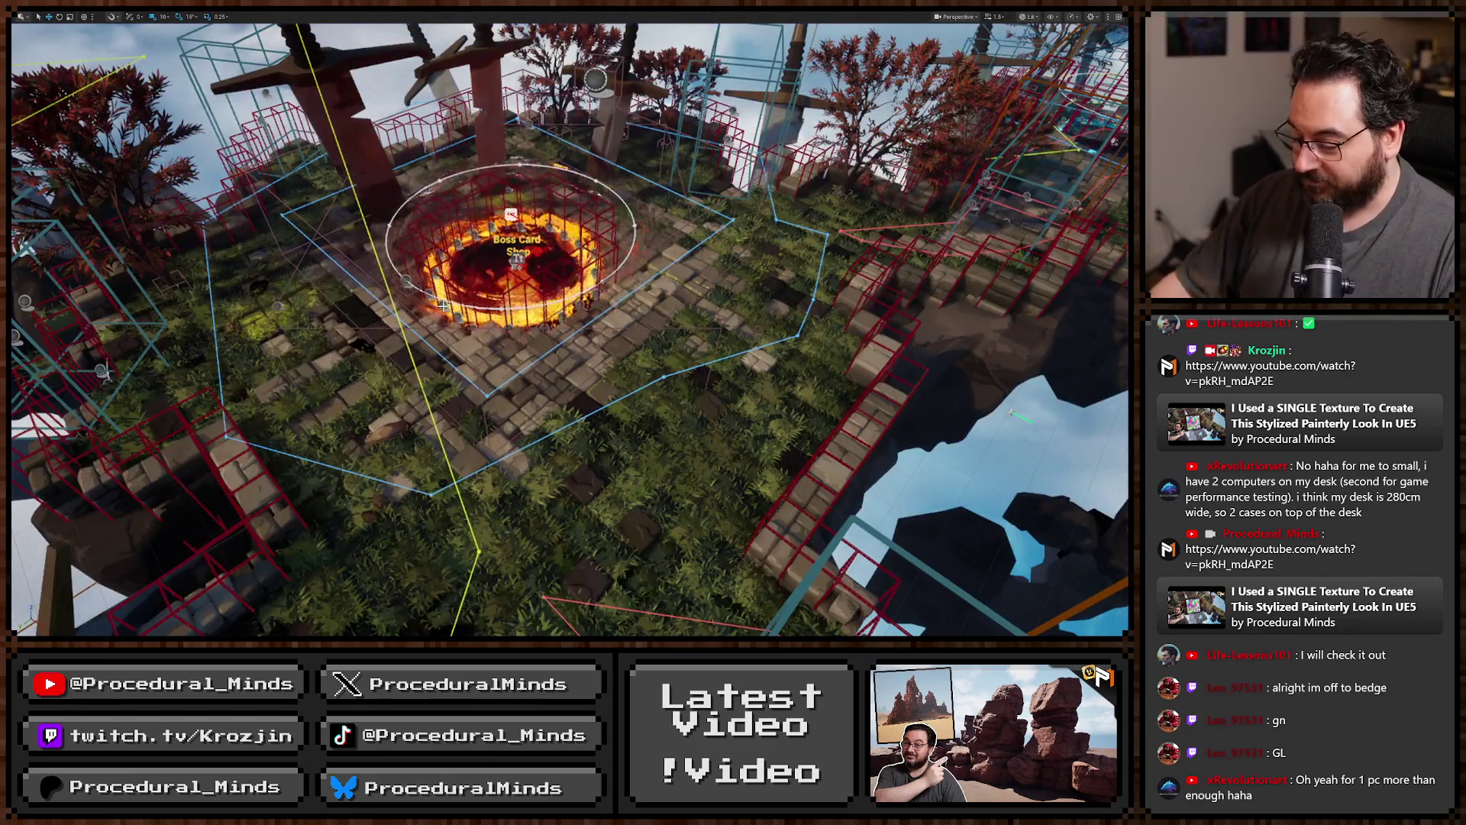
Restore the editor layout and list the Content/UI folder's assets before switching to Fab.
{"action": "key", "text": "F11"}
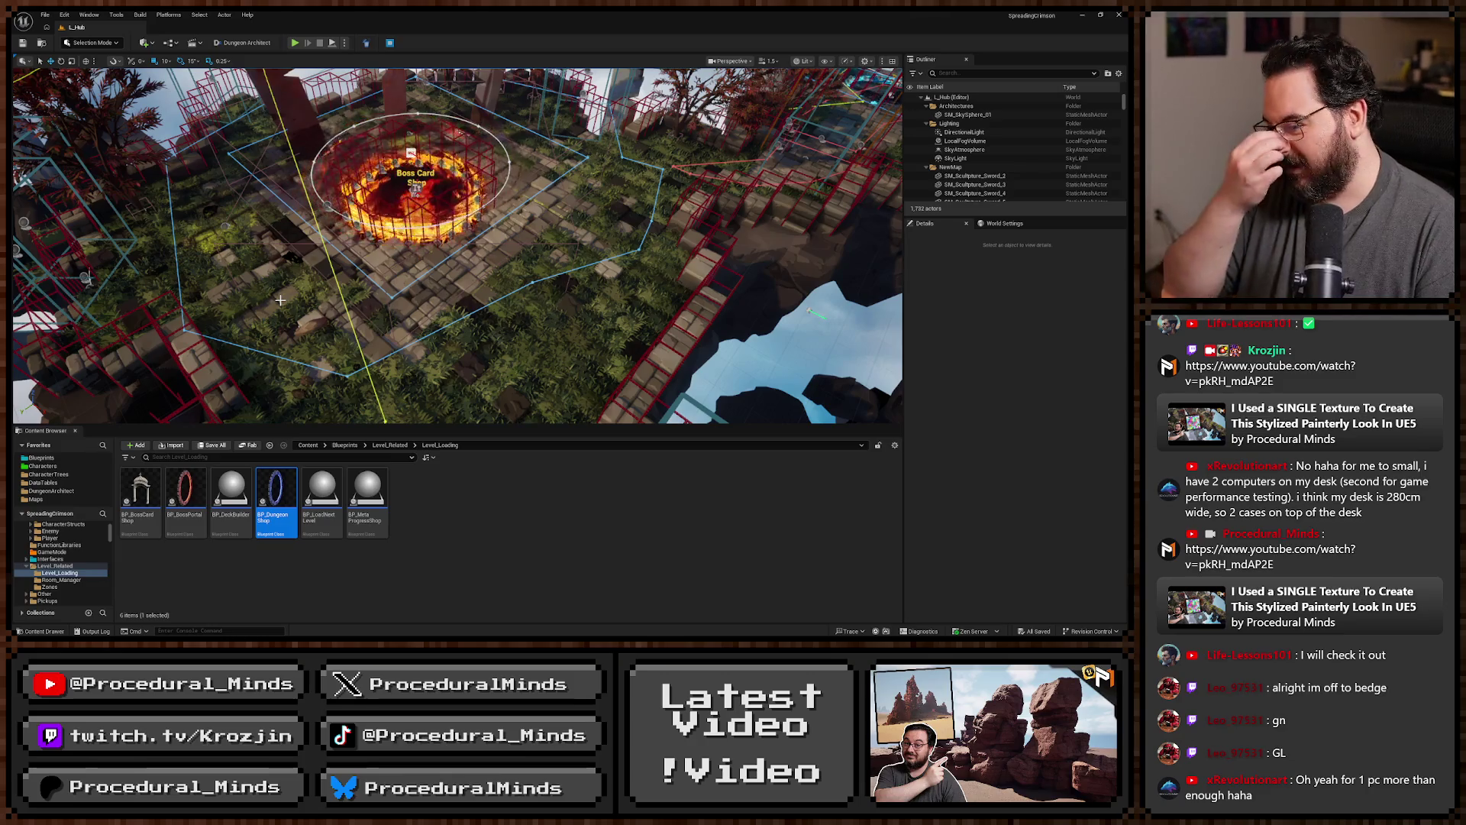
{"action": "scroll", "coordinate": [69, 565], "scroll_direction": "up", "scroll_amount": 3}
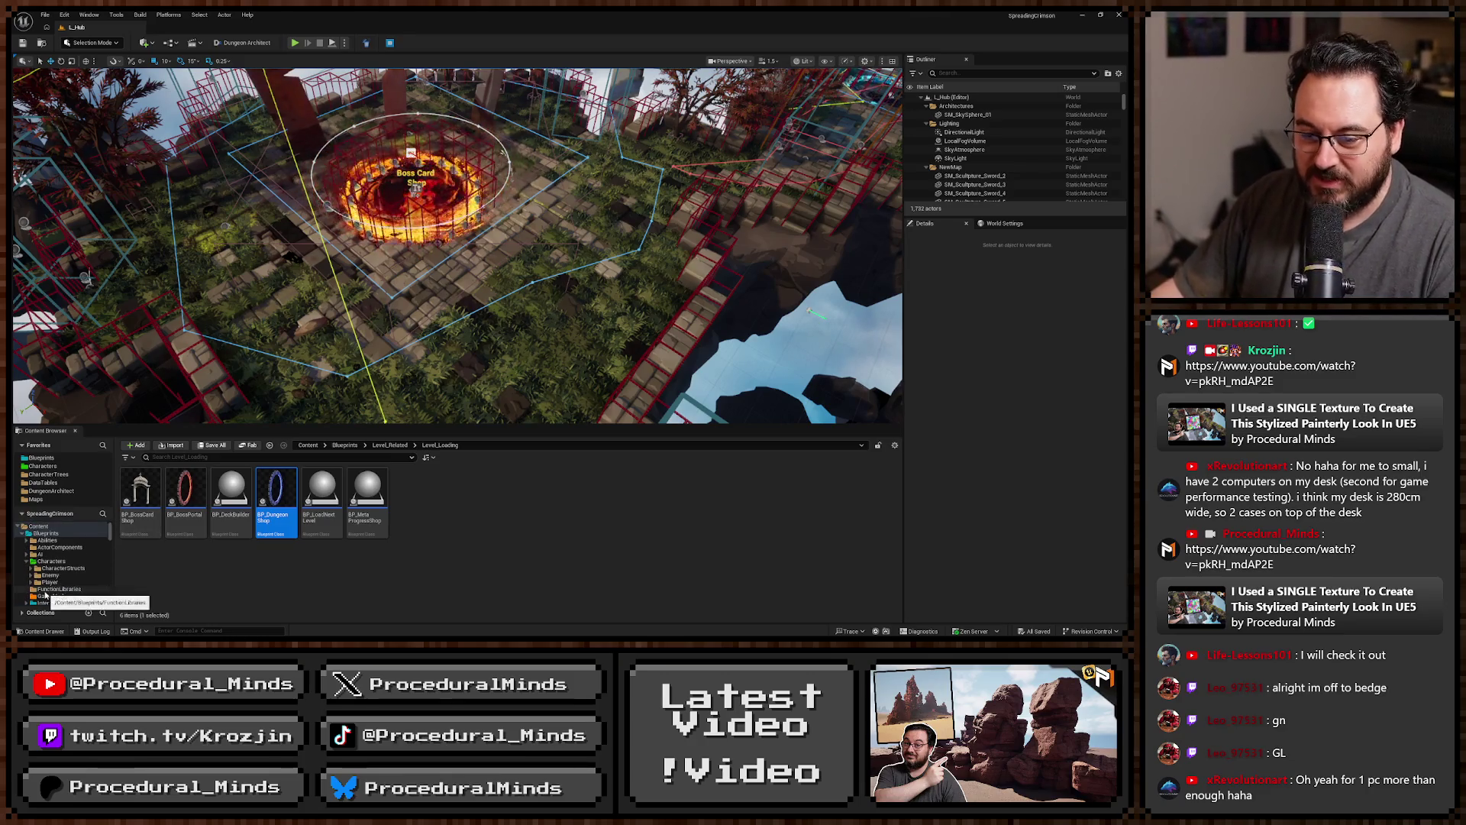
{"action": "scroll", "coordinate": [69, 569], "scroll_direction": "down", "scroll_amount": 5}
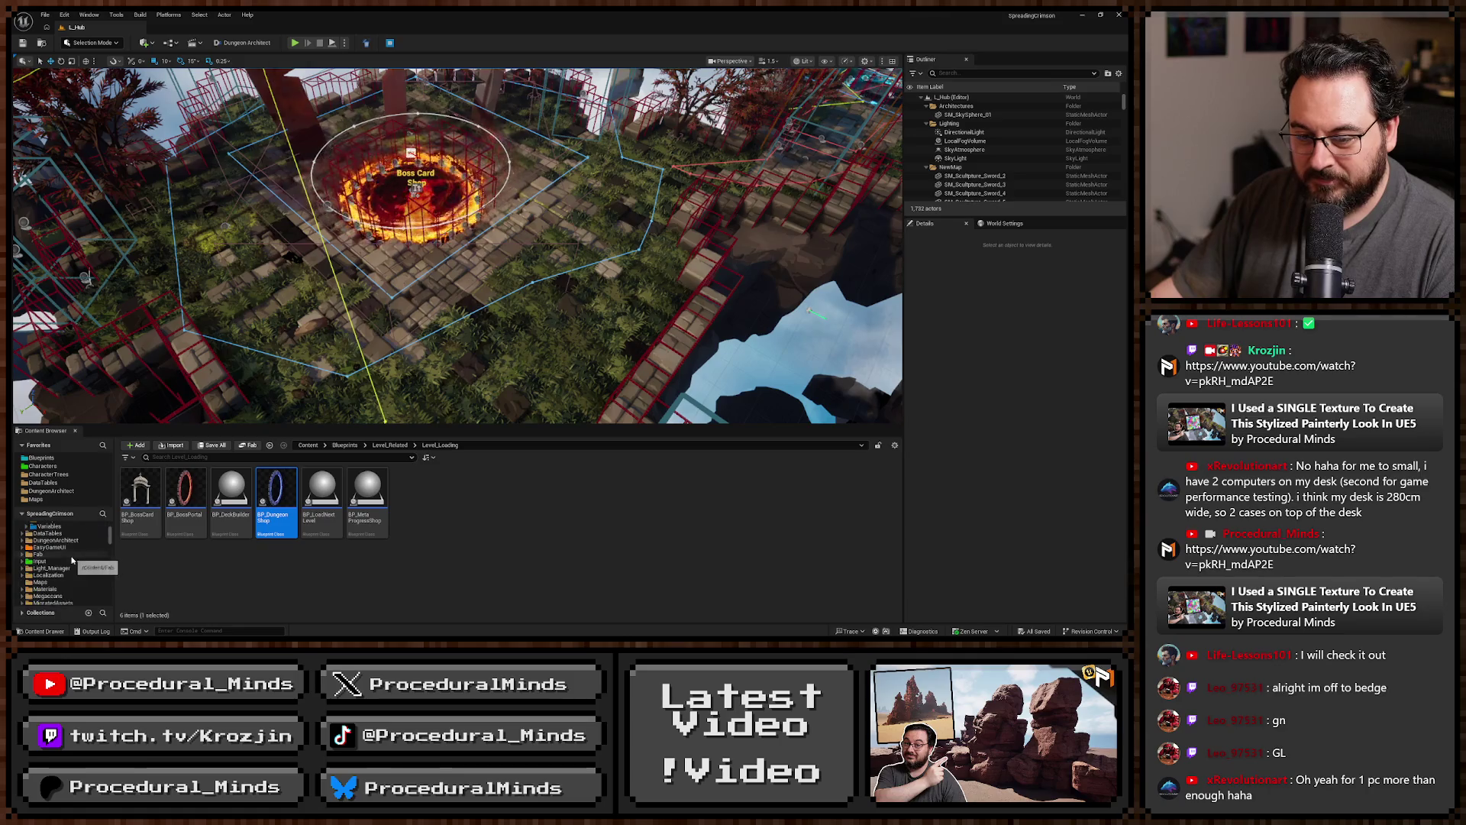
{"action": "scroll", "coordinate": [68, 580], "scroll_direction": "down", "scroll_amount": 2}
{"action": "left_click", "coordinate": [36, 568]}
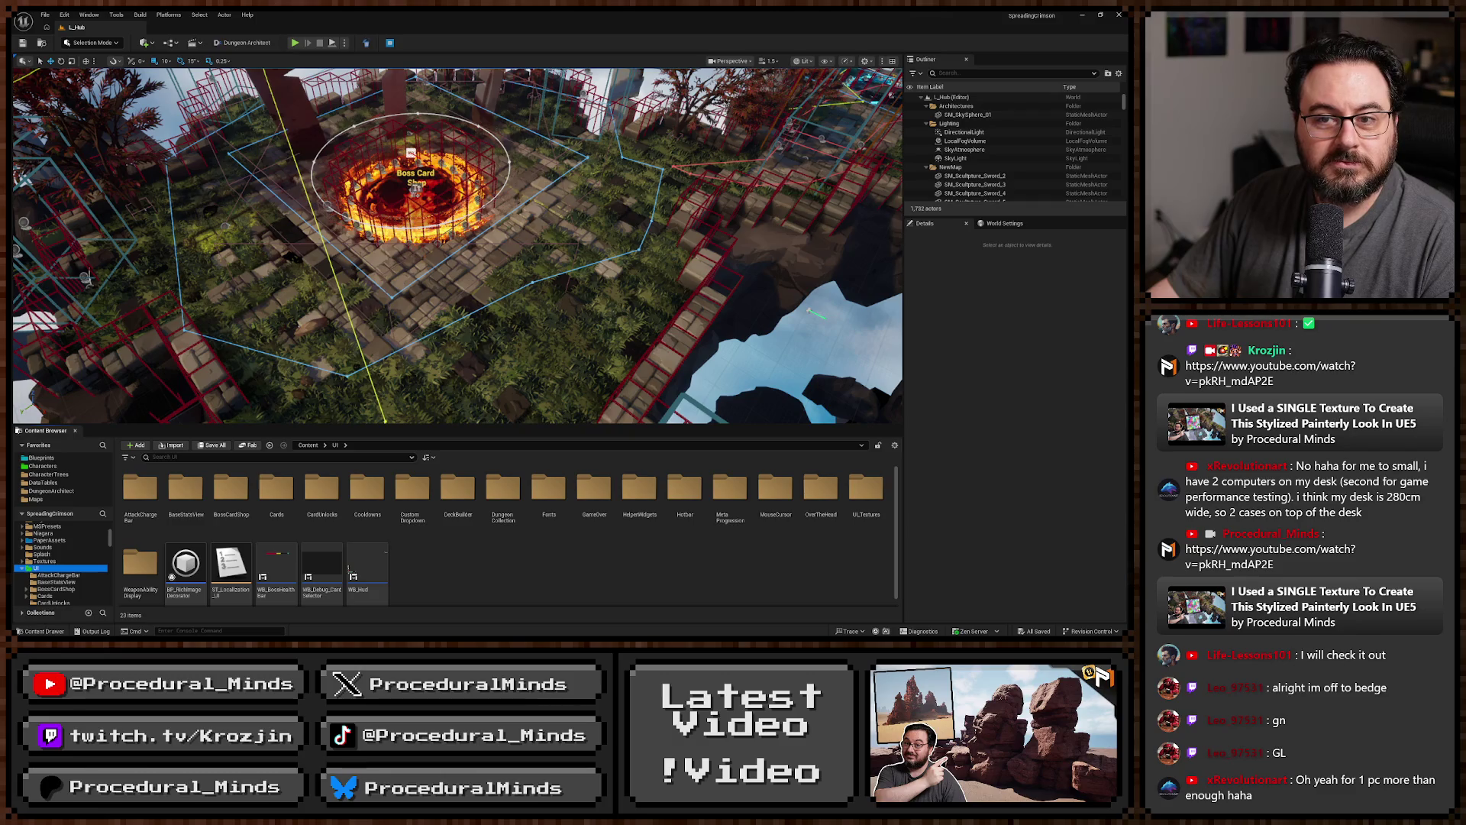
{"action": "key", "text": "alt+Tab"}
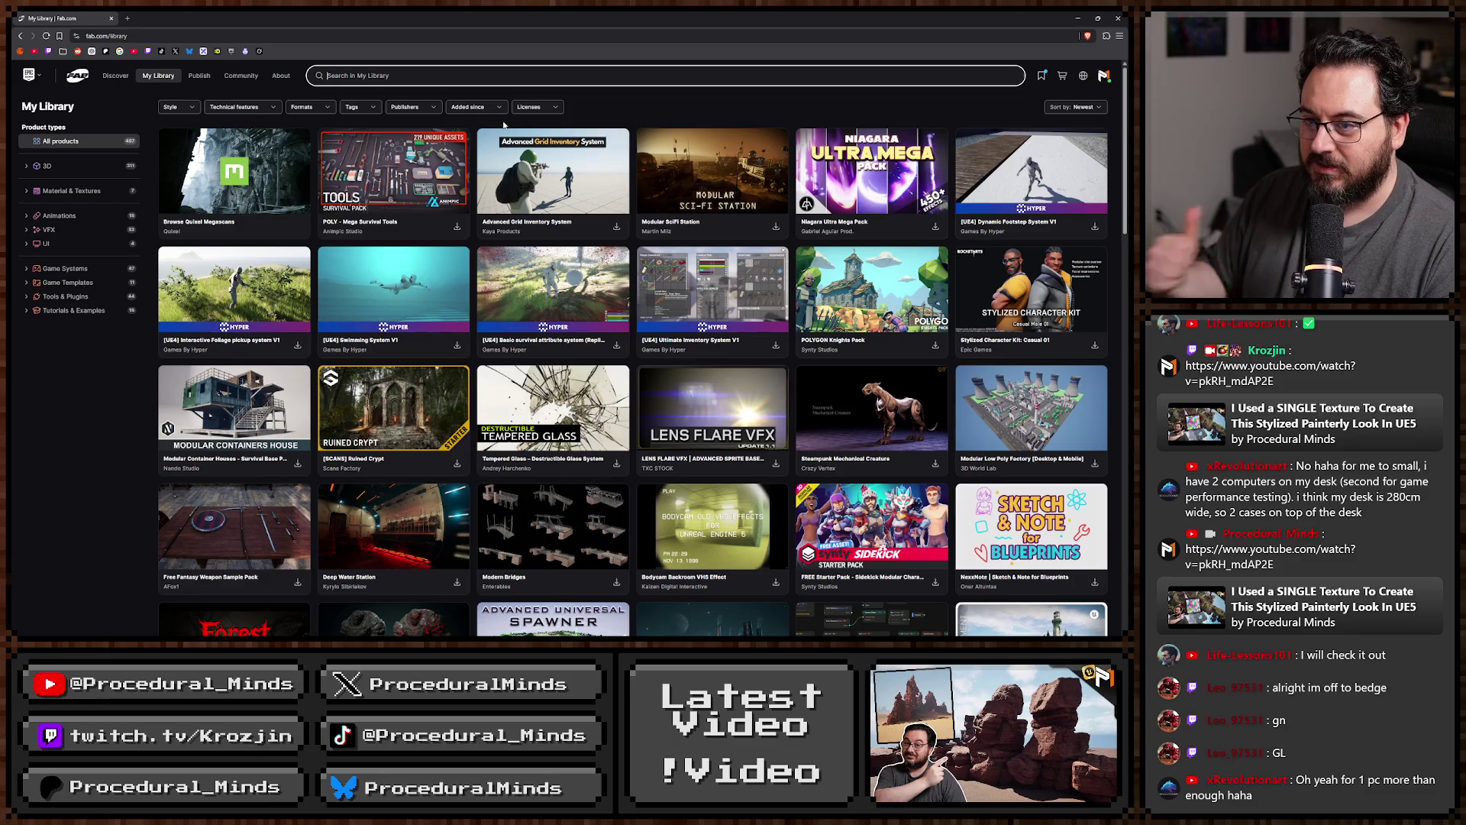
Search the library for 'creature' and open Quadruped Fantasy Creatures in a new tab.
{"action": "left_click", "coordinate": [393, 78]}
{"action": "type", "text": "creature"}
{"action": "key", "text": "Return"}
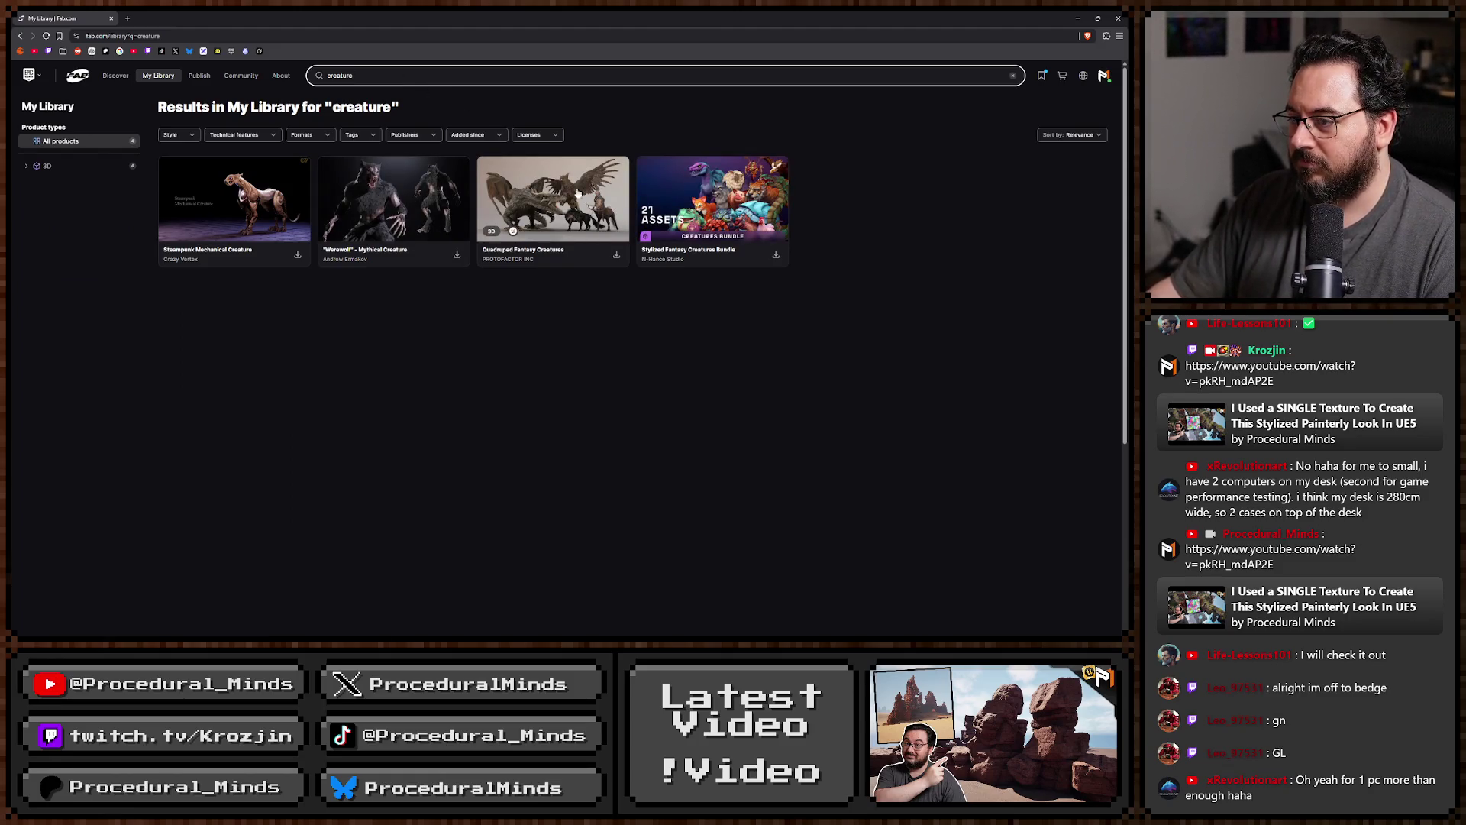
{"action": "middle_click", "coordinate": [578, 221]}
Clear the search and filter the library to 3D > Characters & Creatures.
{"action": "left_click", "coordinate": [340, 75]}
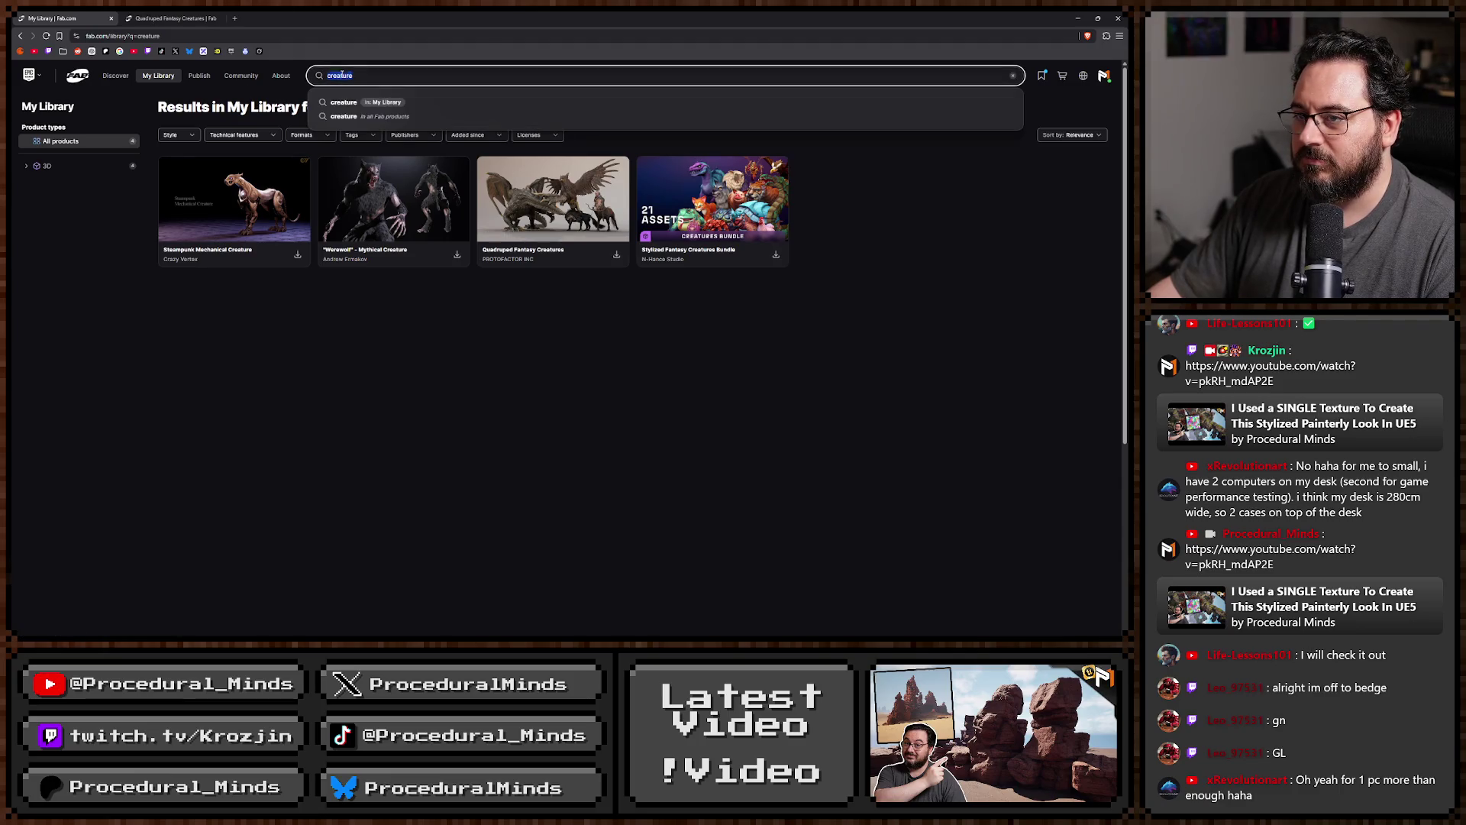
{"action": "key", "text": "ctrl+a"}
{"action": "key", "text": "BackSpace"}
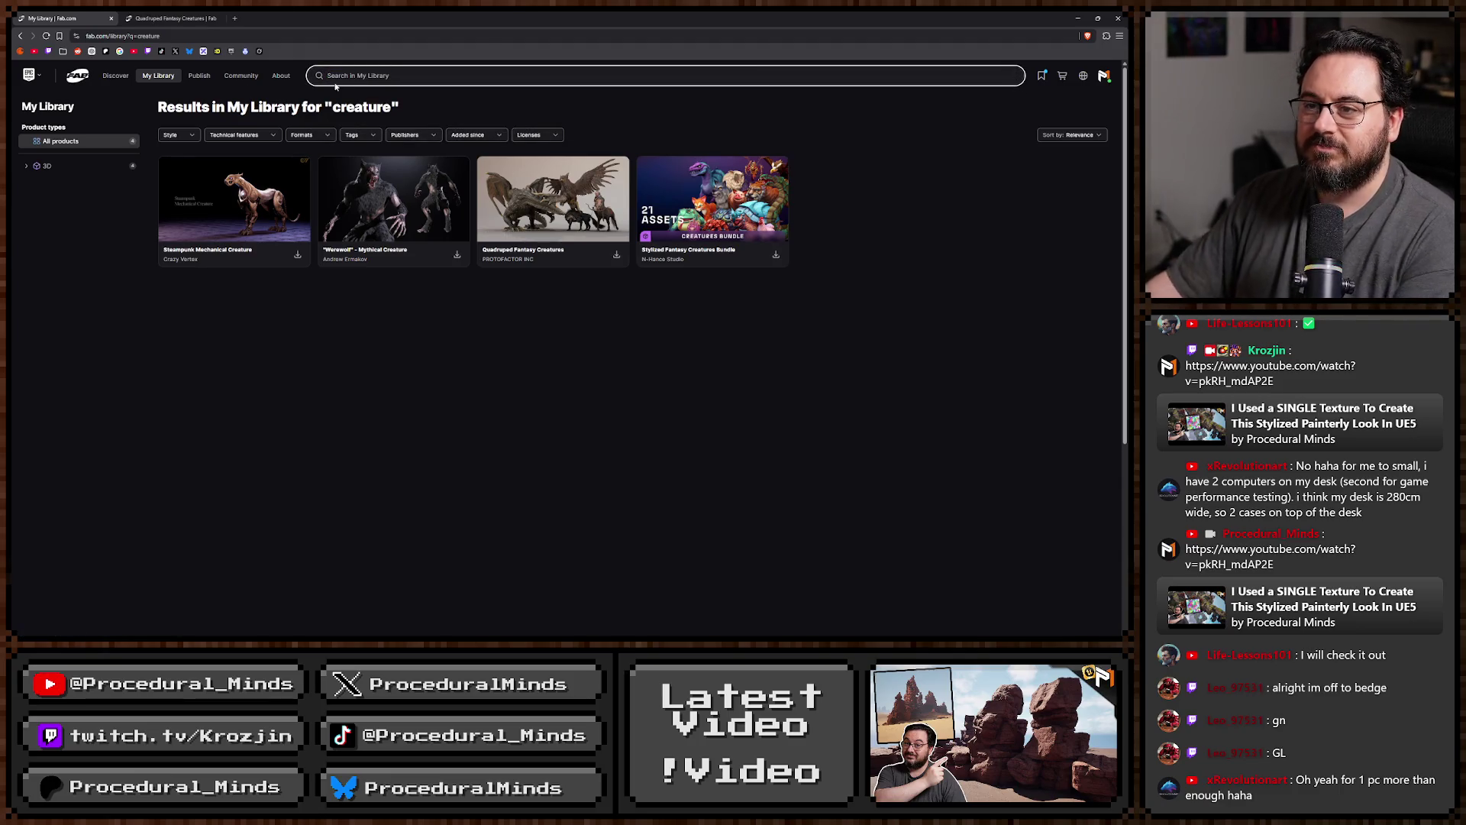
{"action": "key", "text": "Return"}
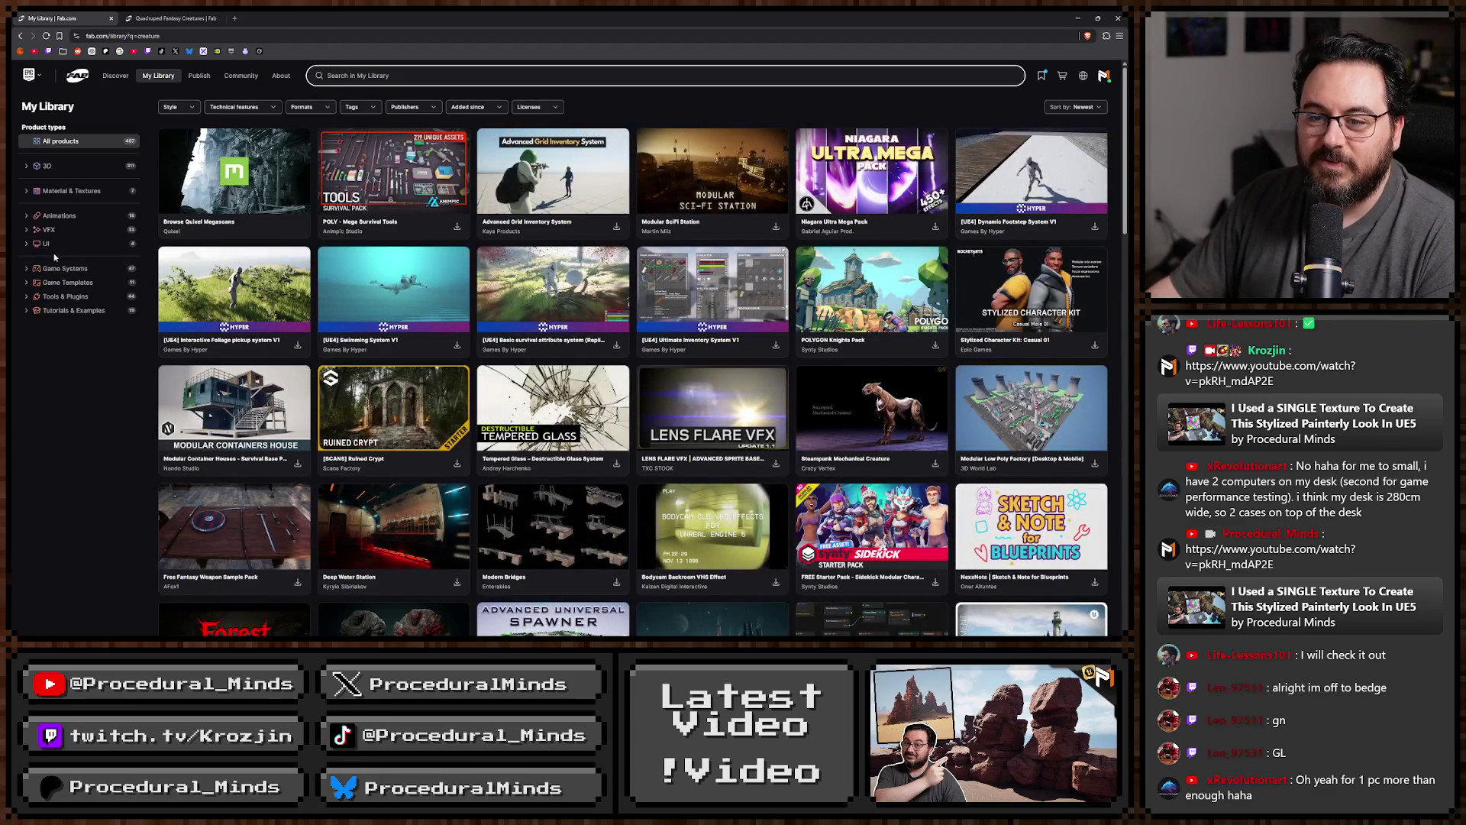
{"action": "left_click", "coordinate": [29, 168]}
{"action": "left_click", "coordinate": [68, 196]}
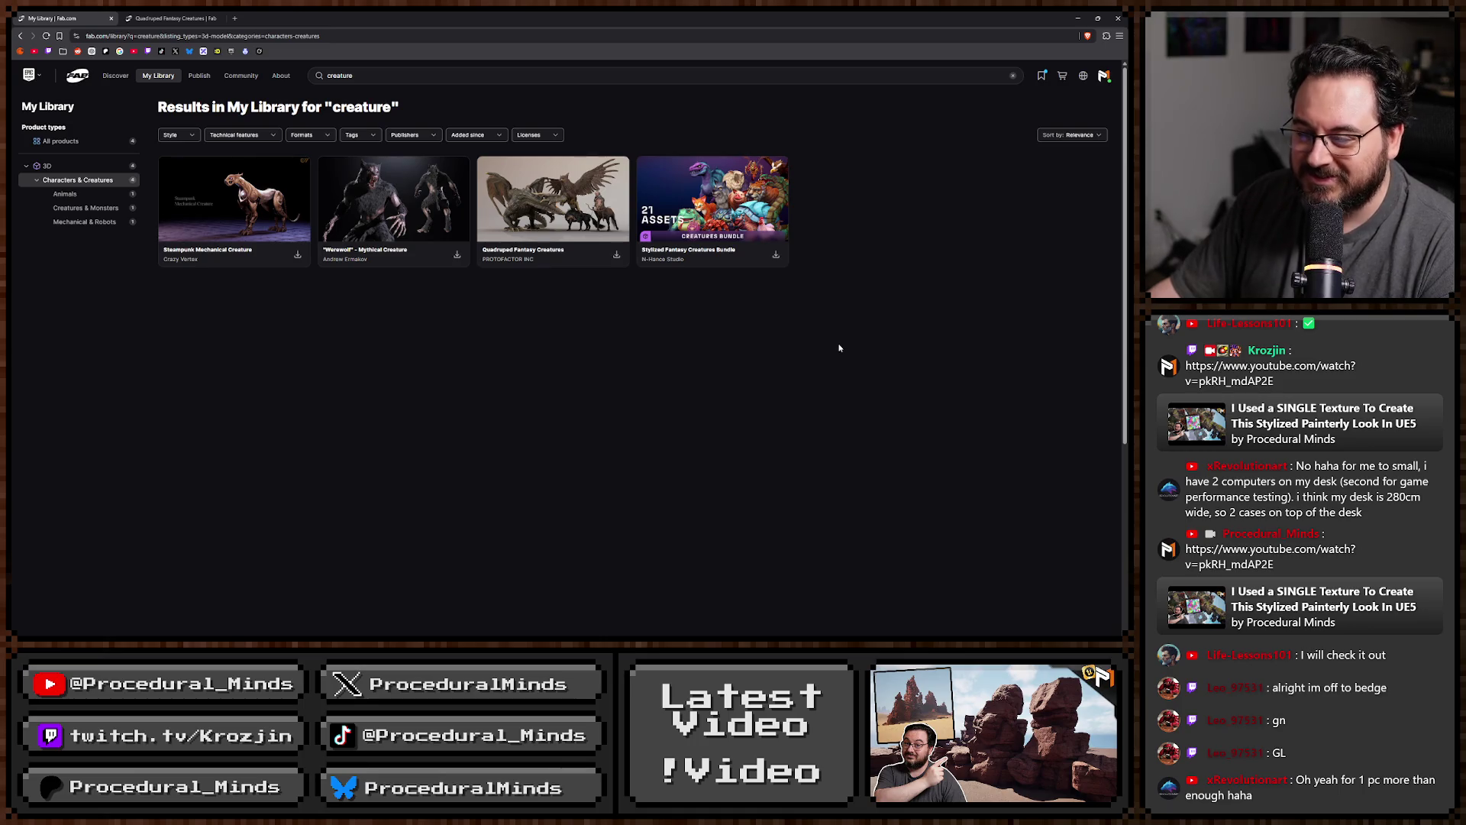
Browse the Quadruped Fantasy Creatures gallery's griffin, centaur and werewolf images, then minimise the browser.
{"action": "left_click", "coordinate": [164, 21]}
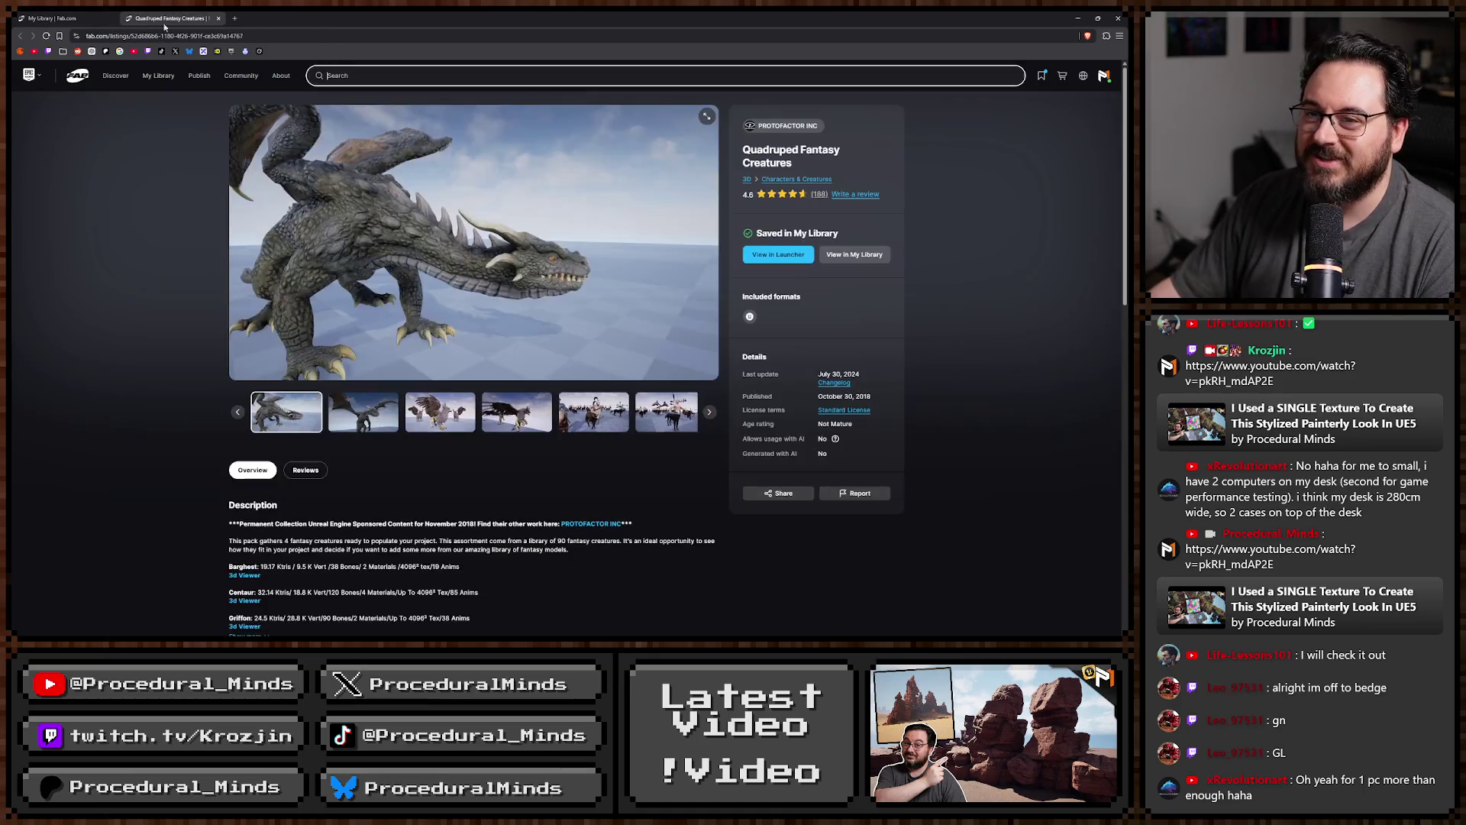
{"action": "left_click", "coordinate": [363, 412]}
{"action": "left_click", "coordinate": [440, 412]}
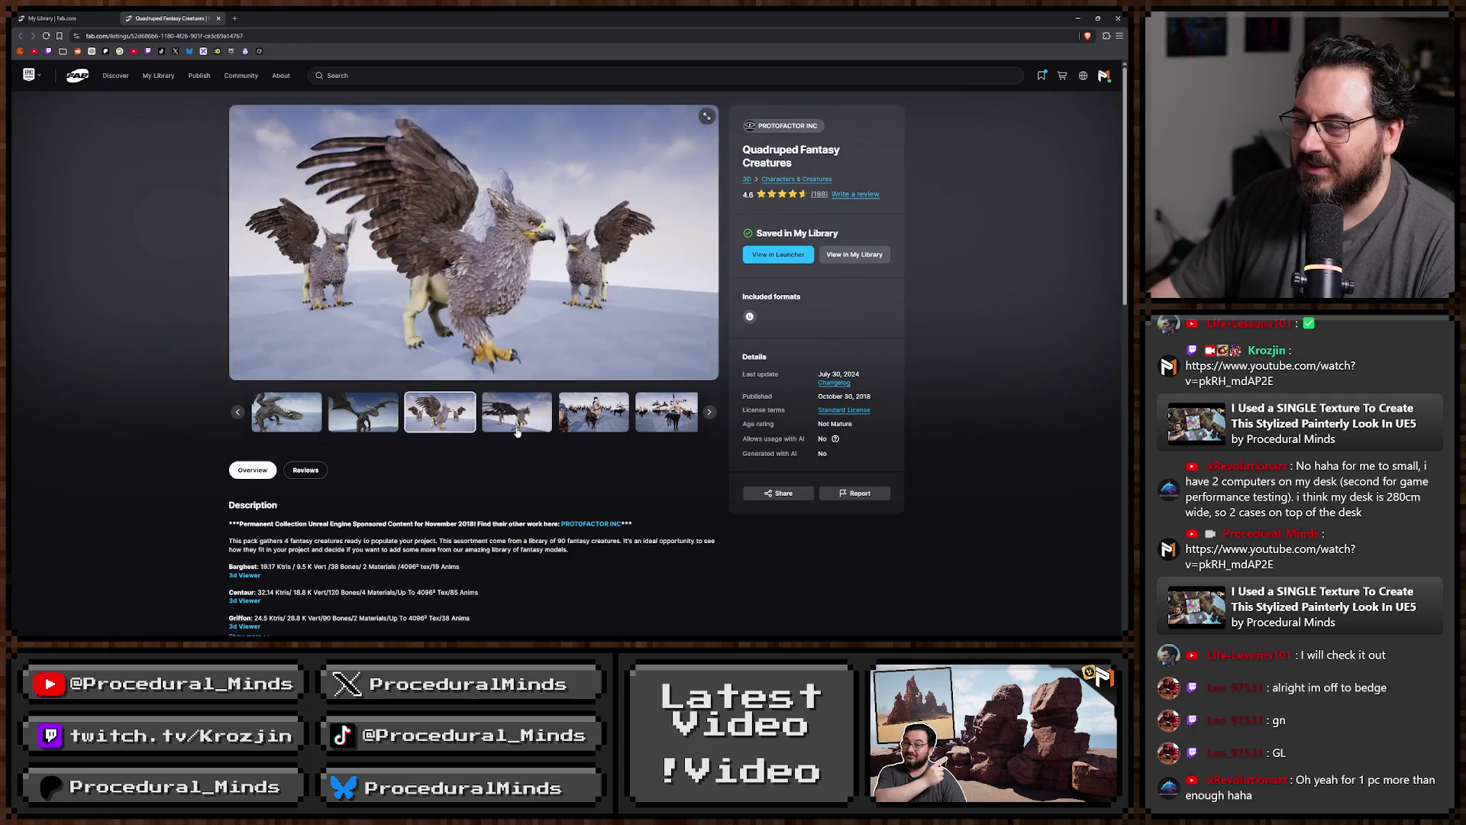
{"action": "left_click", "coordinate": [516, 413]}
{"action": "left_click", "coordinate": [538, 416]}
{"action": "left_click", "coordinate": [603, 416]}
{"action": "left_click", "coordinate": [618, 416]}
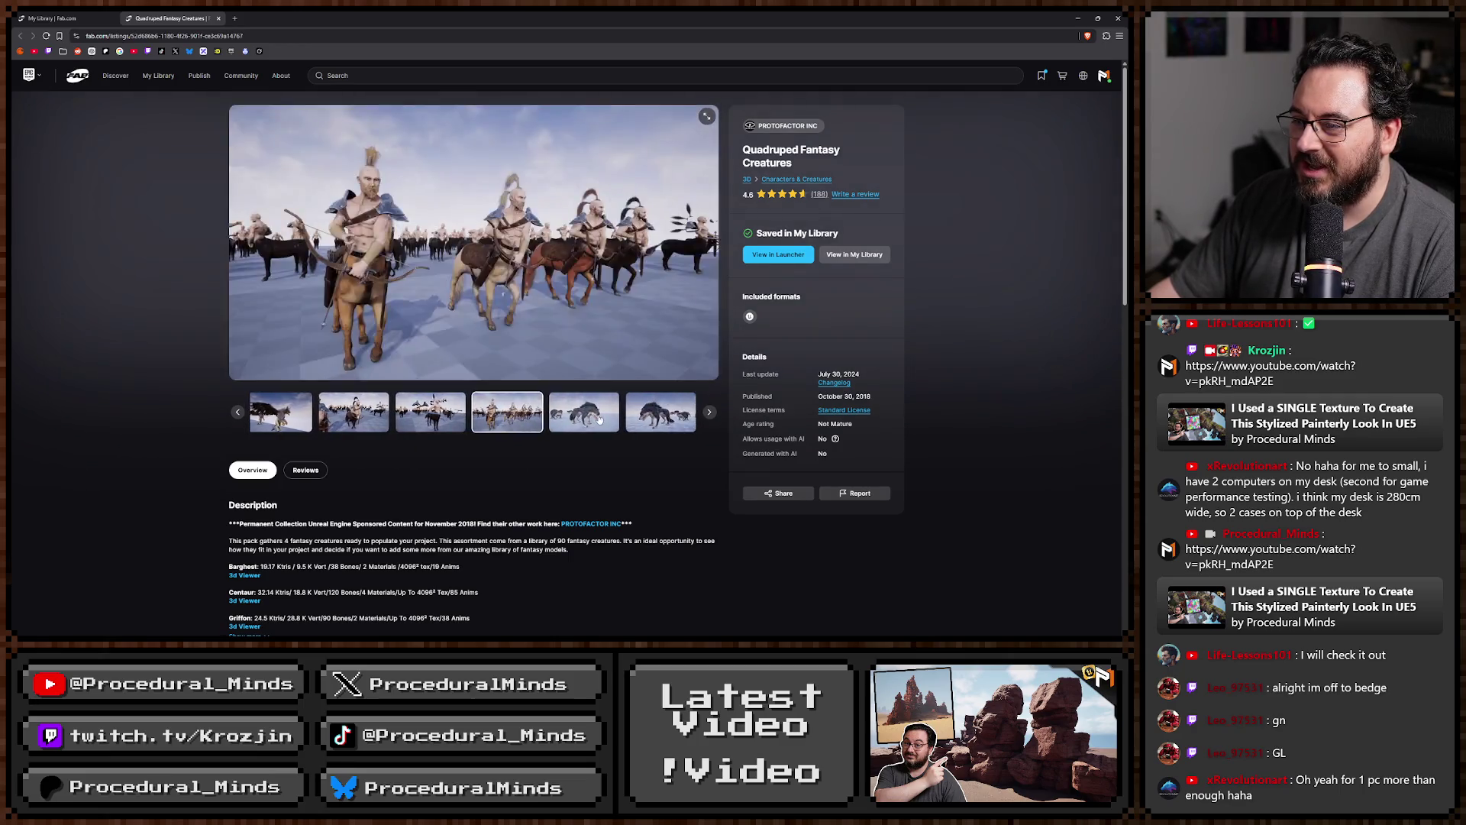
{"action": "left_click", "coordinate": [634, 416]}
{"action": "left_click", "coordinate": [638, 417]}
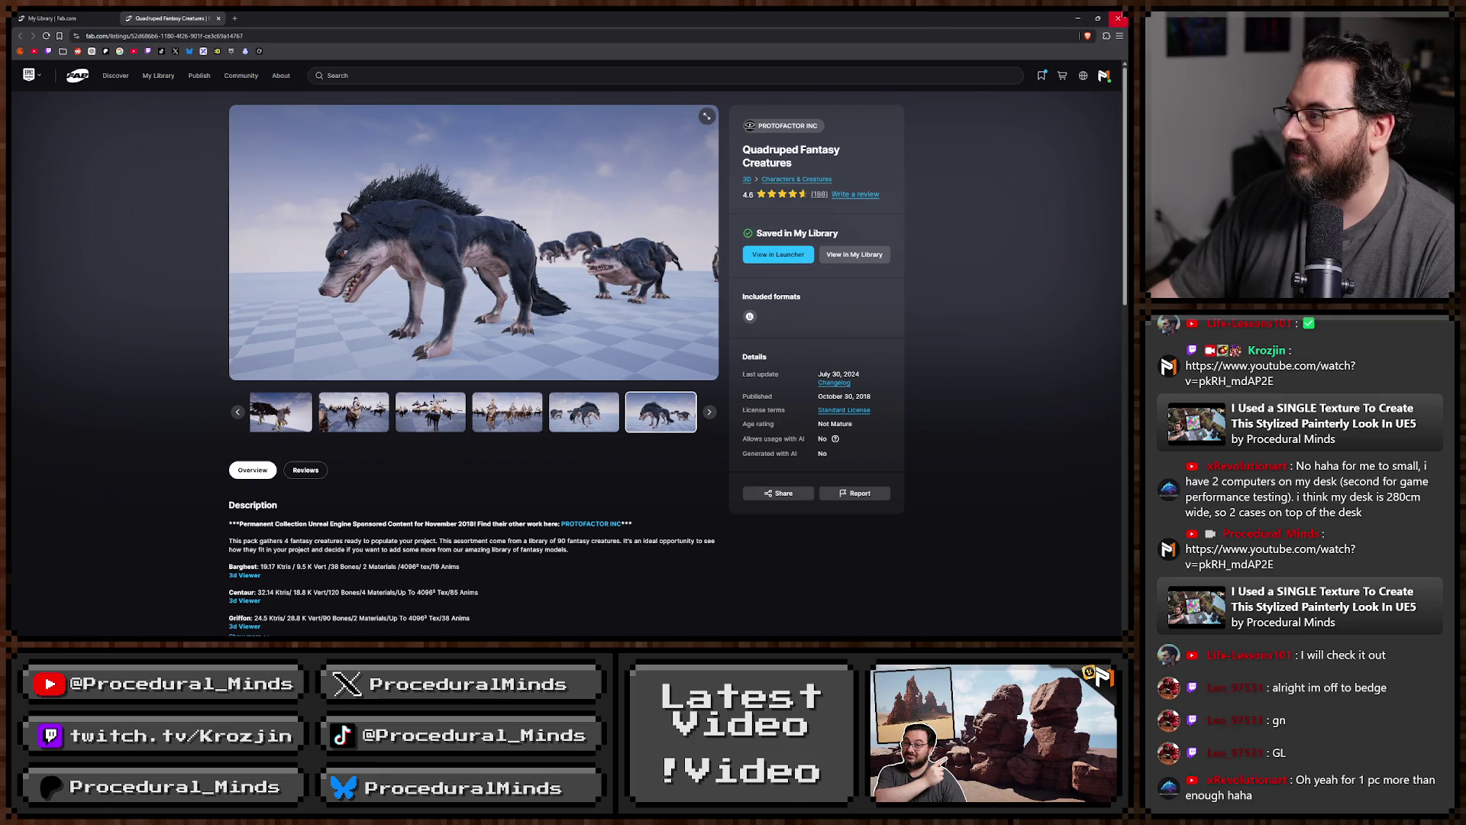
{"action": "left_click", "coordinate": [1118, 17]}
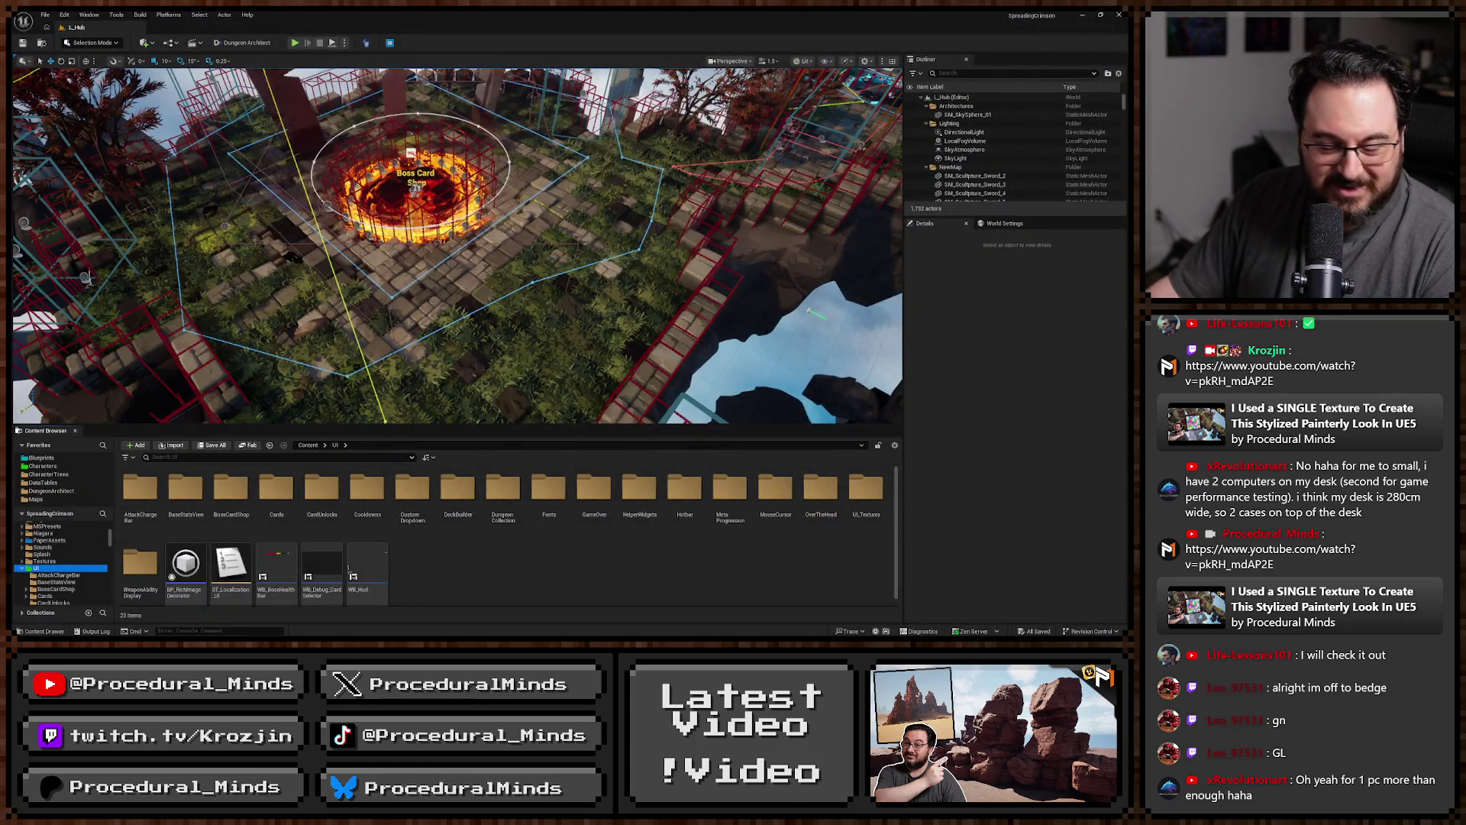
In the Launcher's Fab Library, open the category filter and untick all categories.
{"action": "scroll", "coordinate": [710, 365], "scroll_direction": "down", "scroll_amount": 5}
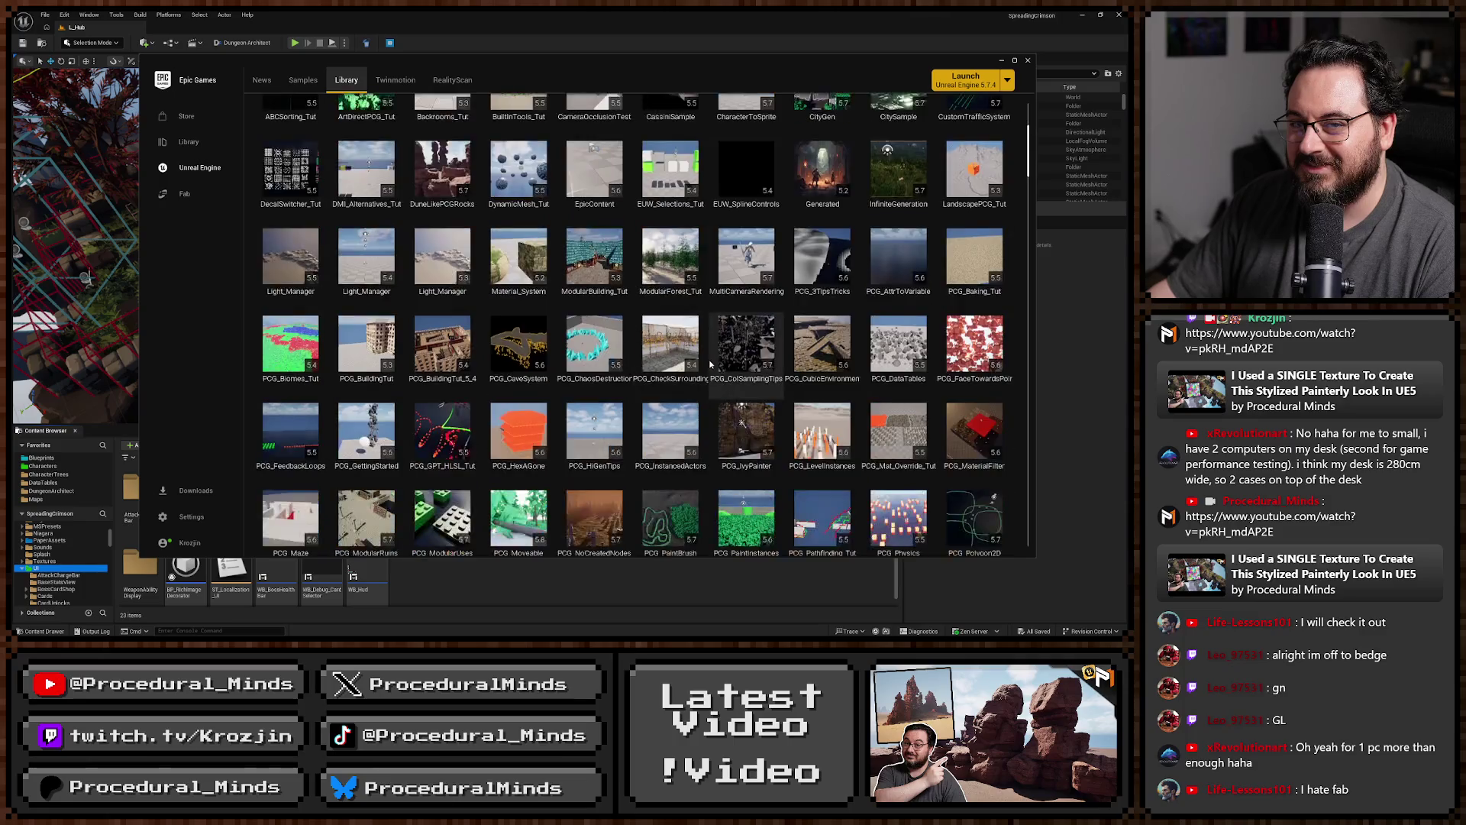
{"action": "scroll", "coordinate": [710, 365], "scroll_direction": "down", "scroll_amount": 10}
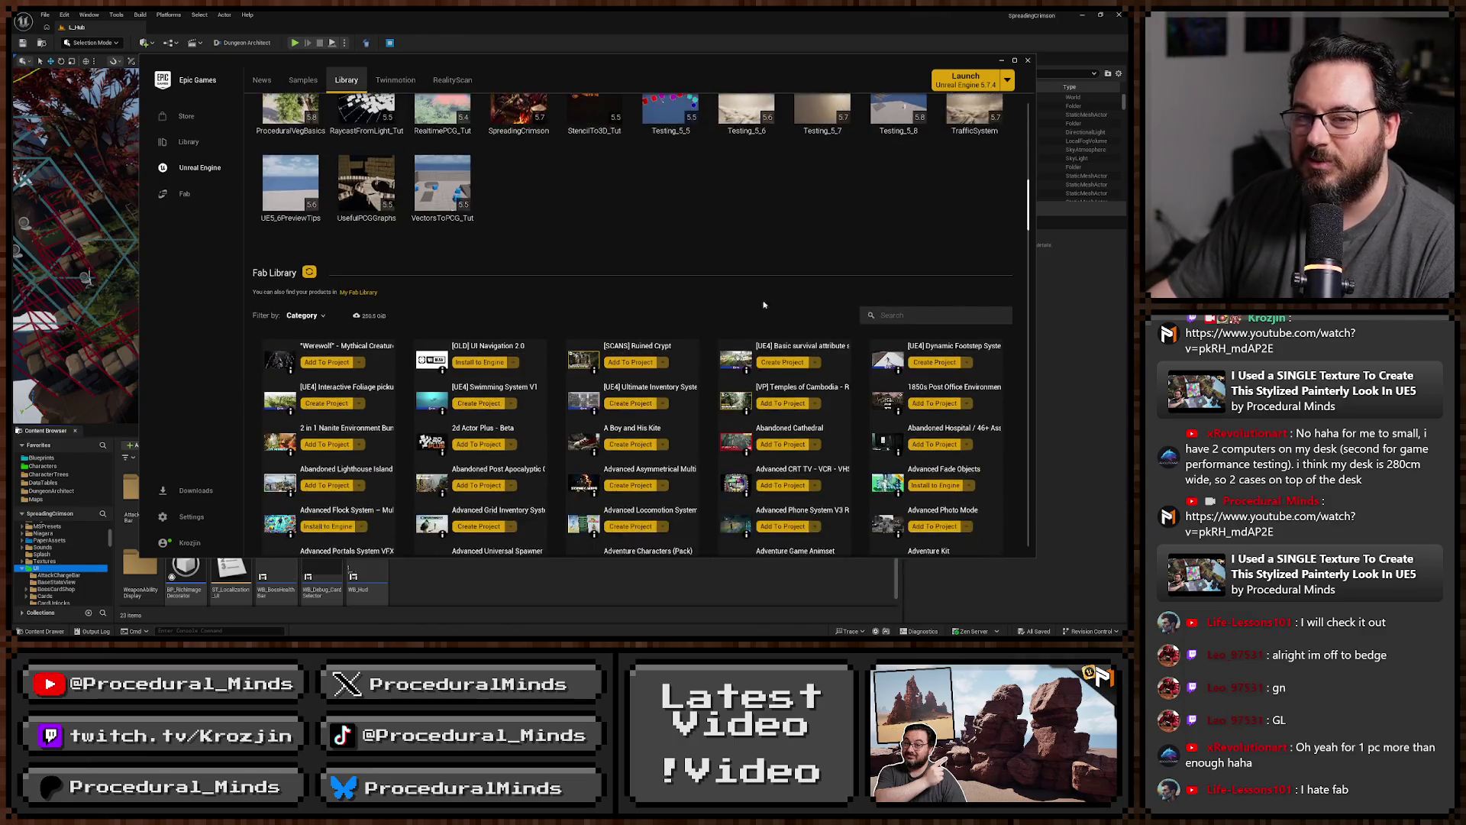
{"action": "scroll", "coordinate": [764, 305], "scroll_direction": "down", "scroll_amount": 4}
{"action": "scroll", "coordinate": [816, 197], "scroll_direction": "up", "scroll_amount": 1}
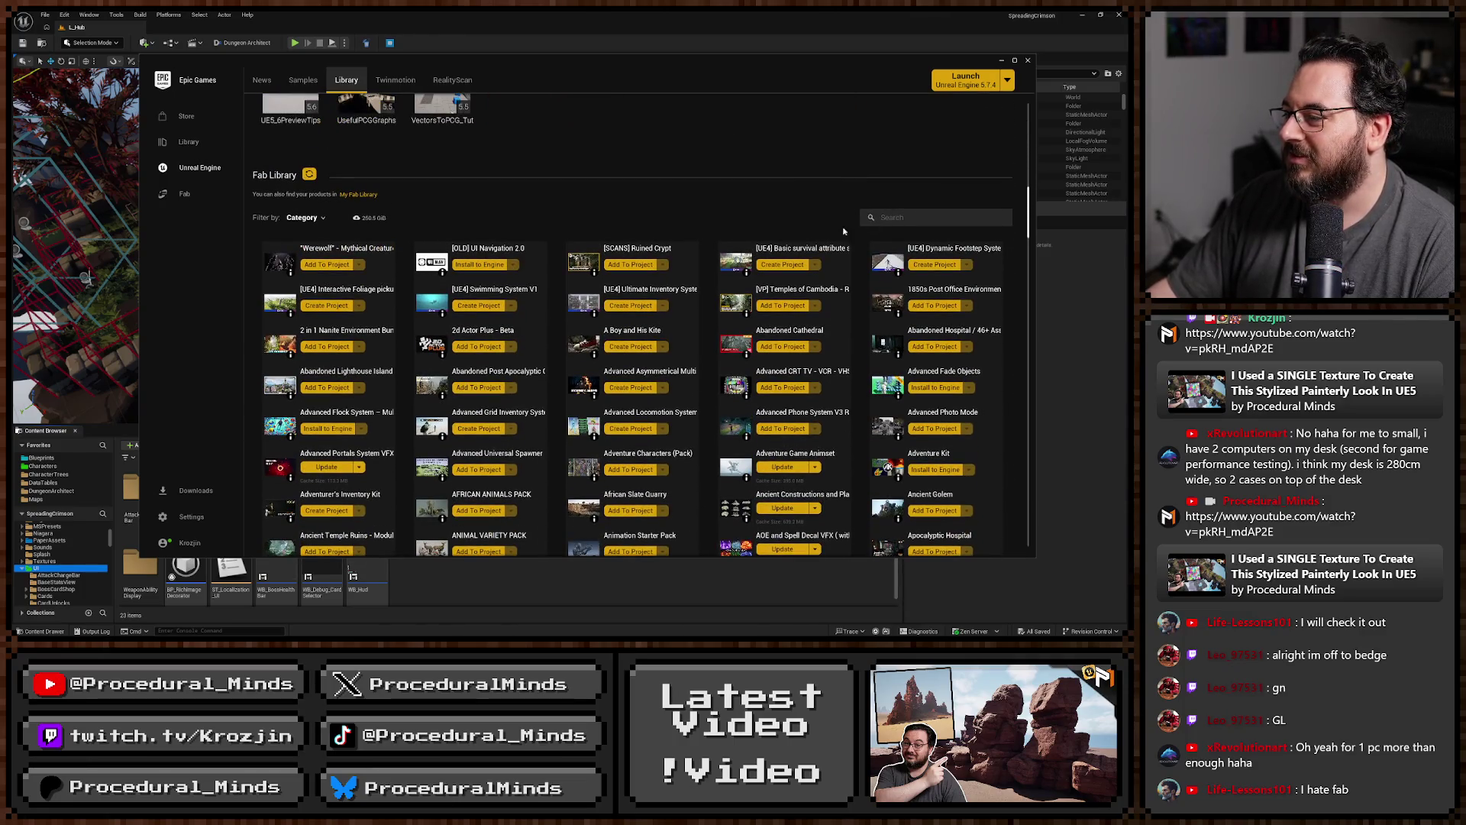
{"action": "left_click", "coordinate": [303, 218]}
{"action": "scroll", "coordinate": [343, 305], "scroll_direction": "down", "scroll_amount": 2}
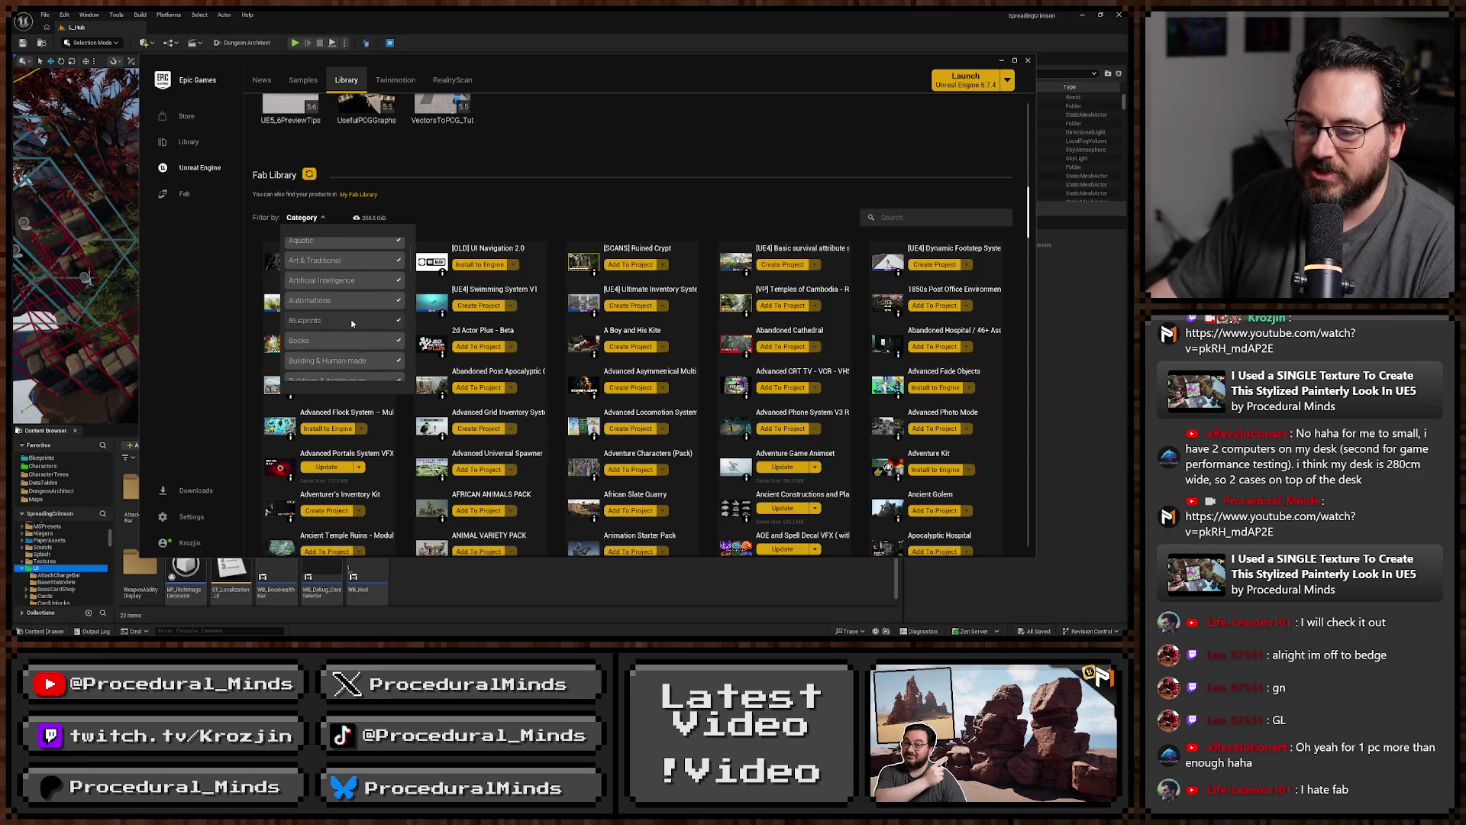
{"action": "scroll", "coordinate": [352, 324], "scroll_direction": "down", "scroll_amount": 2}
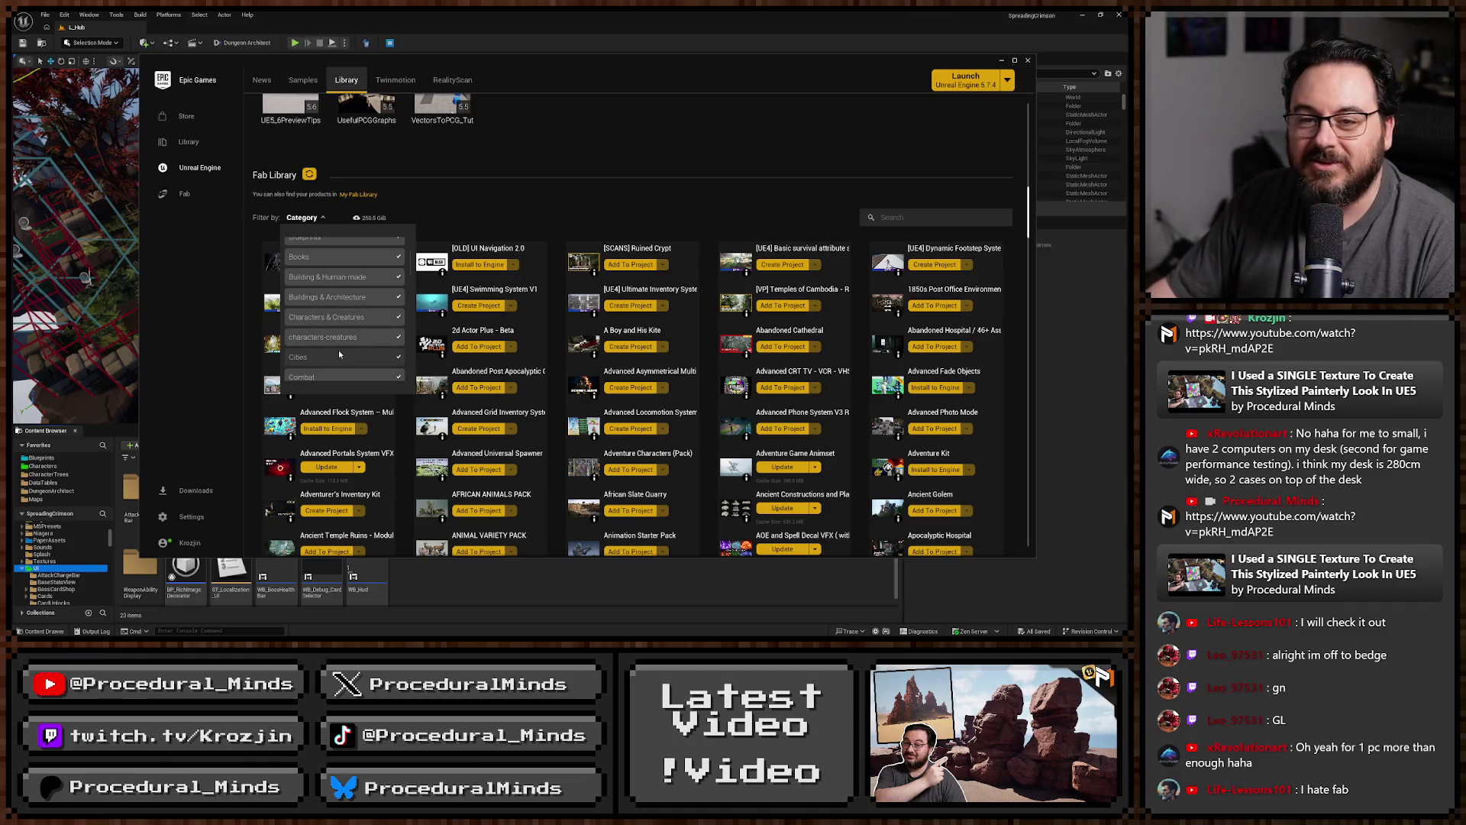
{"action": "scroll", "coordinate": [340, 354], "scroll_direction": "up", "scroll_amount": 5}
{"action": "scroll", "coordinate": [349, 308], "scroll_direction": "up", "scroll_amount": 2}
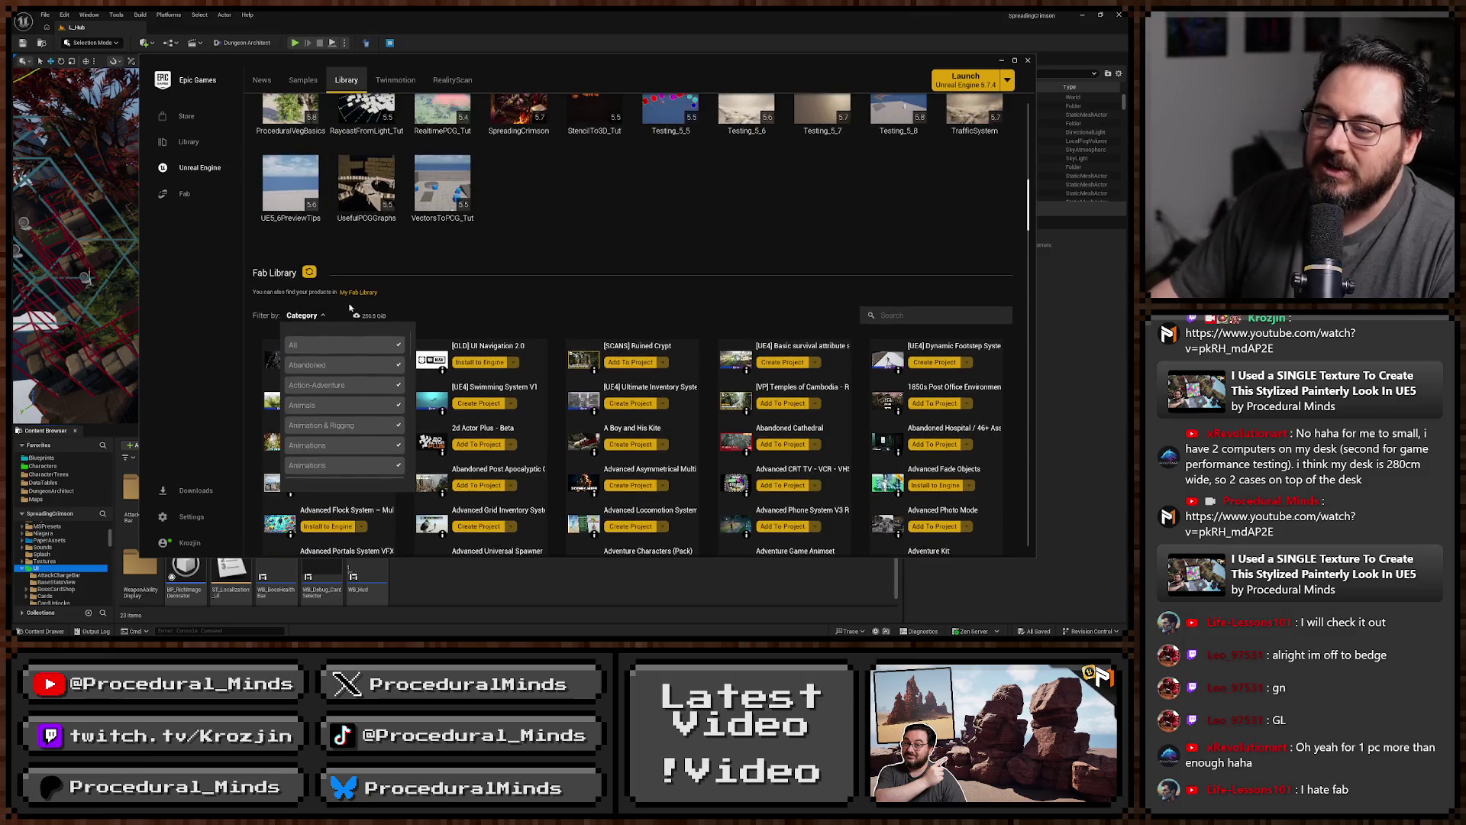
{"action": "left_click", "coordinate": [340, 346]}
Tick Characters & Creatures and characters-creatures, then close the filter list.
{"action": "scroll", "coordinate": [357, 412], "scroll_direction": "down", "scroll_amount": 4}
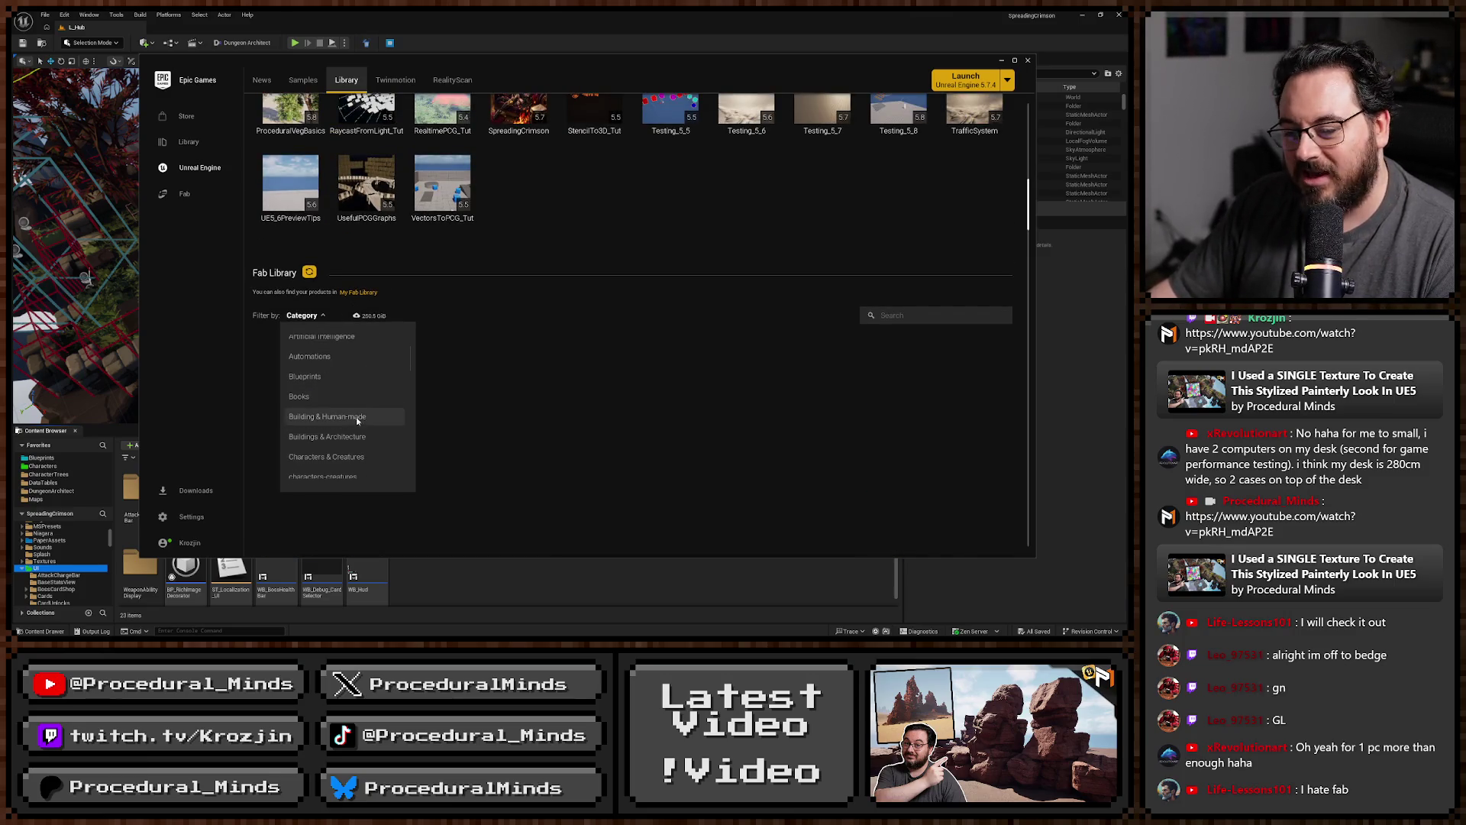
{"action": "scroll", "coordinate": [355, 419], "scroll_direction": "down", "scroll_amount": 1}
{"action": "left_click", "coordinate": [353, 429]}
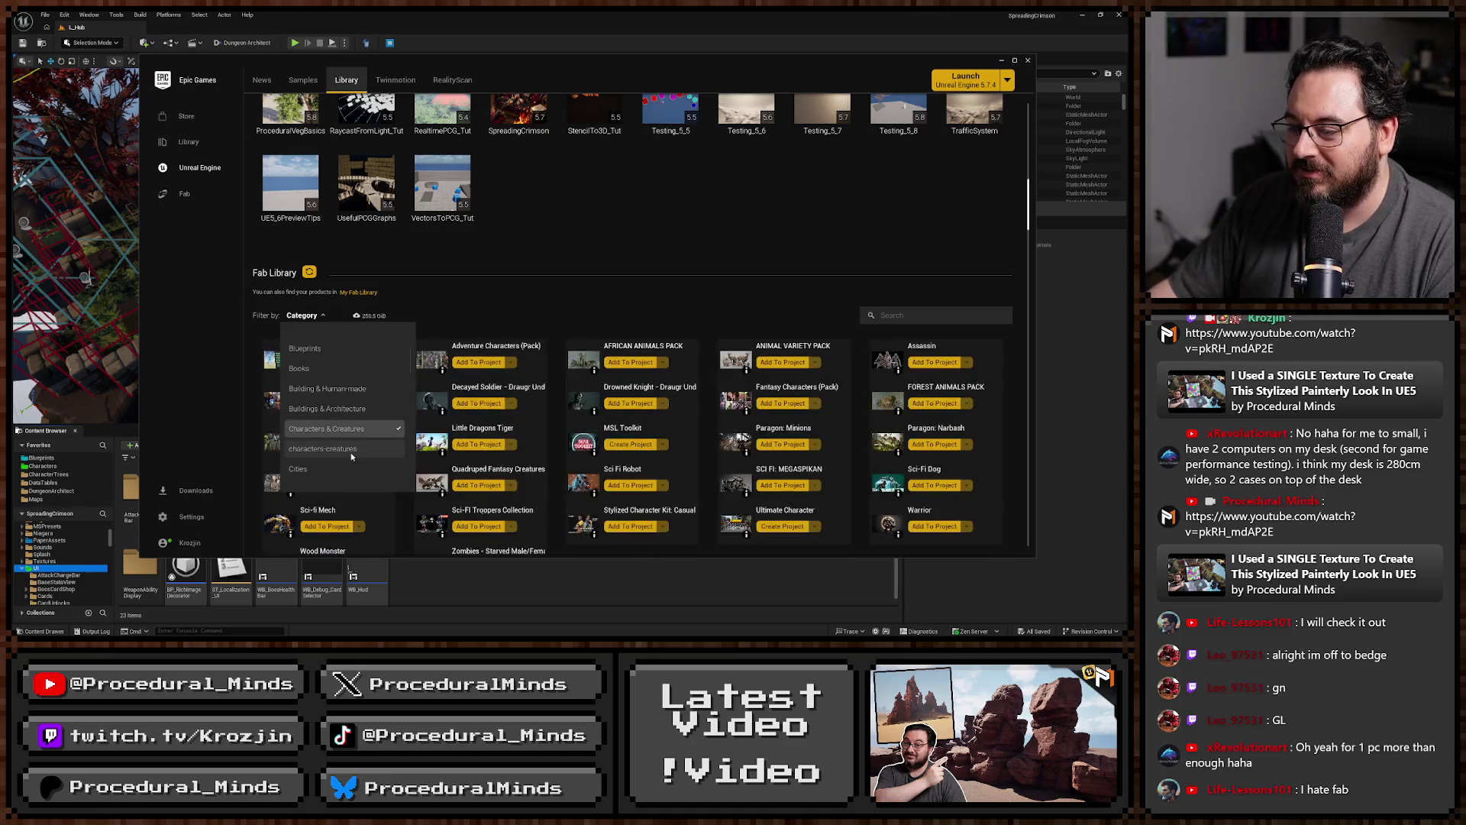
{"action": "left_click", "coordinate": [351, 456]}
{"action": "scroll", "coordinate": [566, 429], "scroll_direction": "down", "scroll_amount": 3}
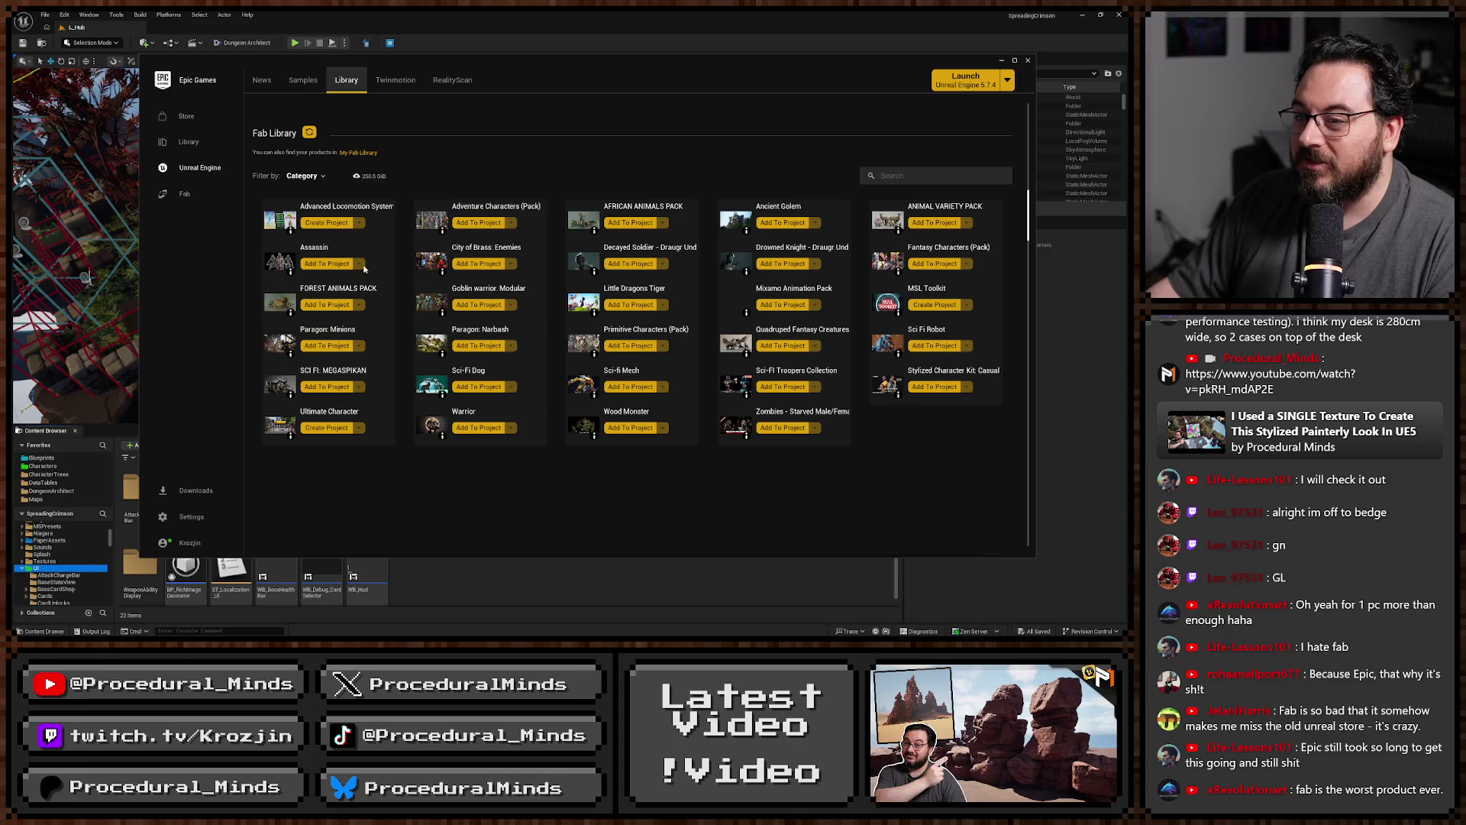
{"action": "left_click", "coordinate": [289, 176]}
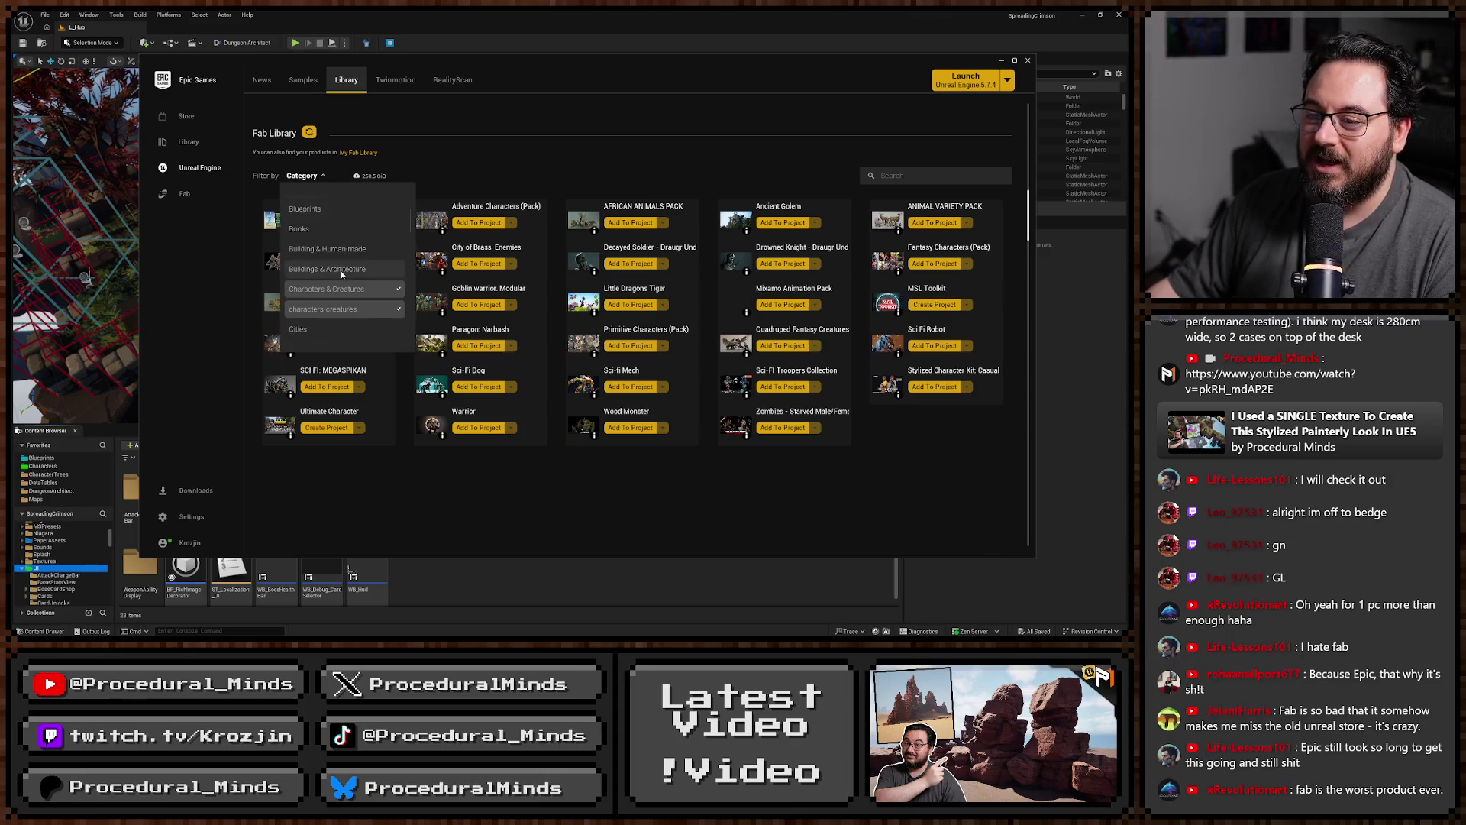
{"action": "left_click", "coordinate": [754, 174]}
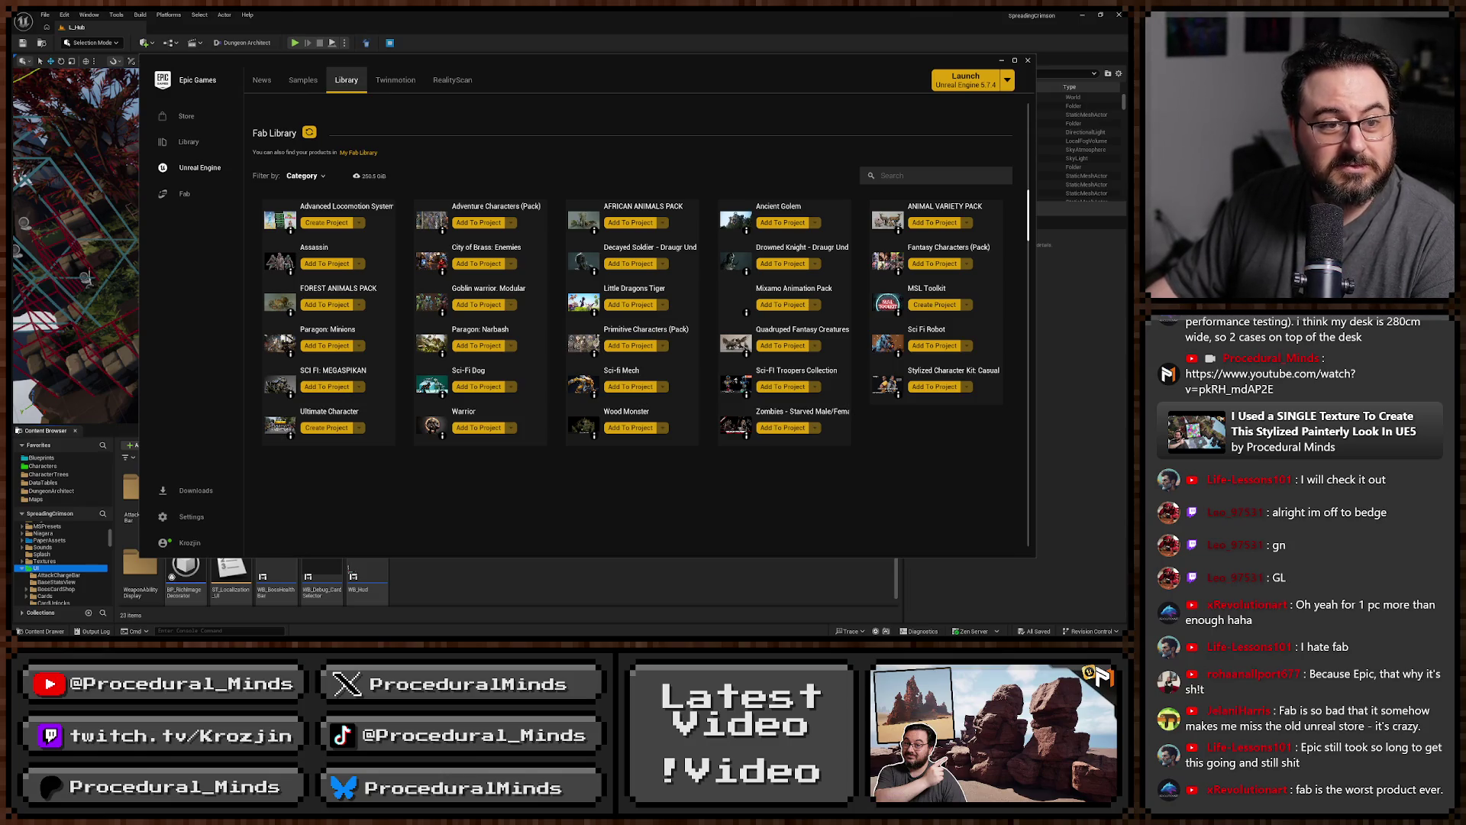
{"action": "key", "text": "alt+Tab"}
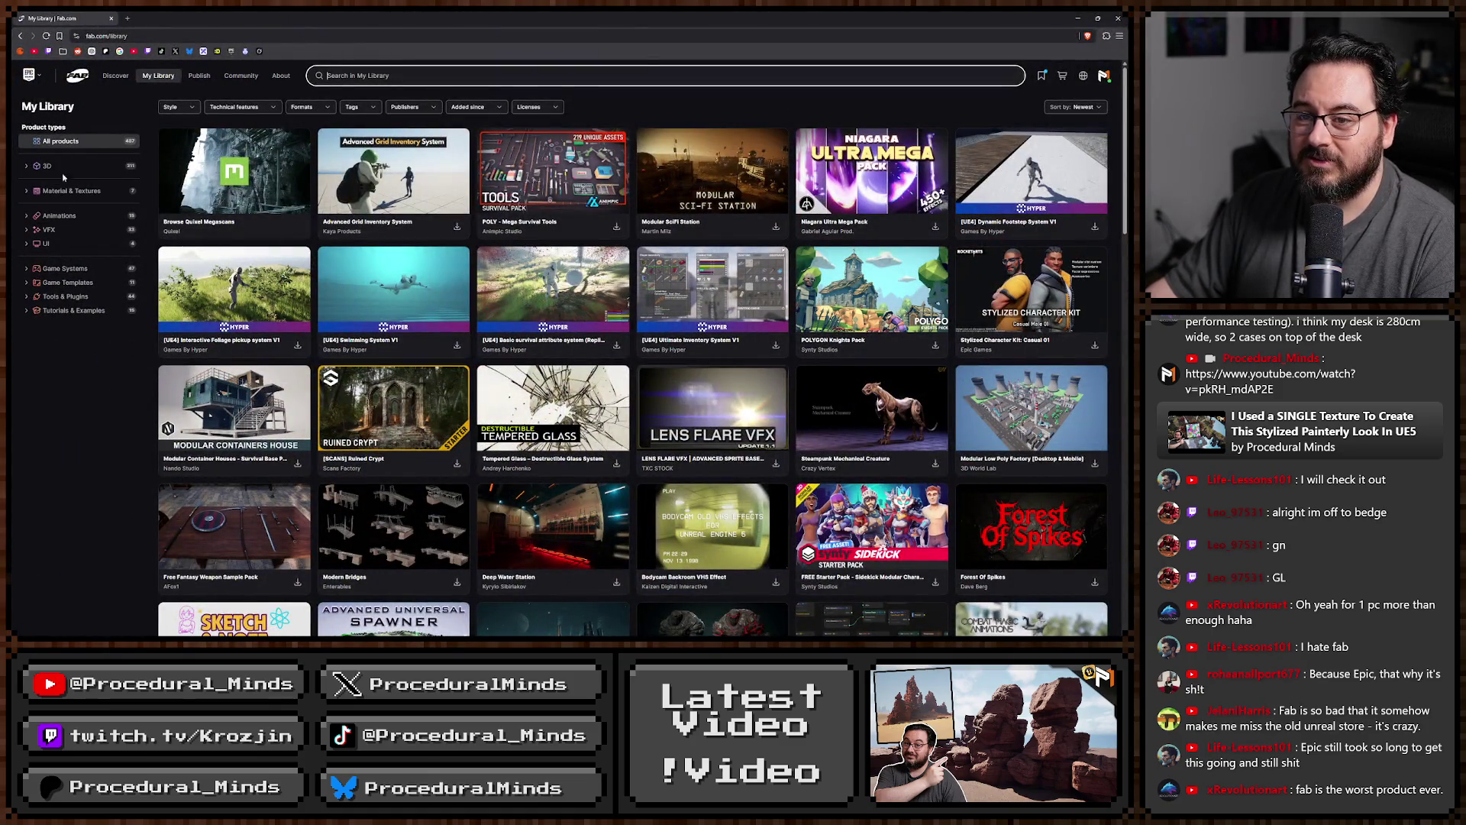
Filter My Library to 3D Characters & Creatures and close the launcher's Fab Library window.
{"action": "left_click", "coordinate": [26, 166]}
{"action": "left_click", "coordinate": [91, 192]}
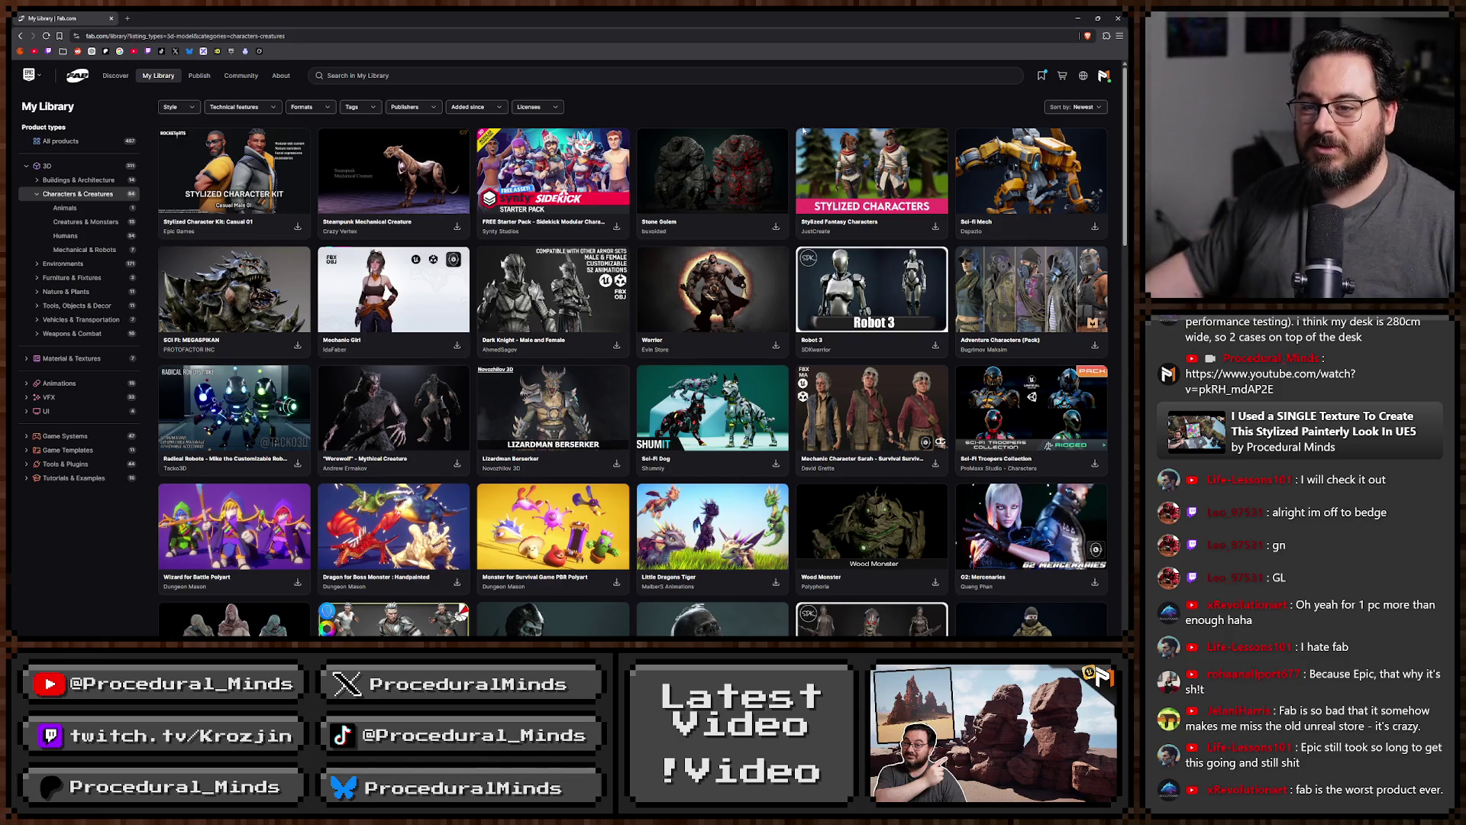
{"action": "scroll", "coordinate": [685, 346], "scroll_direction": "down", "scroll_amount": 5}
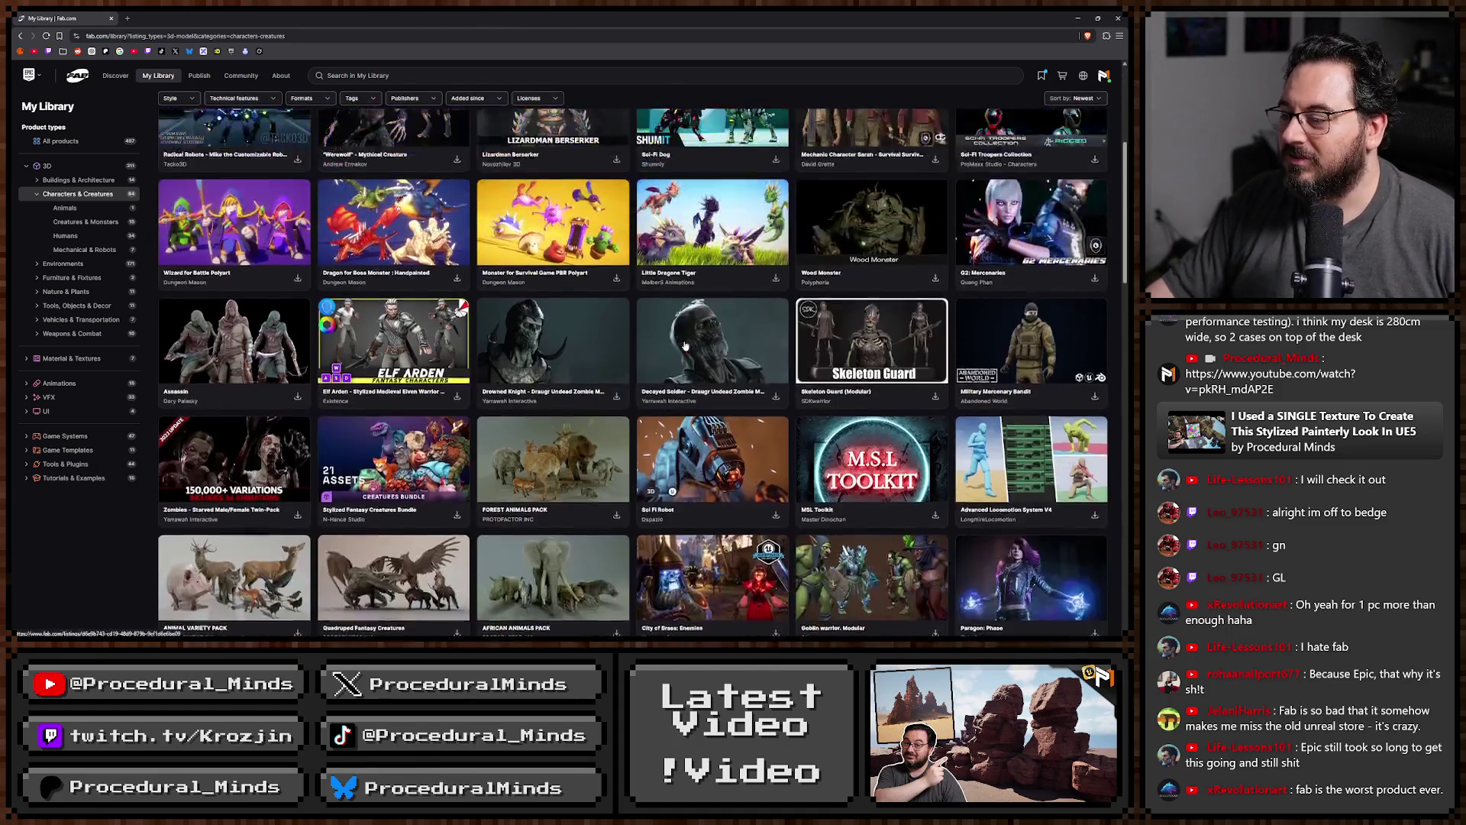
{"action": "scroll", "coordinate": [685, 346], "scroll_direction": "up", "scroll_amount": 5}
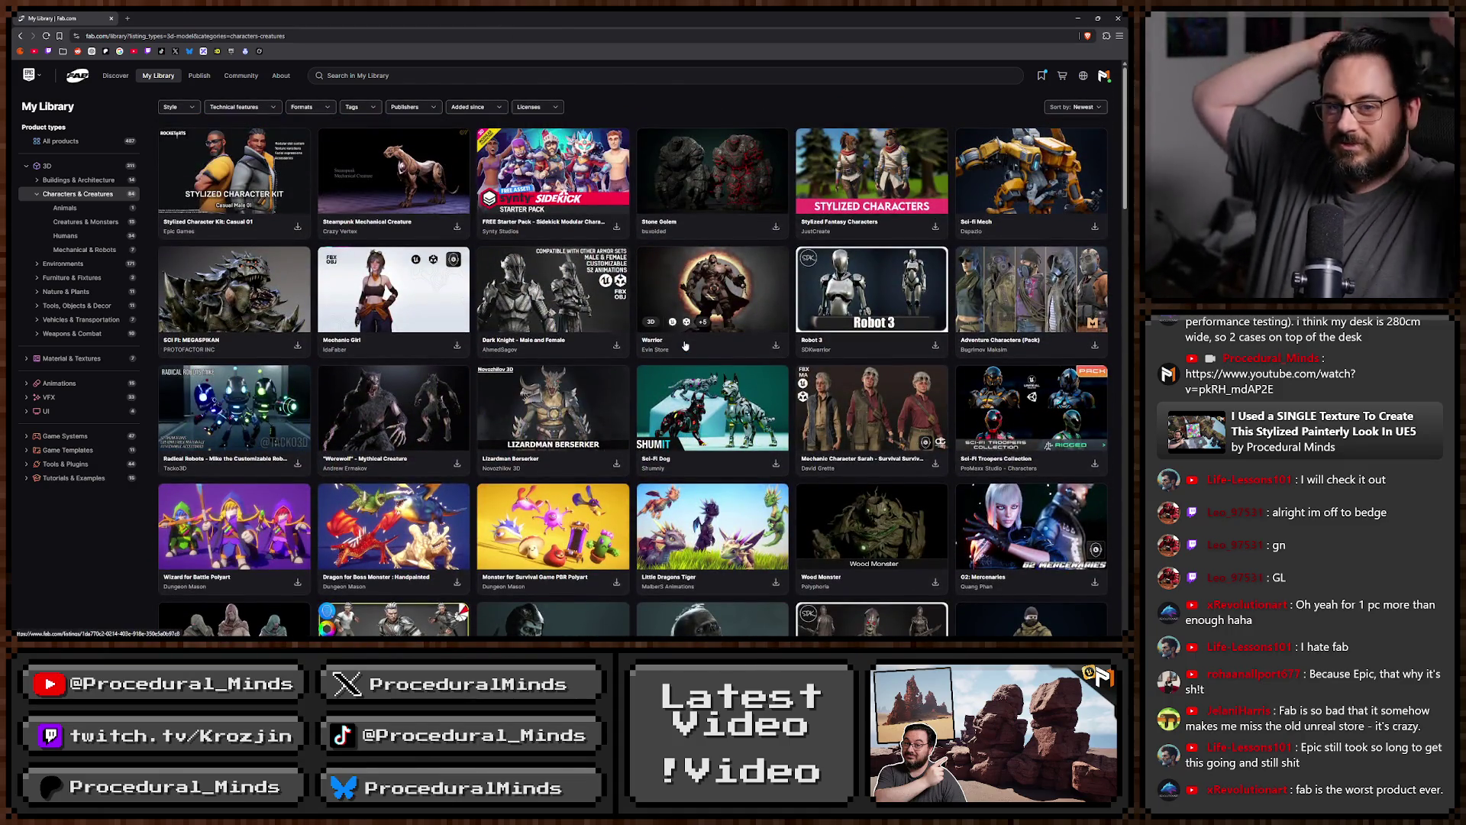
{"action": "key", "text": "alt+Tab"}
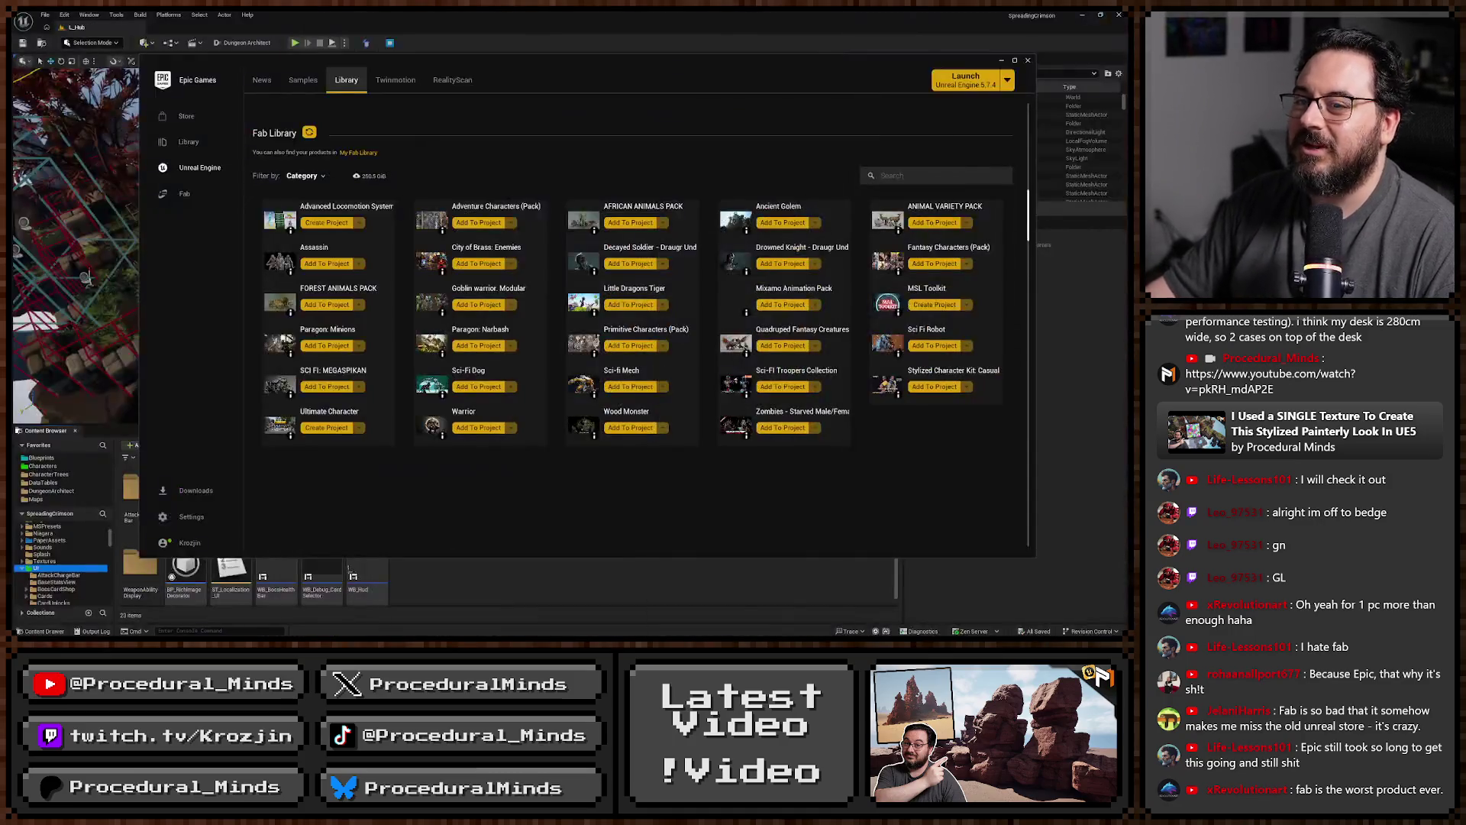
{"action": "left_click", "coordinate": [1029, 61]}
{"action": "key", "text": "alt+Tab"}
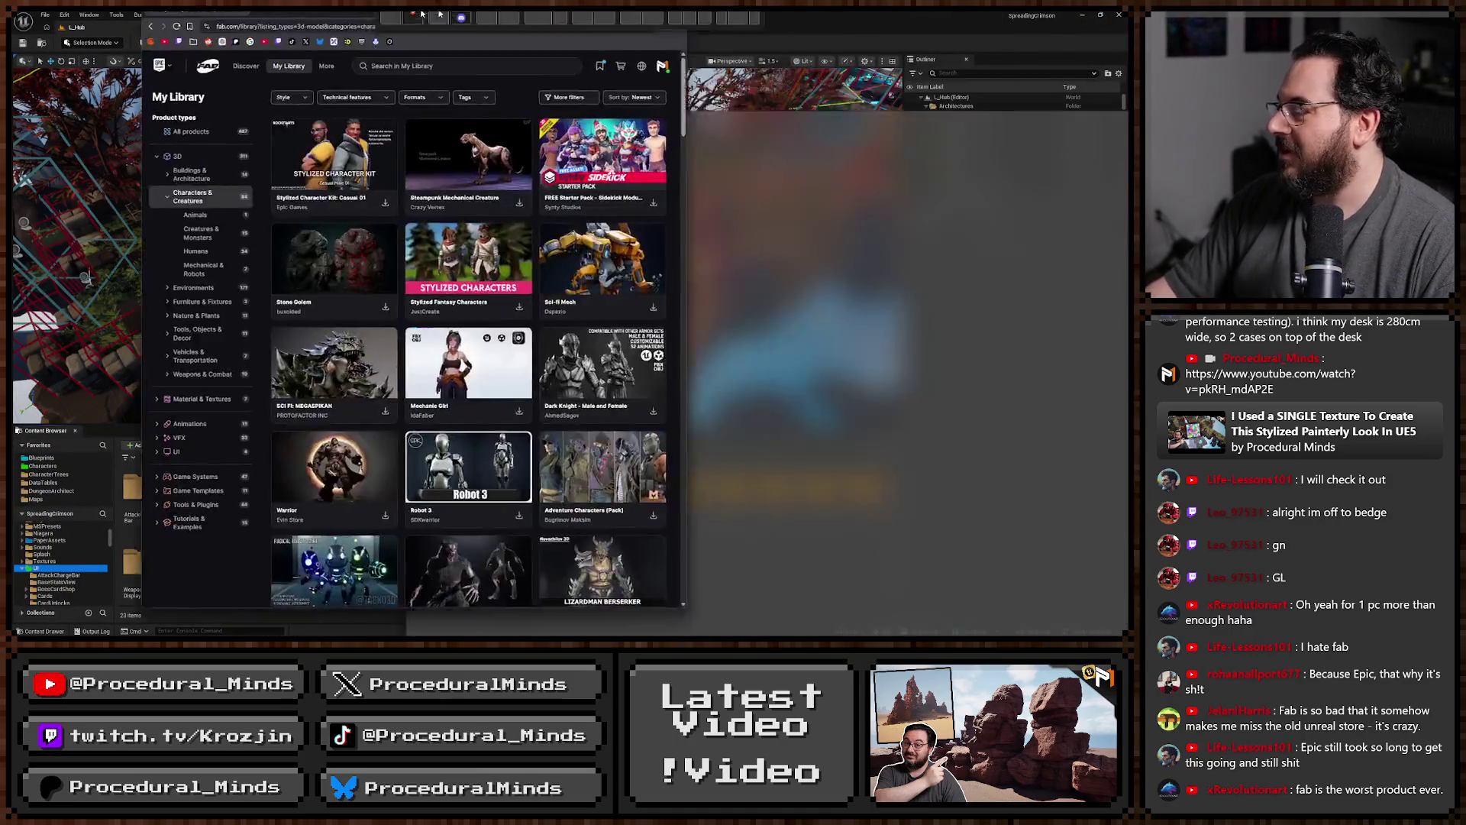
Narrow the list to Creatures & Monsters and open the Stone Golem listing in a new tab.
{"action": "scroll", "coordinate": [707, 413], "scroll_direction": "up", "scroll_amount": 10}
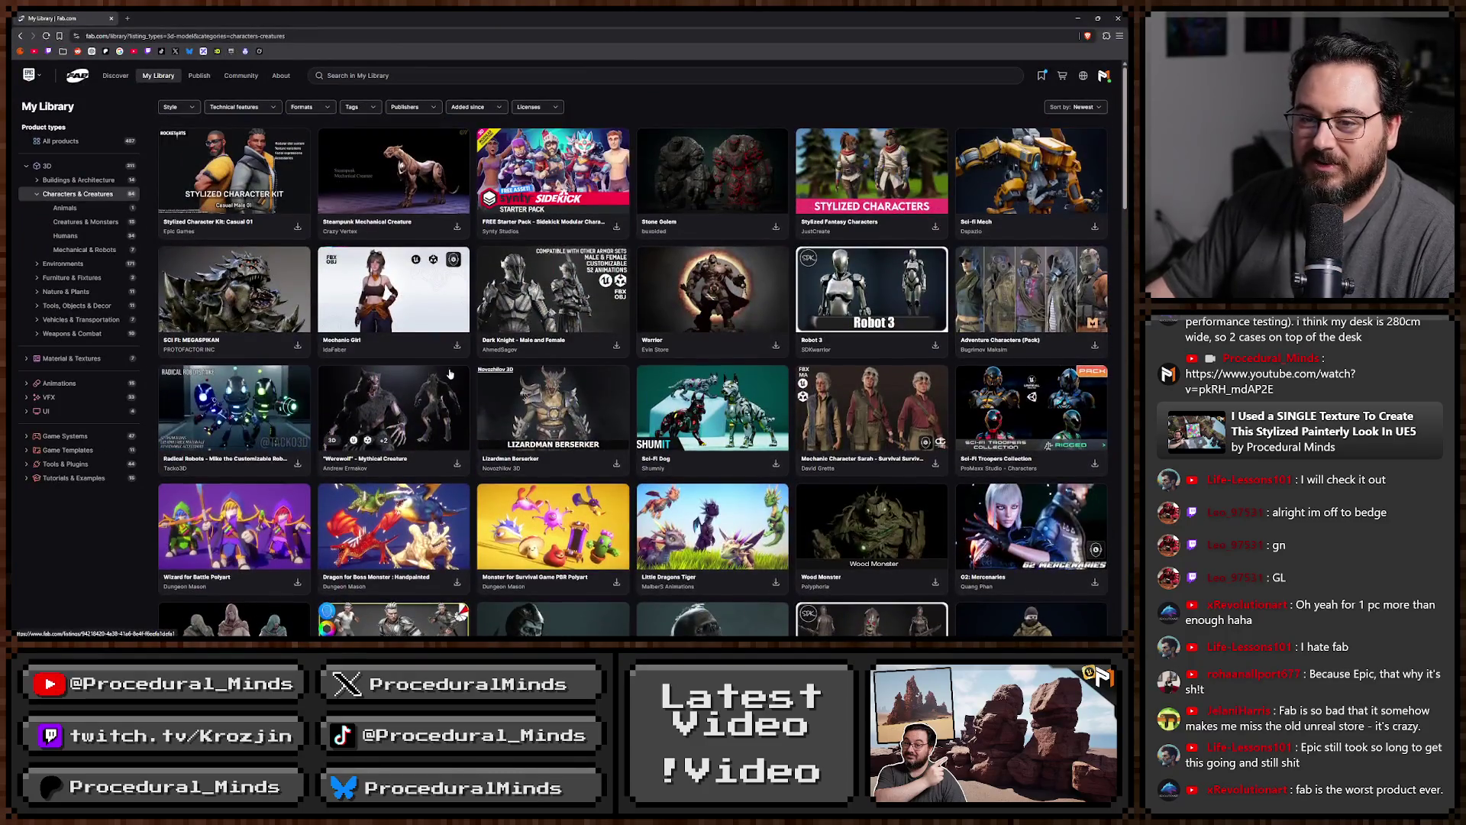
{"action": "left_click", "coordinate": [88, 226]}
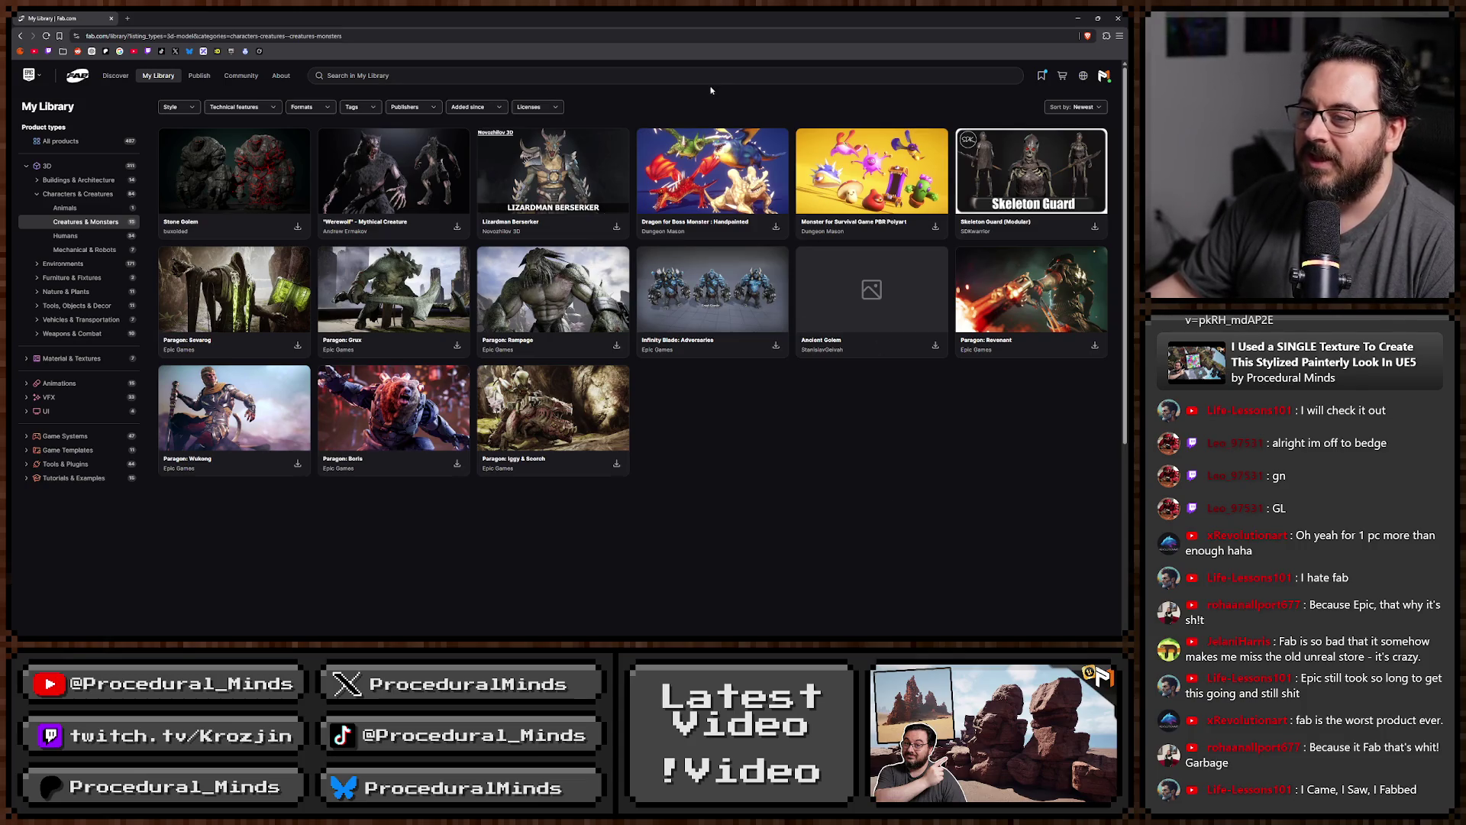
{"action": "middle_click", "coordinate": [223, 197]}
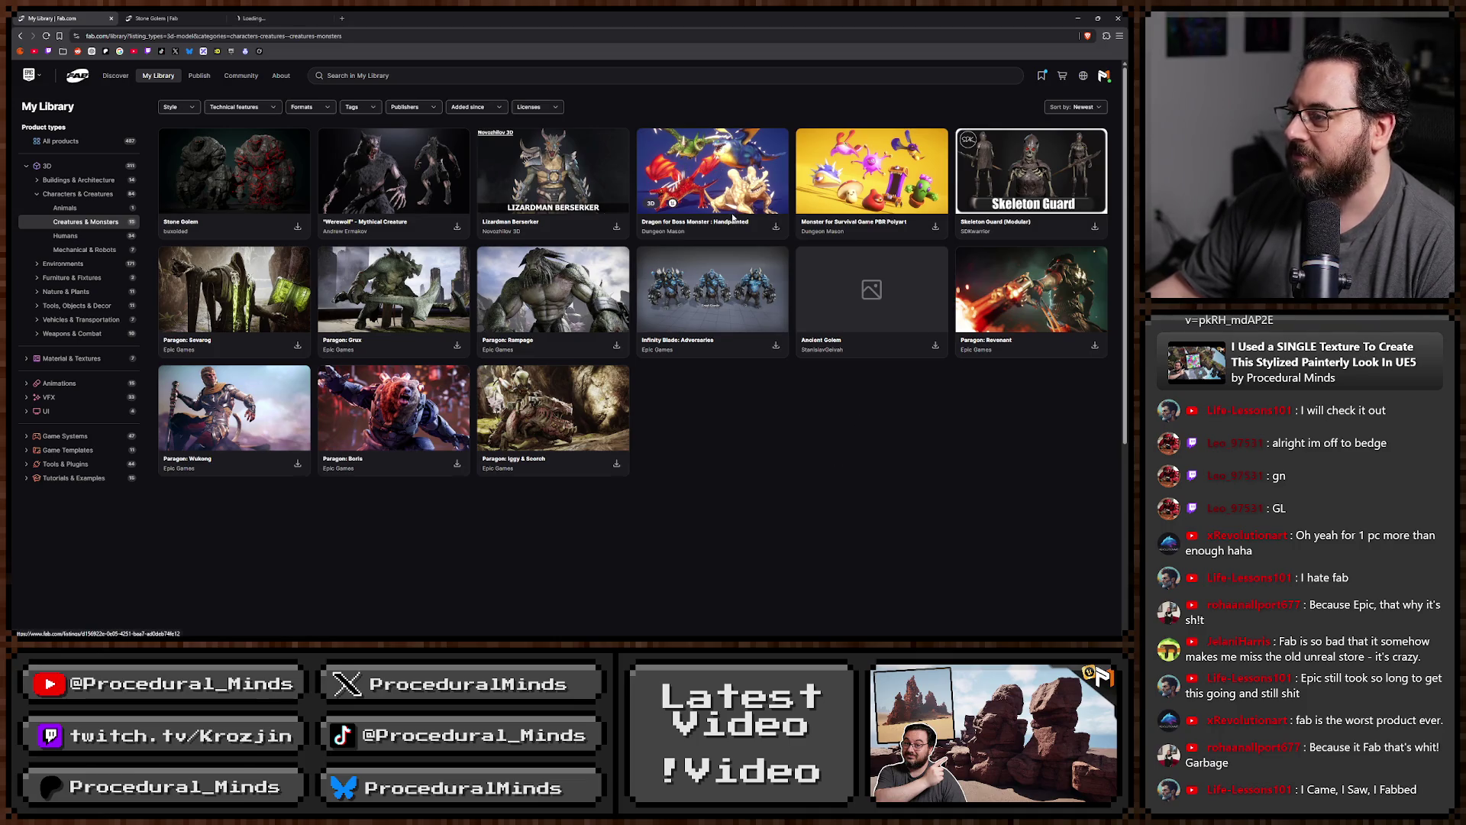
Close the library tab and flip through the Stone Golem preview images.
{"action": "key", "text": "ctrl+w"}
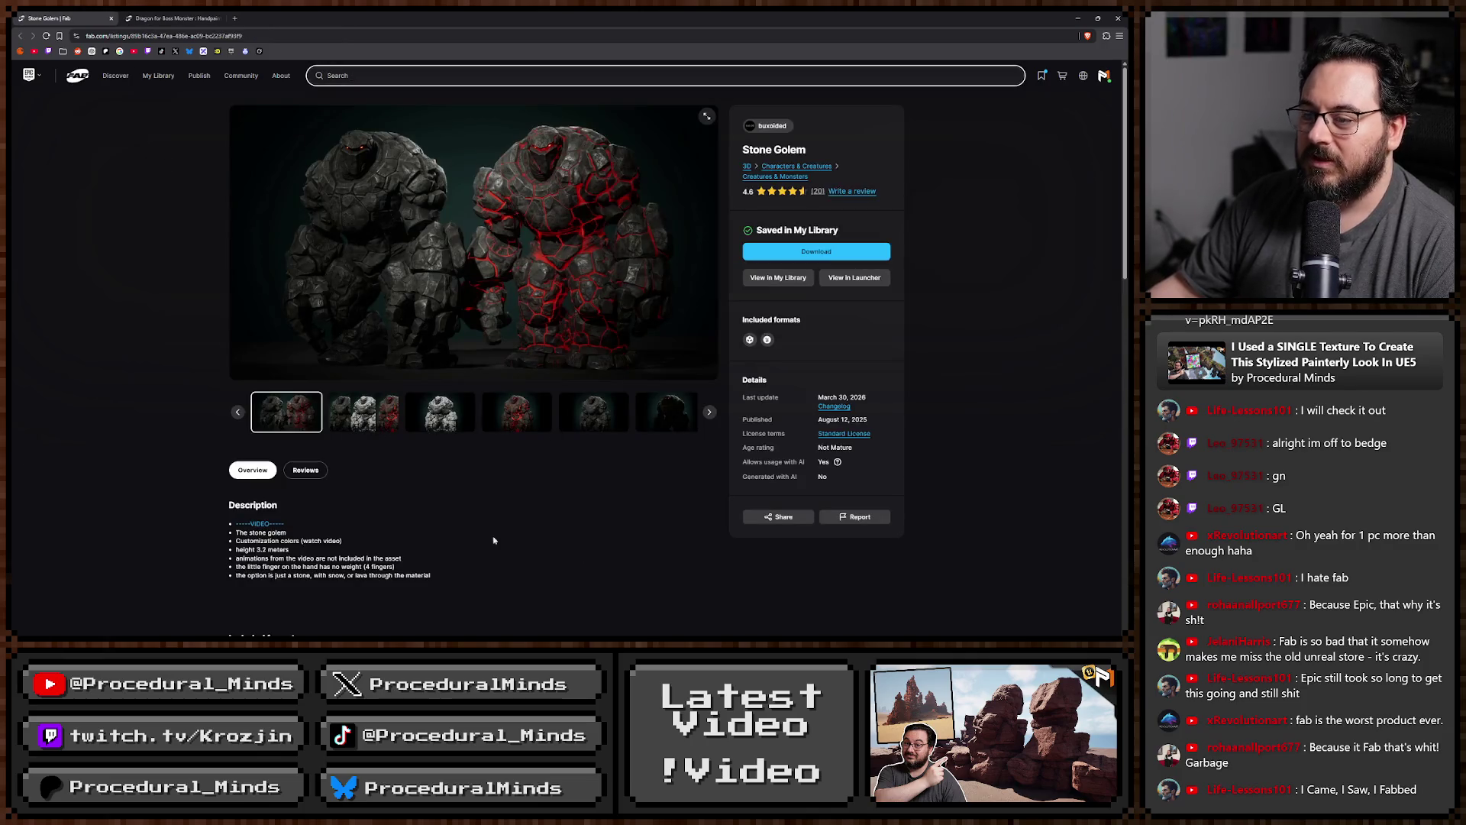
{"action": "key", "text": "Right"}
{"action": "key", "text": "Right"}
{"action": "key", "text": "Right"}
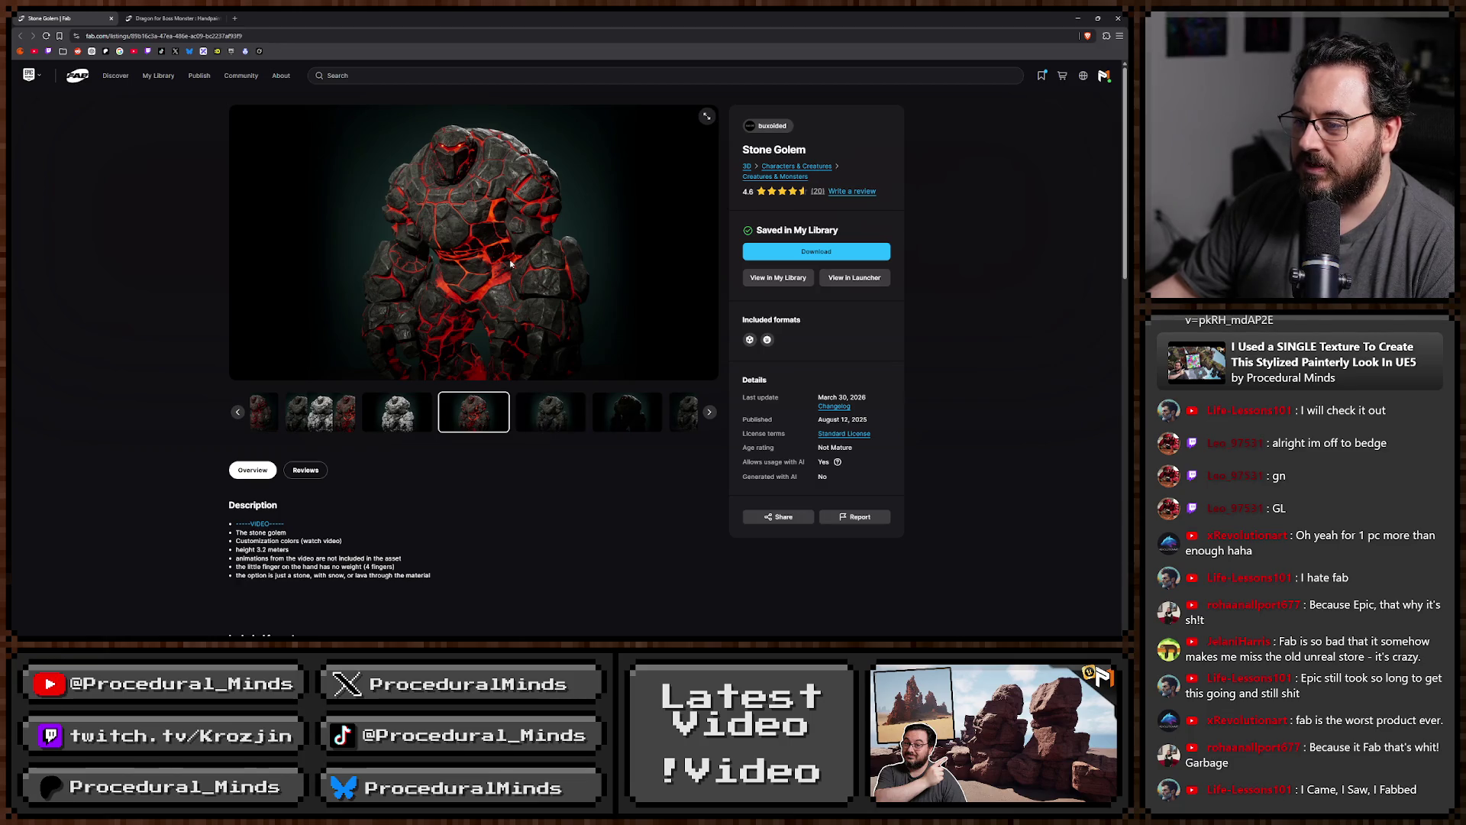
{"action": "left_click", "coordinate": [533, 412]}
{"action": "key", "text": "Left"}
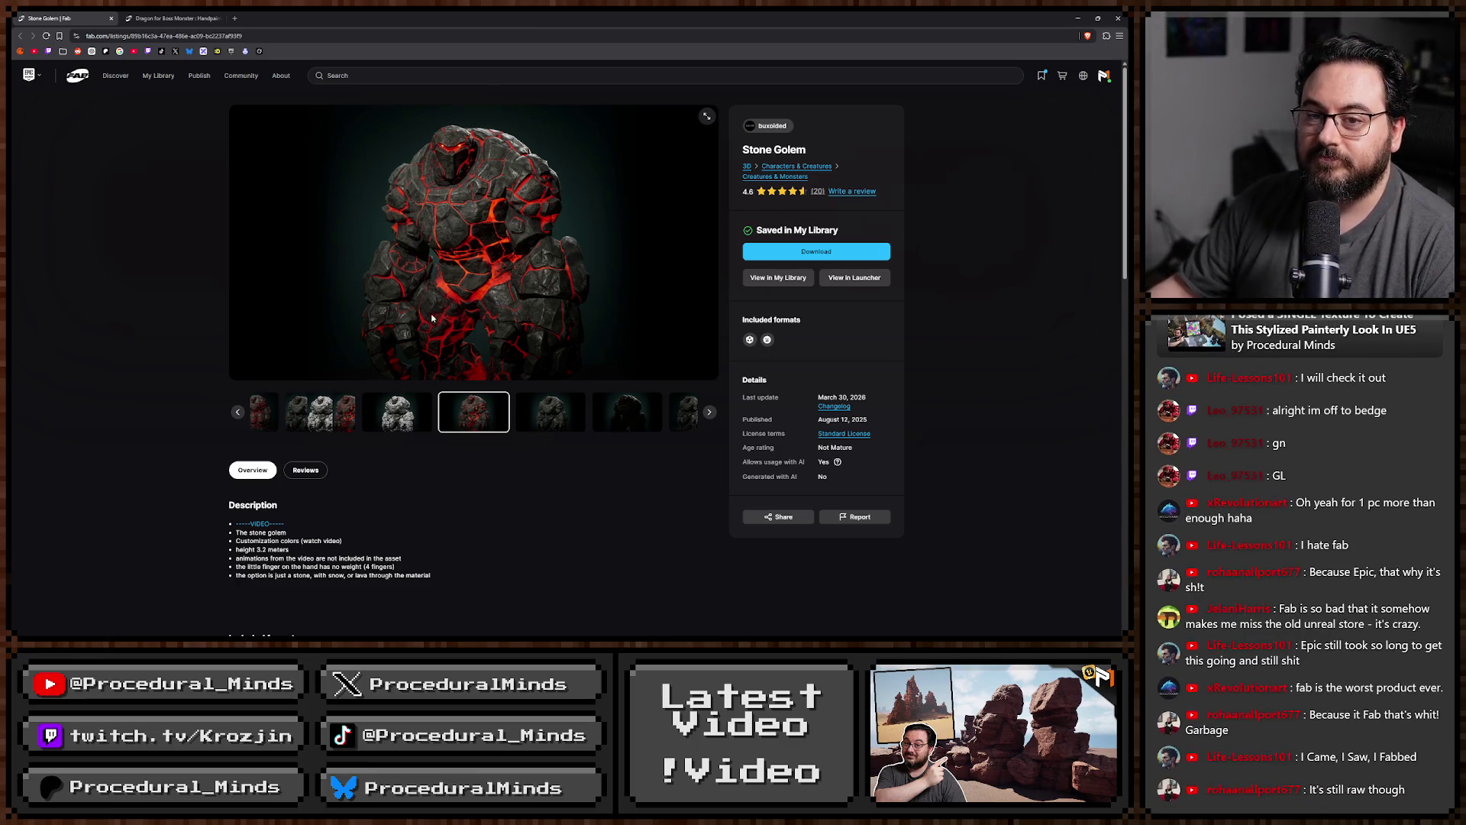
Browse the Dragon for Boss Monster gallery, including Dragon the Usurper and texture set images.
{"action": "left_click", "coordinate": [174, 16]}
{"action": "left_click", "coordinate": [342, 411]}
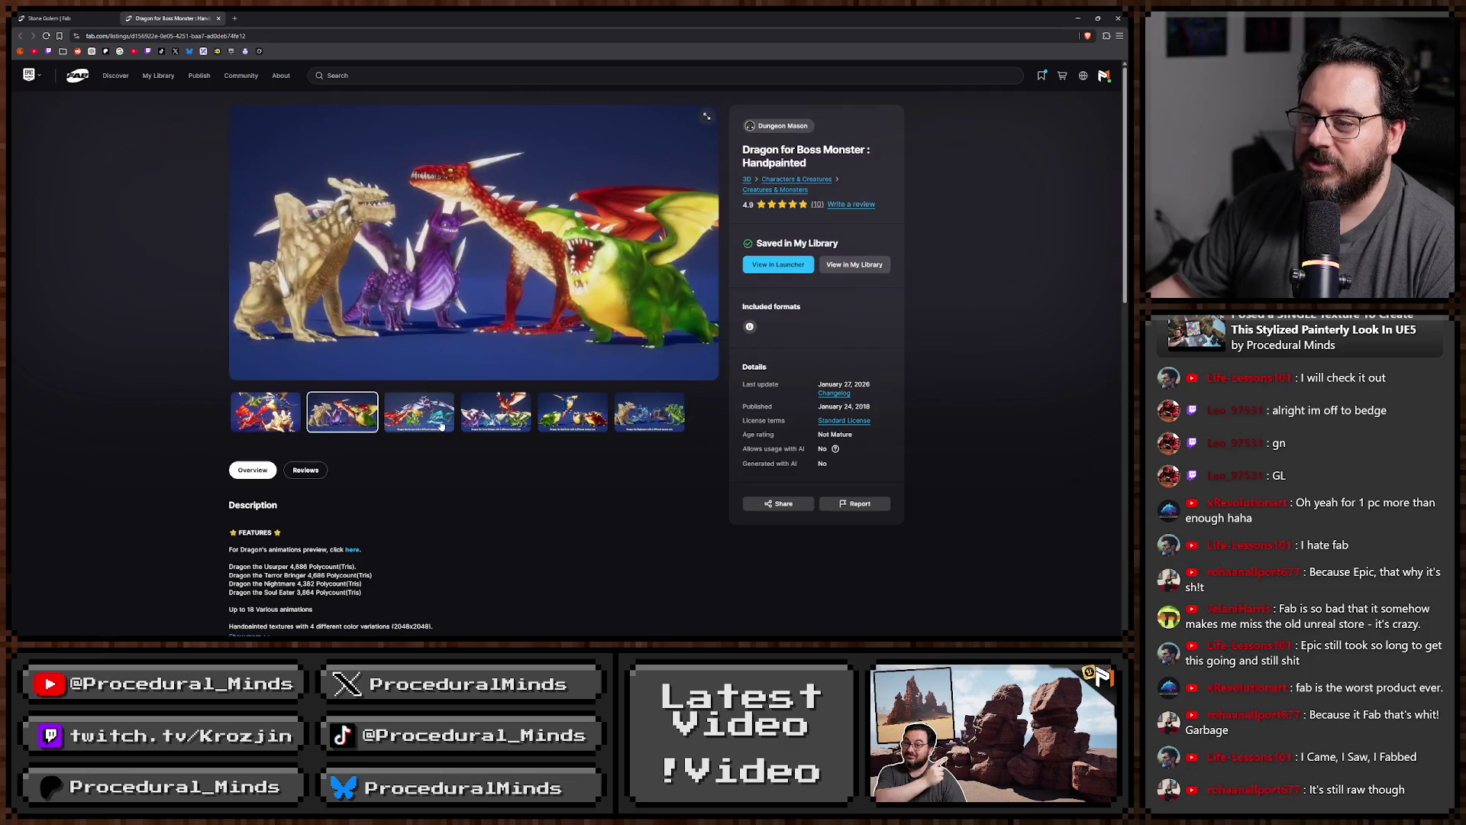
{"action": "left_click", "coordinate": [495, 412]}
{"action": "left_click", "coordinate": [399, 419]}
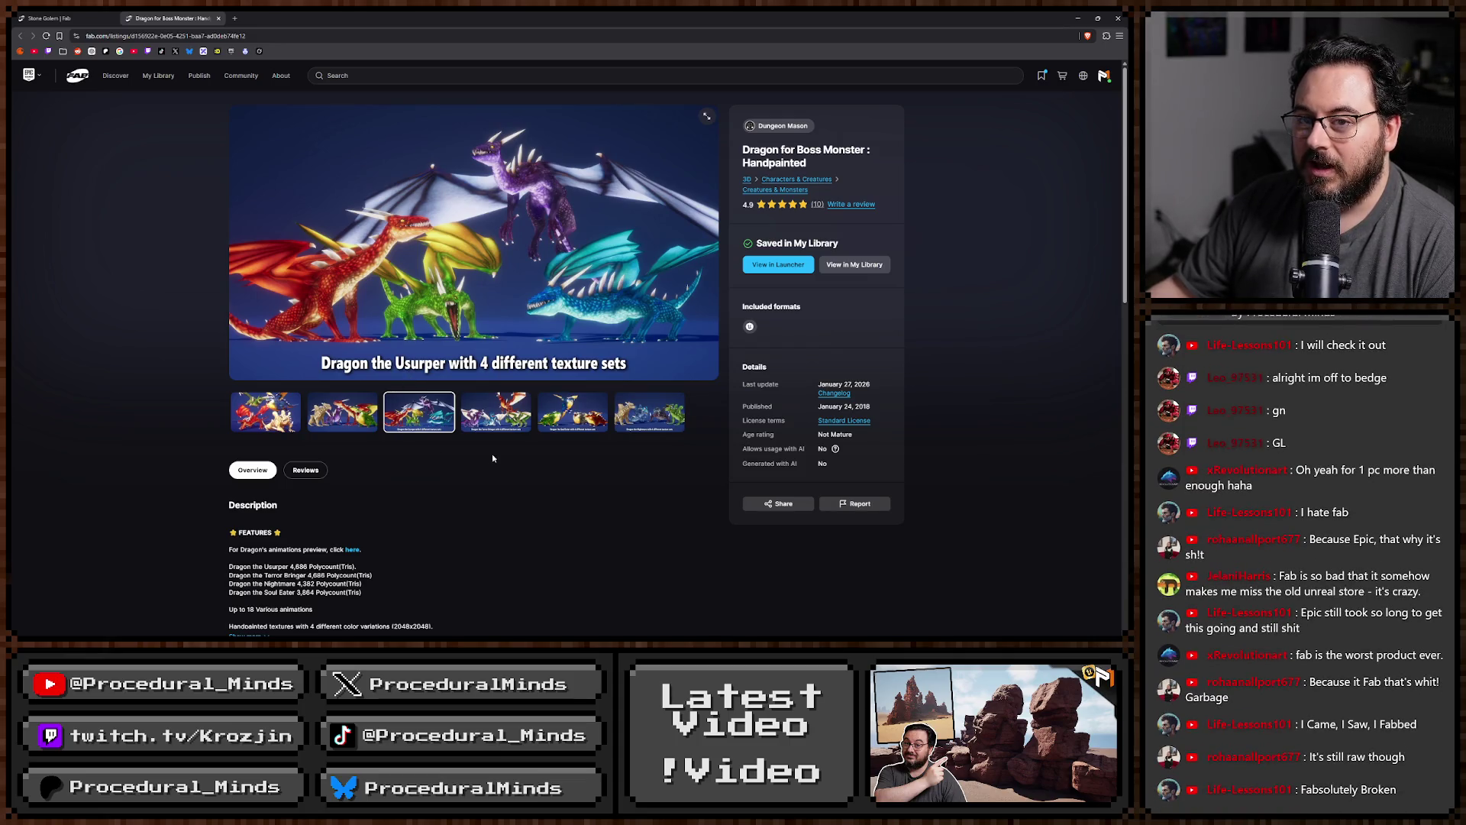
{"action": "left_click", "coordinate": [649, 412]}
{"action": "left_click", "coordinate": [573, 412]}
{"action": "left_click", "coordinate": [496, 412]}
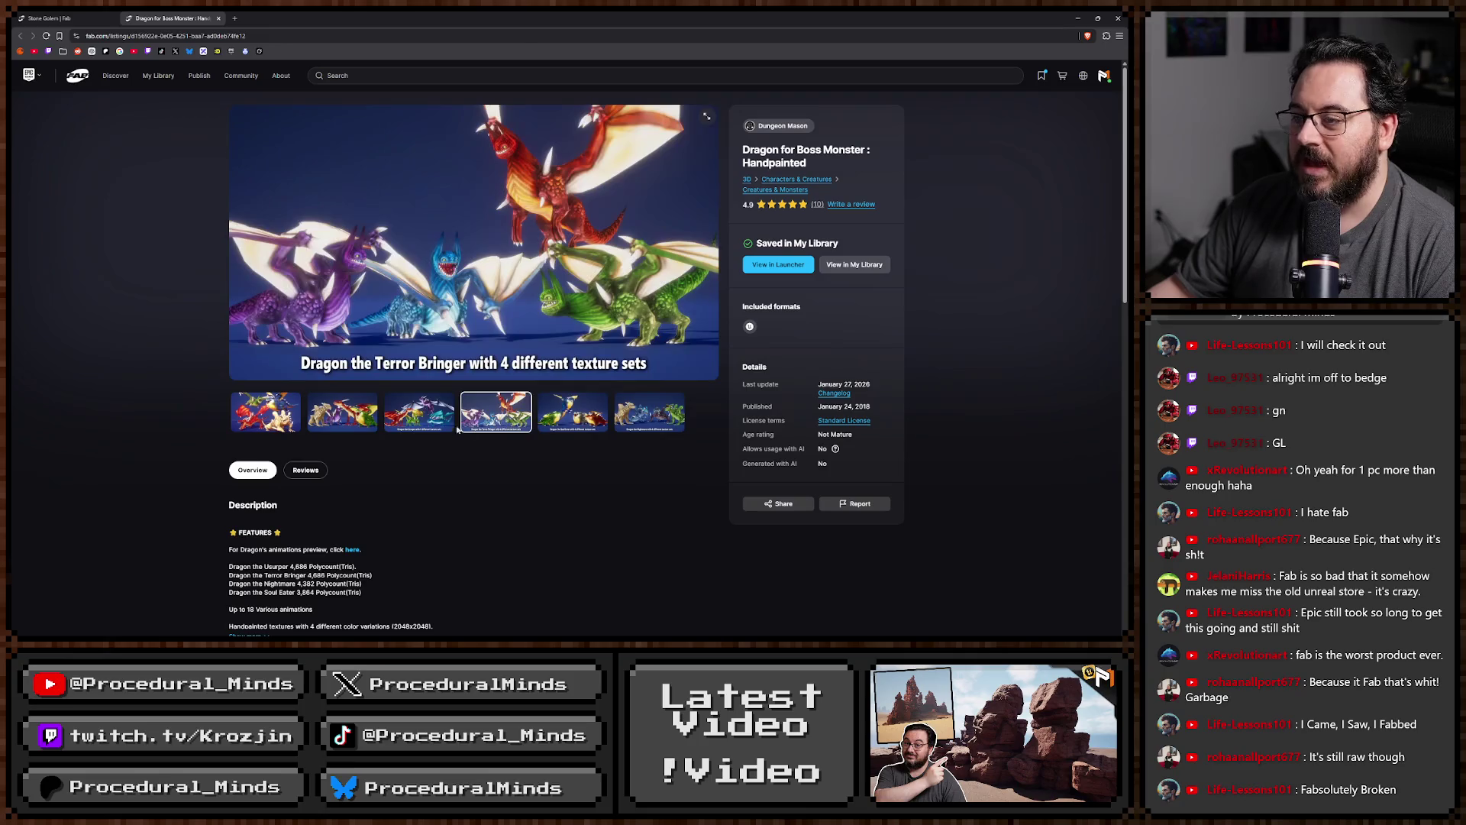
{"action": "left_click", "coordinate": [431, 424]}
{"action": "left_click", "coordinate": [340, 423]}
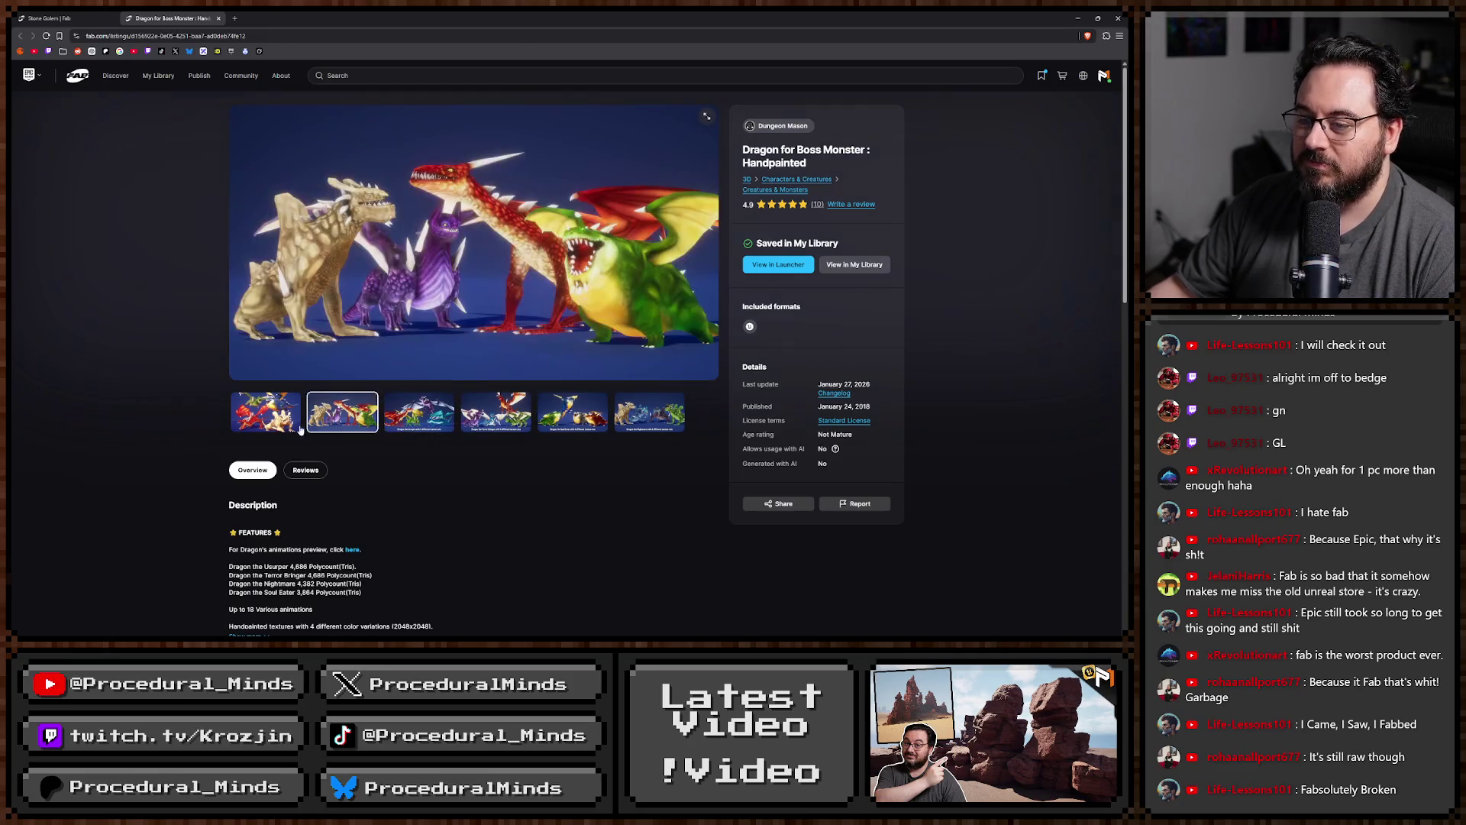
{"action": "left_click", "coordinate": [281, 424]}
{"action": "left_click", "coordinate": [326, 422]}
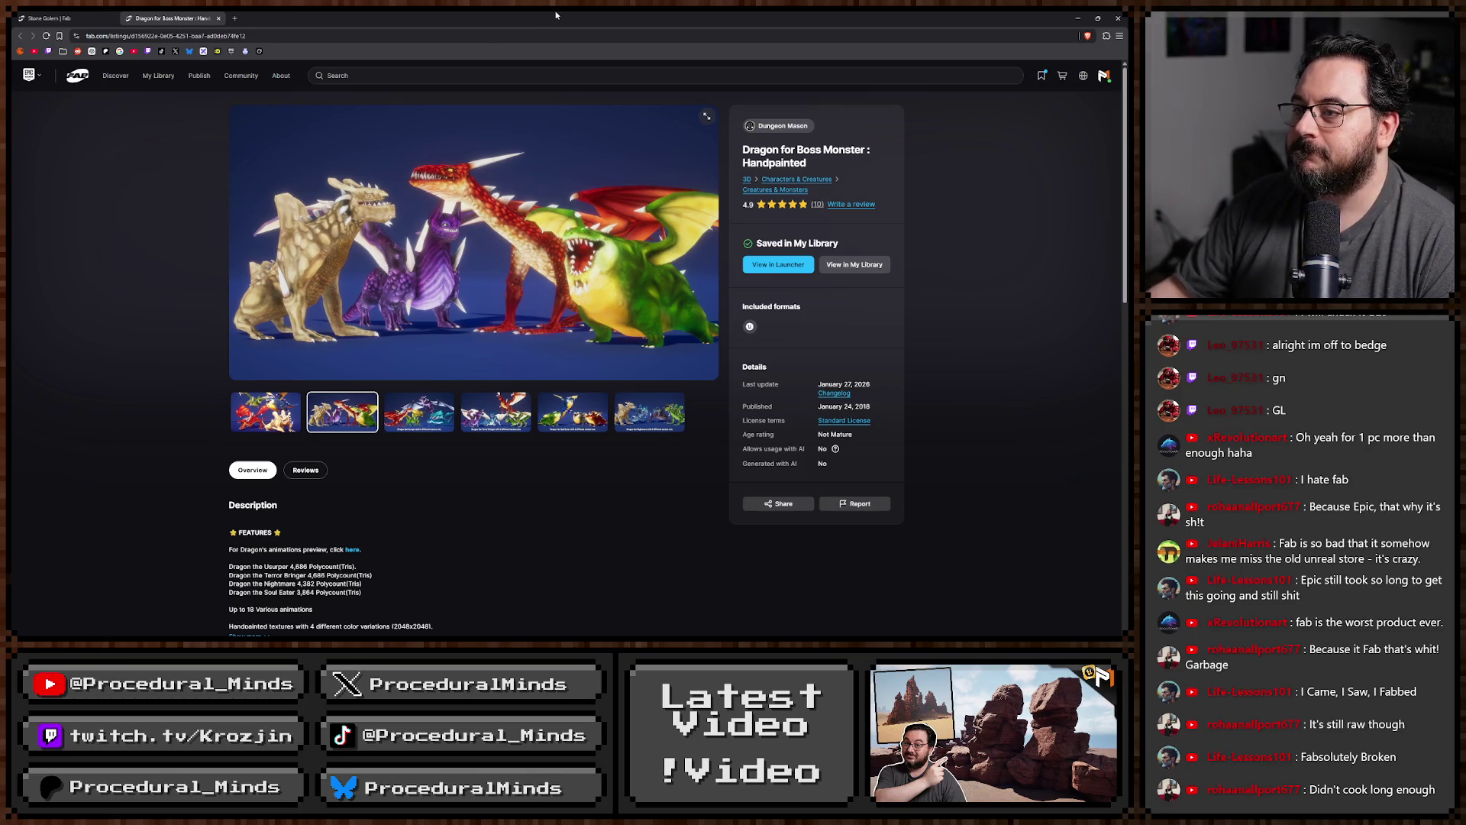
Return to the Stone Golem listing tab.
{"action": "left_click", "coordinate": [50, 18]}
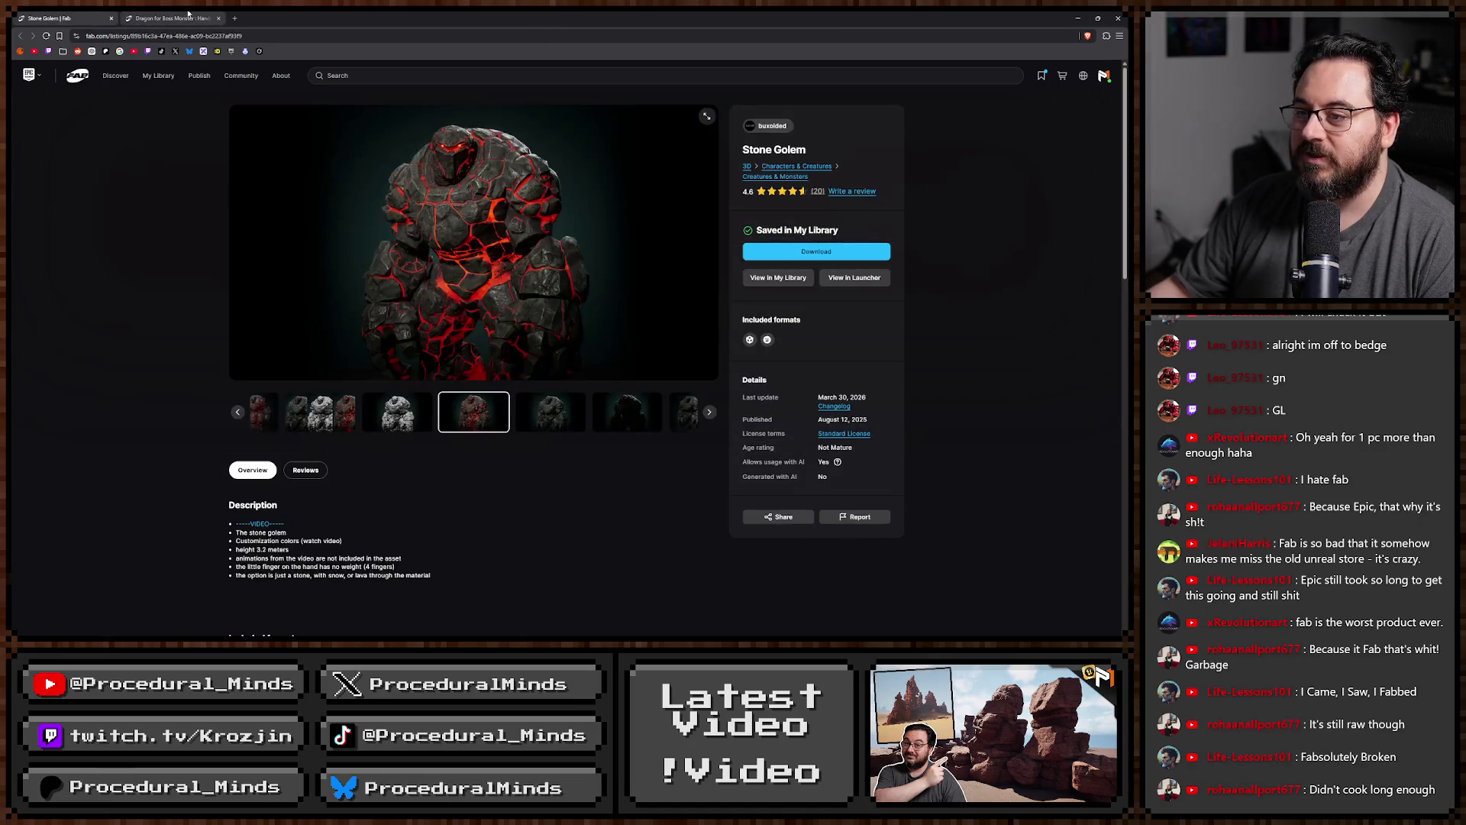
{"action": "left_click", "coordinate": [171, 18]}
{"action": "left_click", "coordinate": [53, 15]}
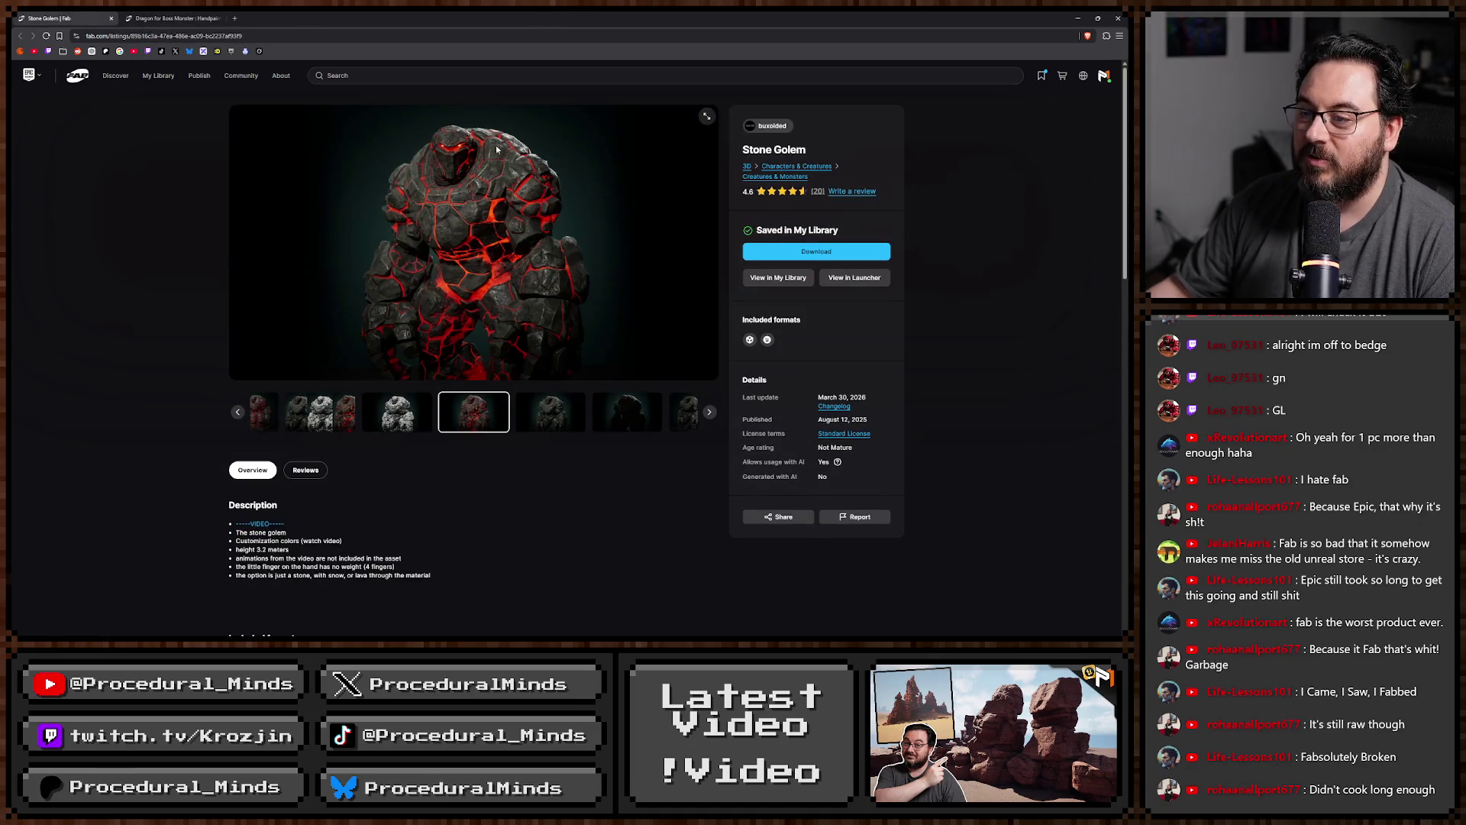
Back in Unreal, go to MigratedAssets > NiagaraUltraMegaPack > _Maps and load Map_EarthbenderV1_part1.
{"action": "key", "text": "alt+Tab"}
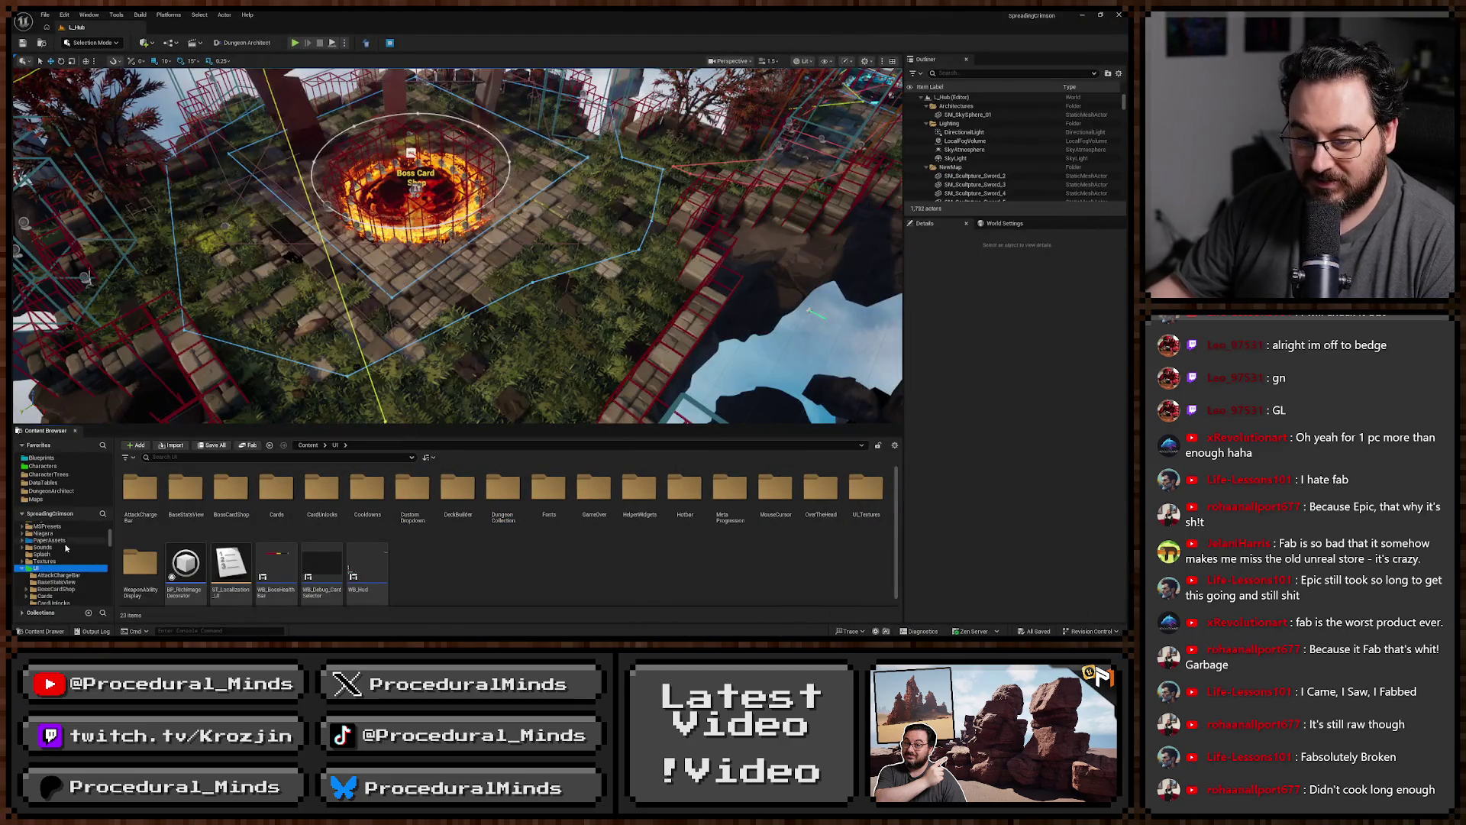
{"action": "scroll", "coordinate": [47, 581], "scroll_direction": "up", "scroll_amount": 2}
{"action": "left_click", "coordinate": [53, 561]}
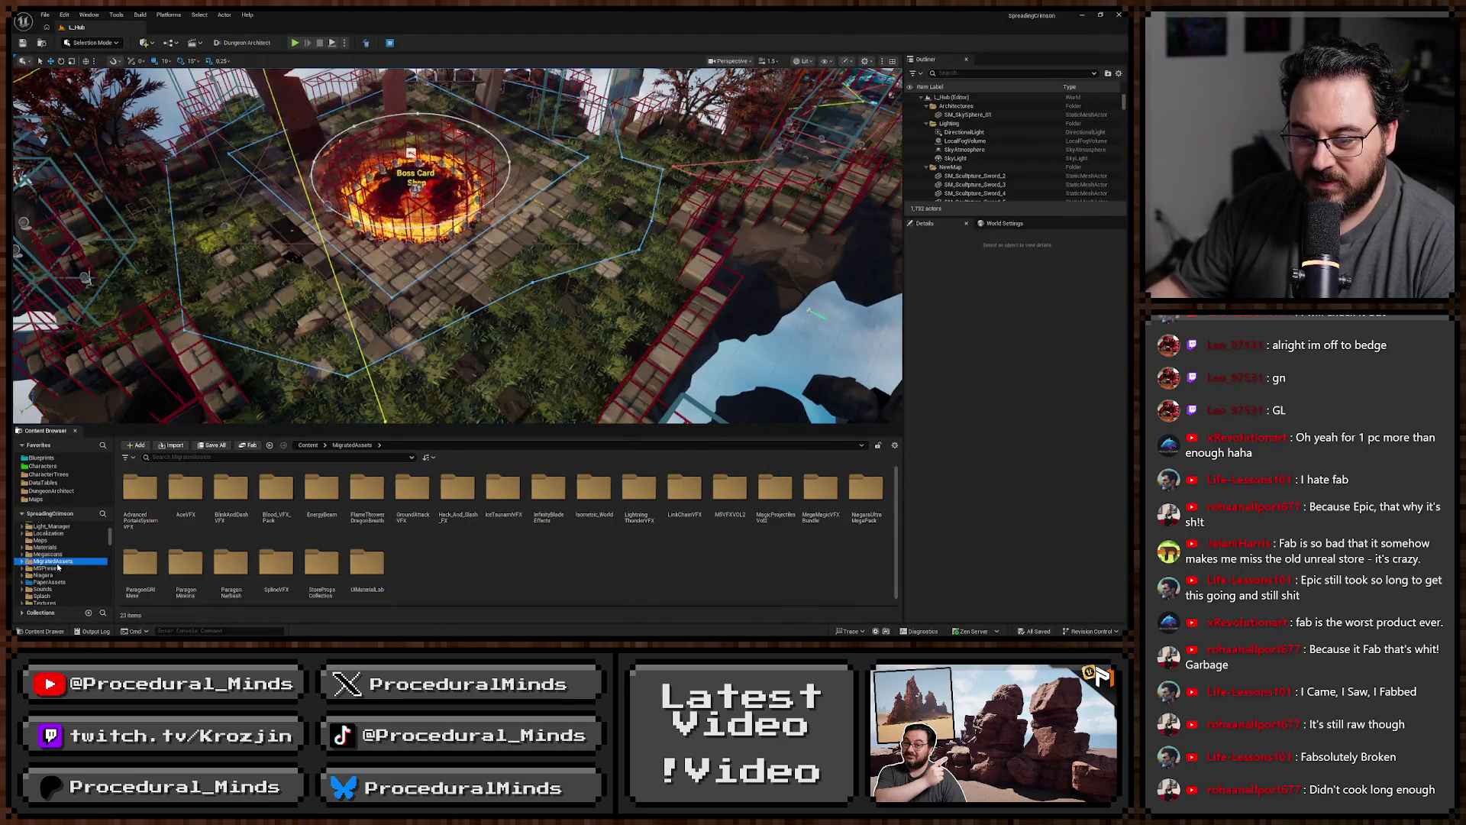
{"action": "scroll", "coordinate": [352, 567], "scroll_direction": "down", "scroll_amount": 1}
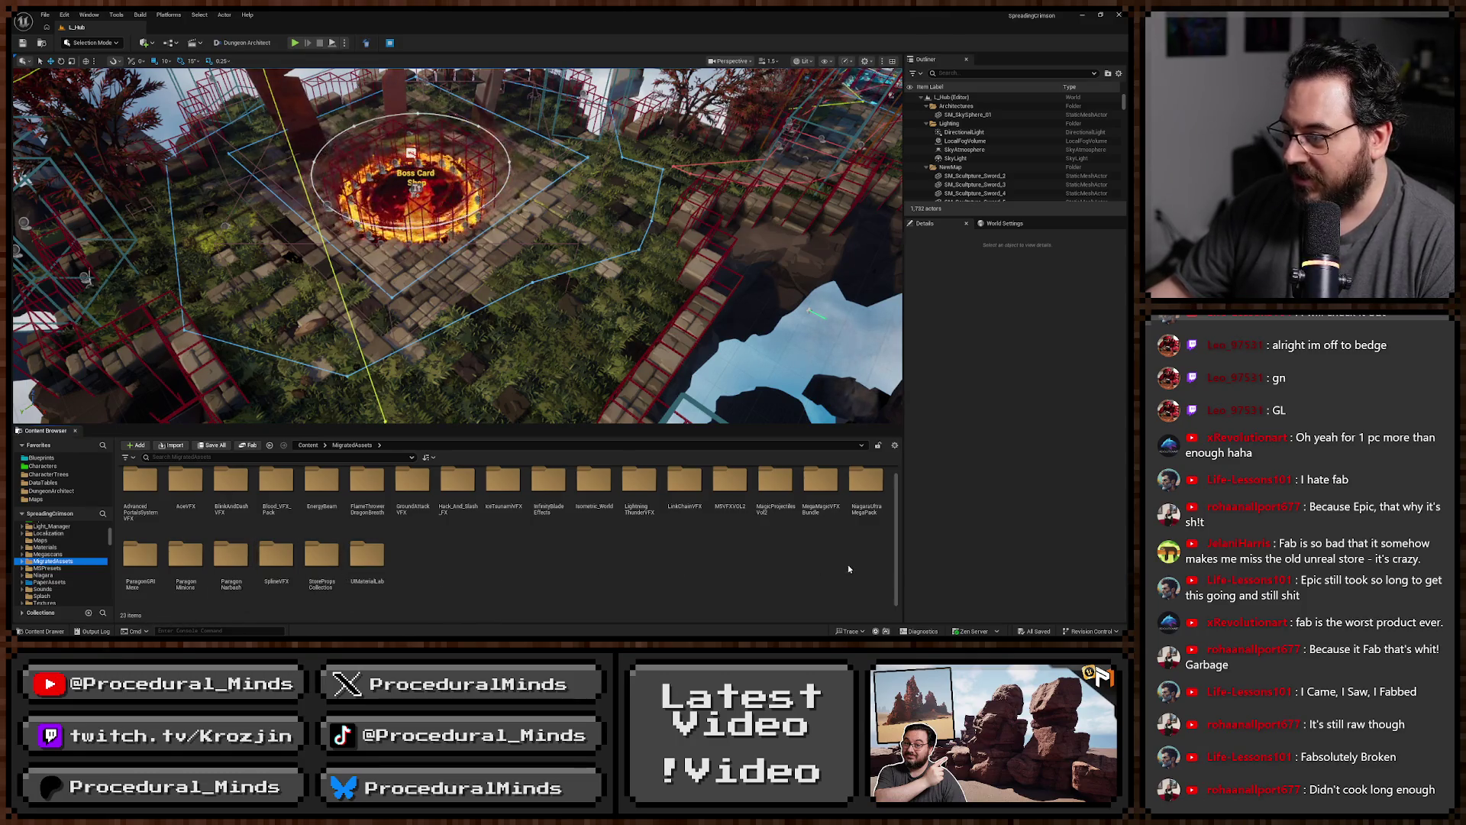
{"action": "double_click", "coordinate": [866, 485]}
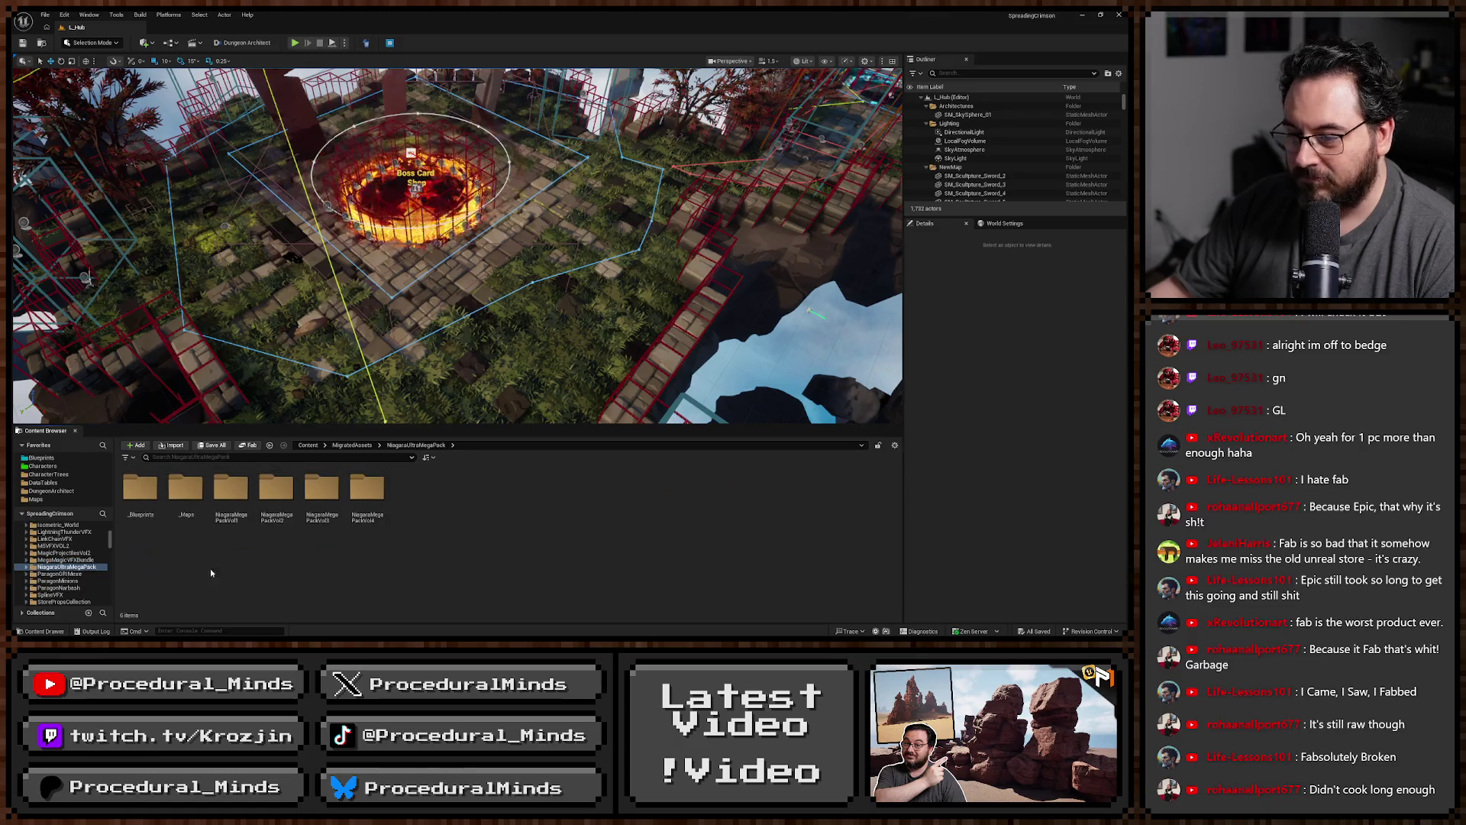
{"action": "double_click", "coordinate": [188, 515]}
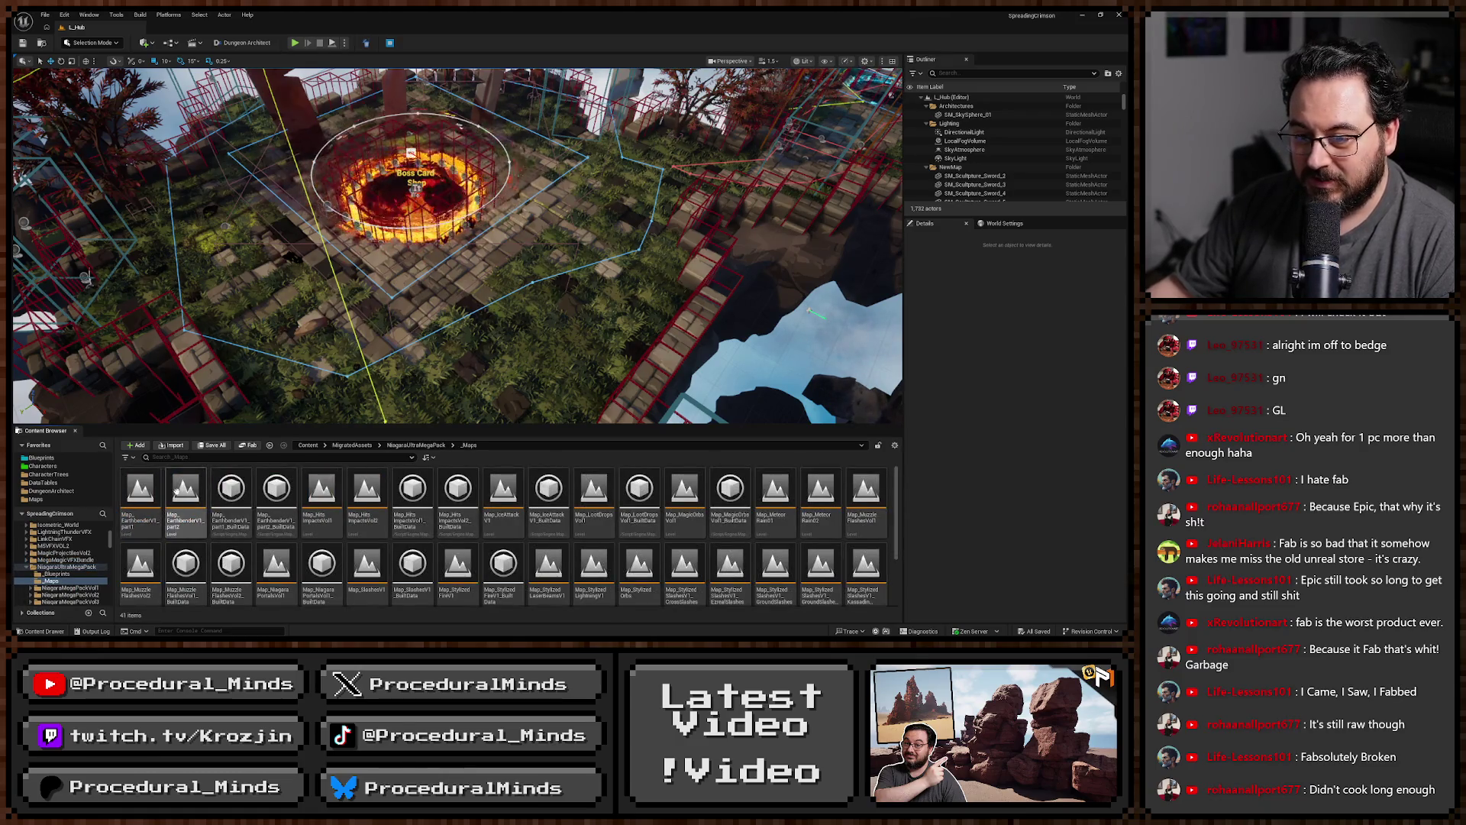
{"action": "double_click", "coordinate": [141, 490]}
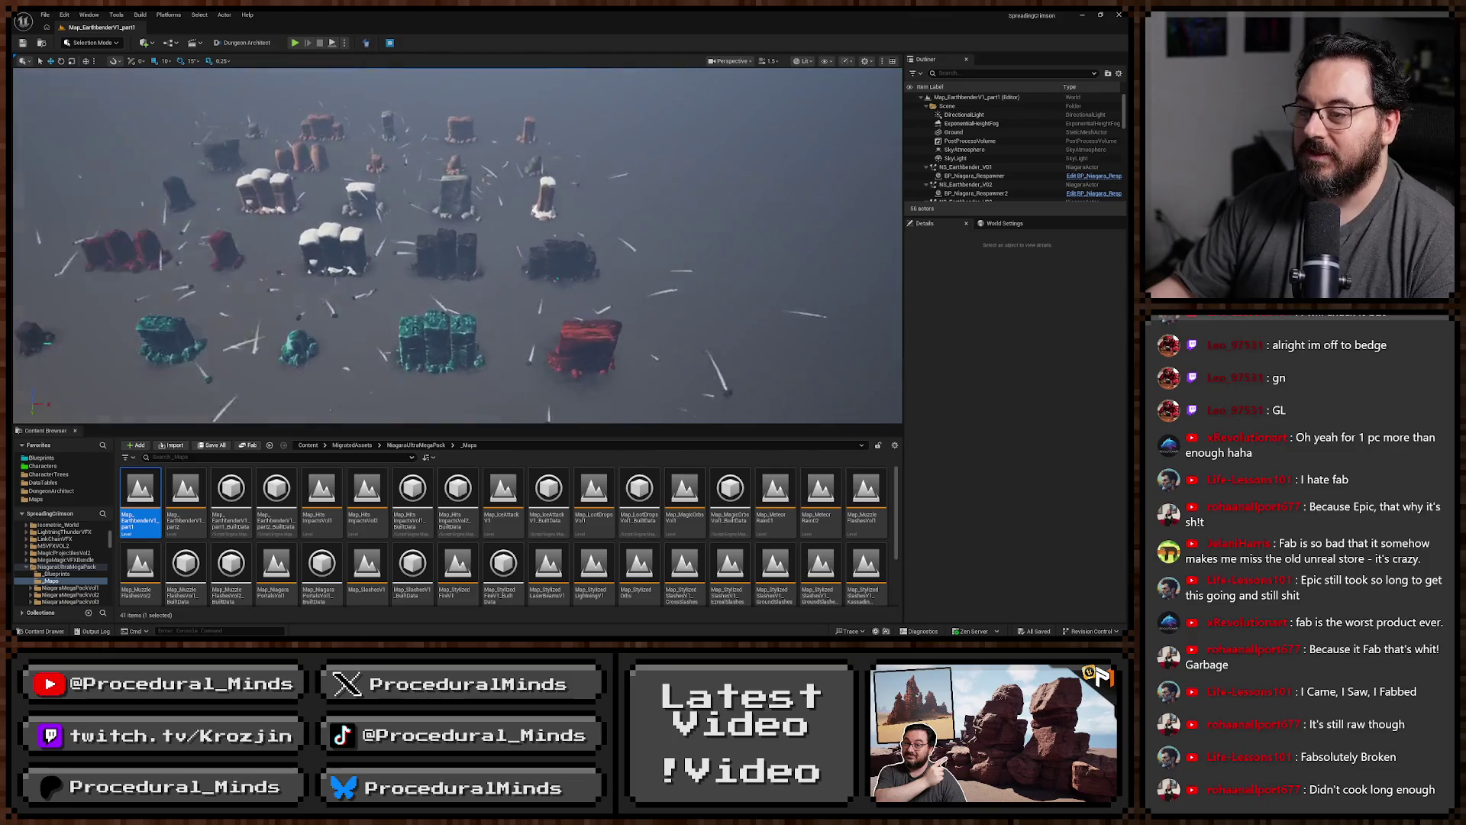
{"action": "key", "text": "F11"}
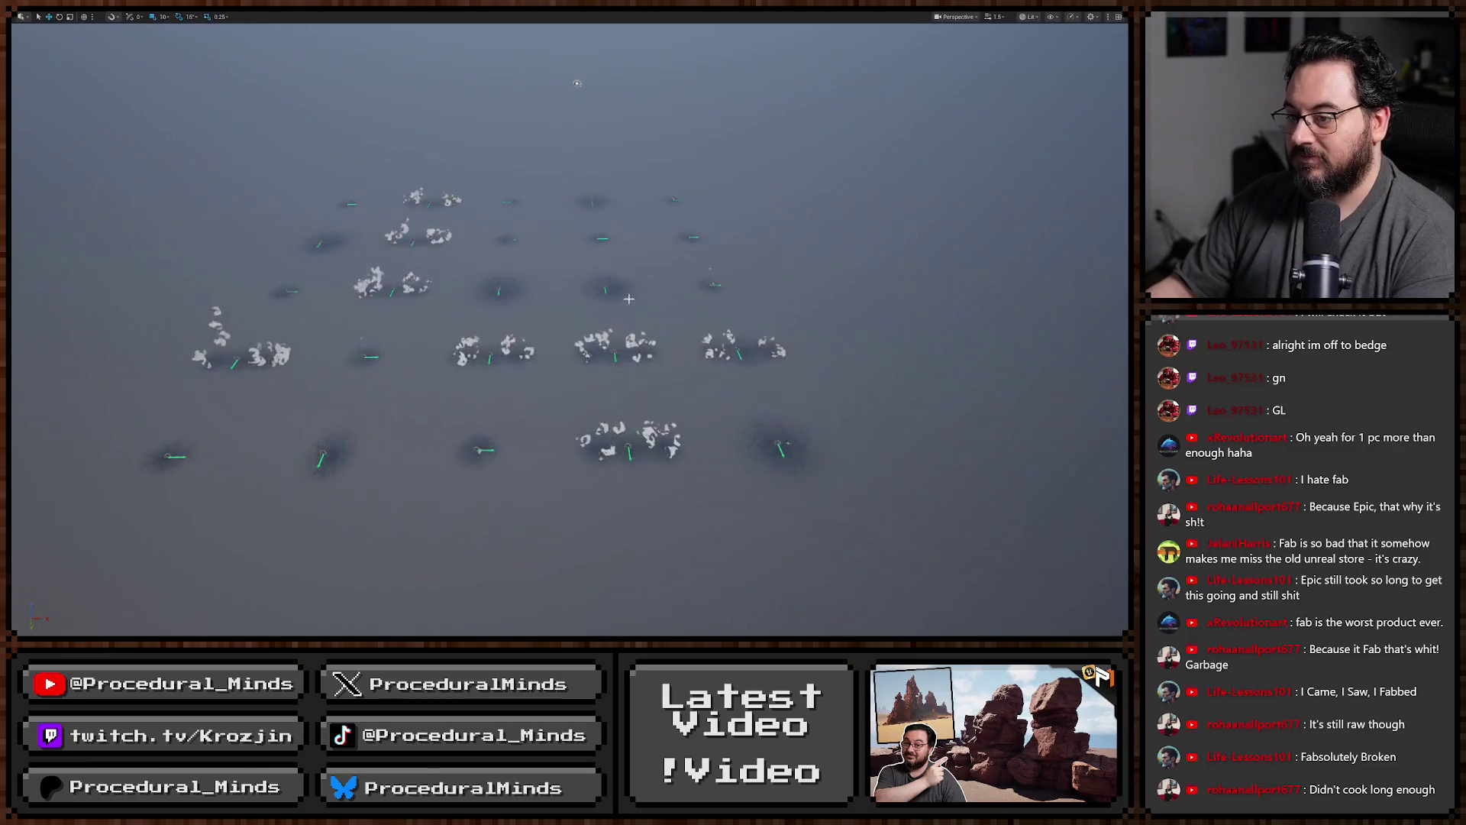
{"action": "key", "text": "alt+p"}
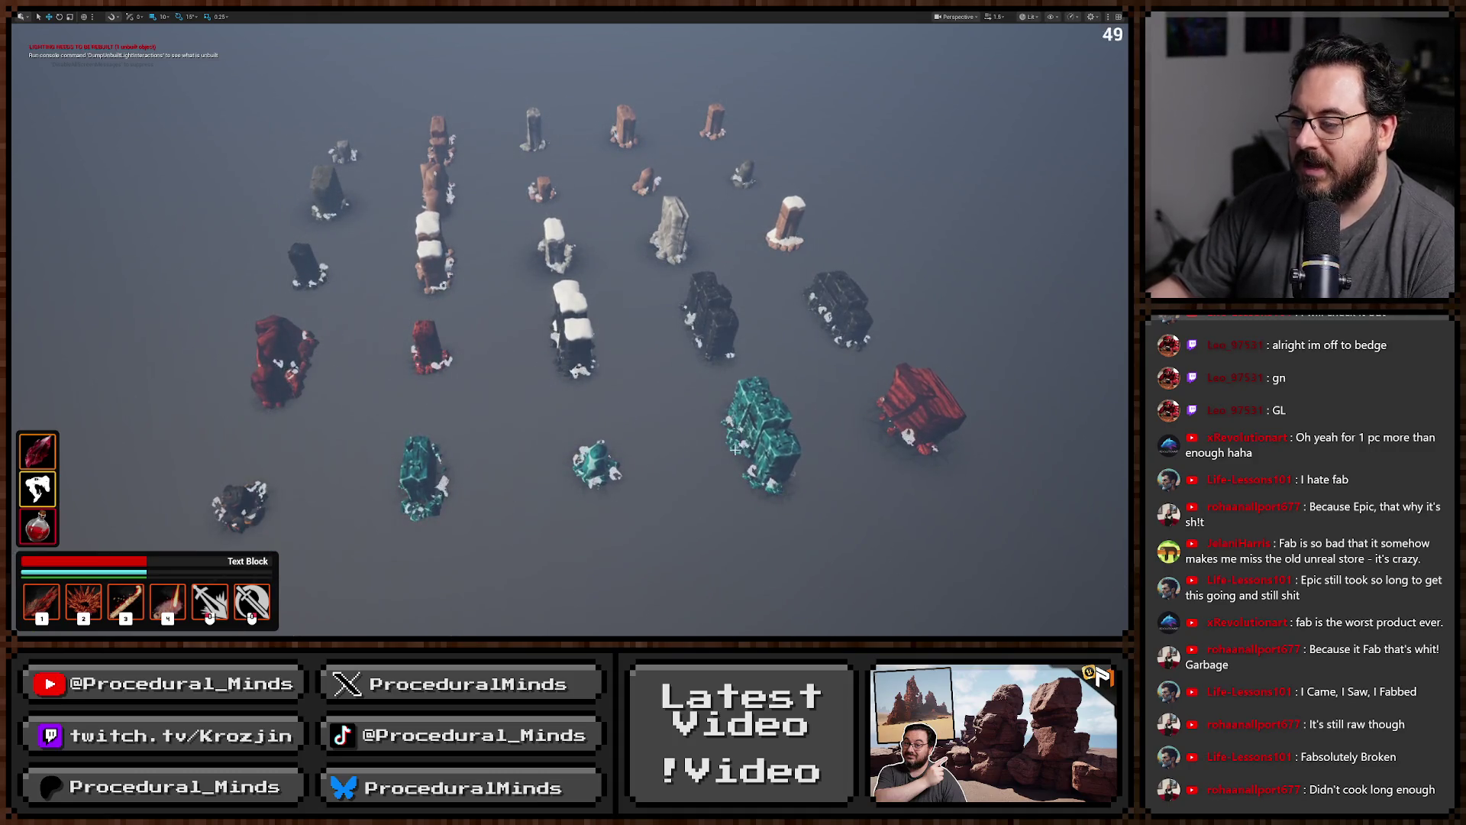
{"action": "key", "text": "Escape"}
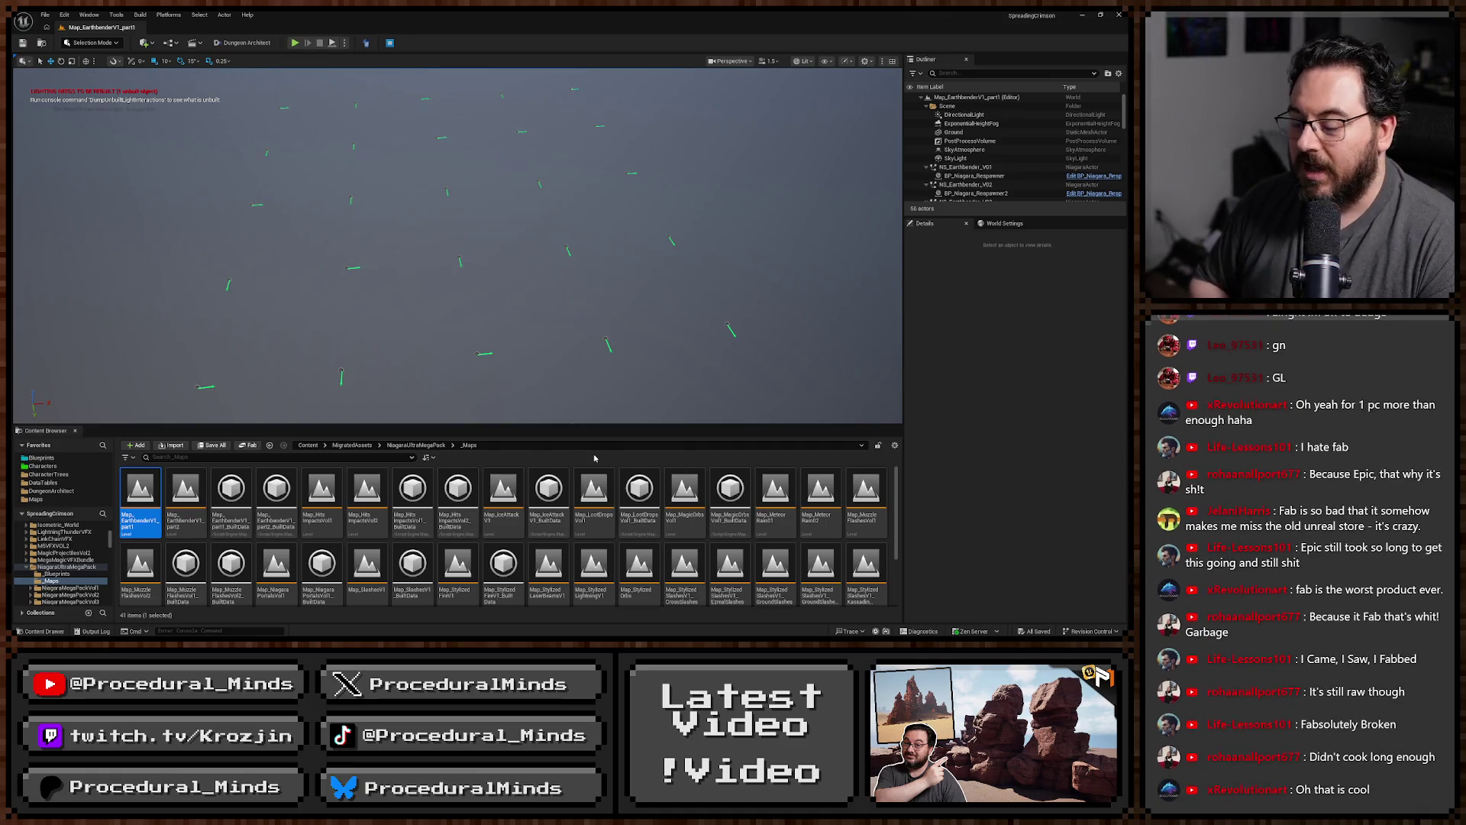
Load Map_EarthbenderV1_part2 and play-test it full-screen, then return to the Stone Golem listing.
{"action": "left_click", "coordinate": [201, 479]}
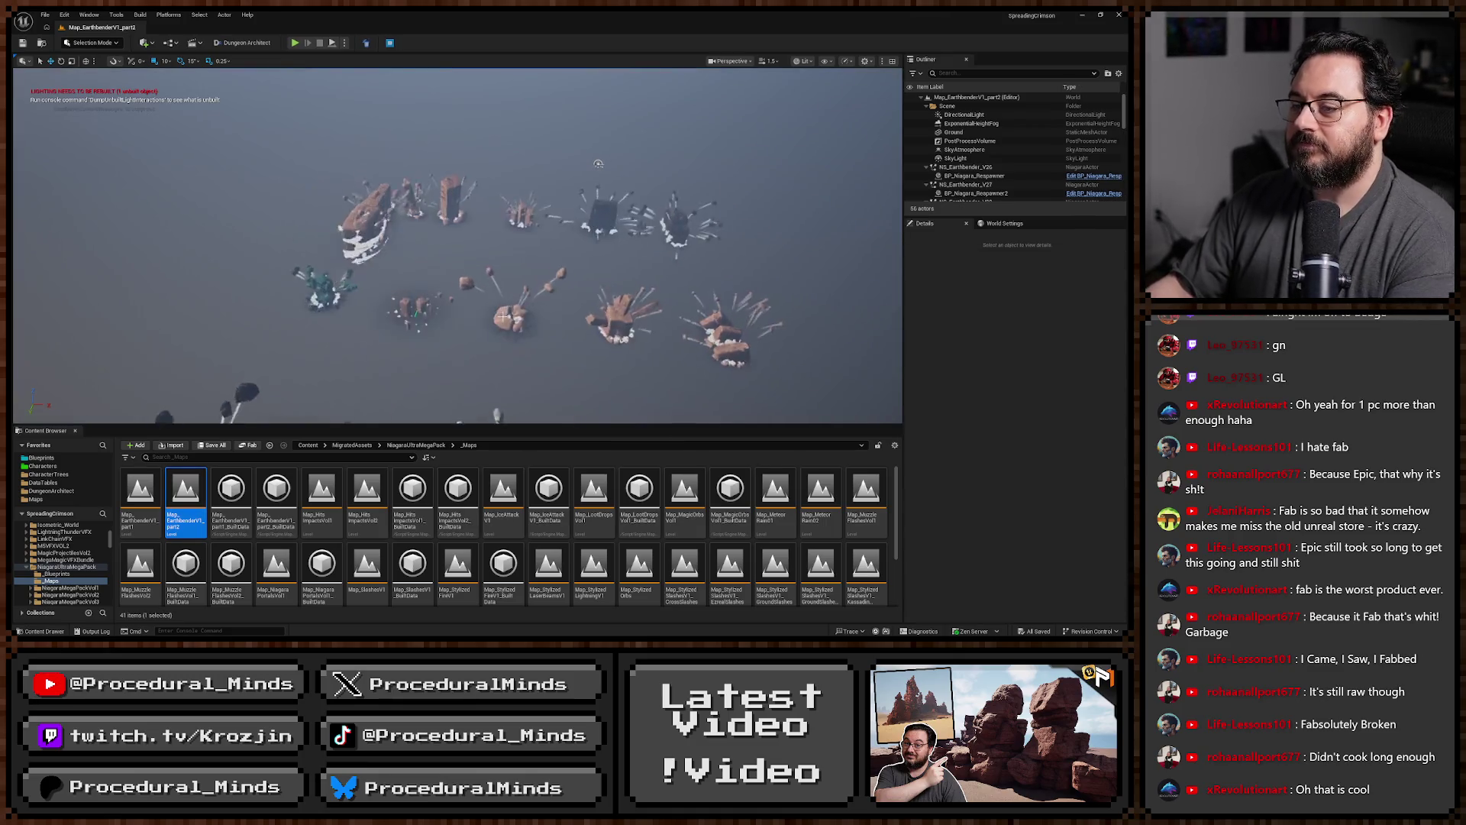
{"action": "key", "text": "F11"}
{"action": "scroll", "coordinate": [634, 334], "scroll_direction": "up", "scroll_amount": 1}
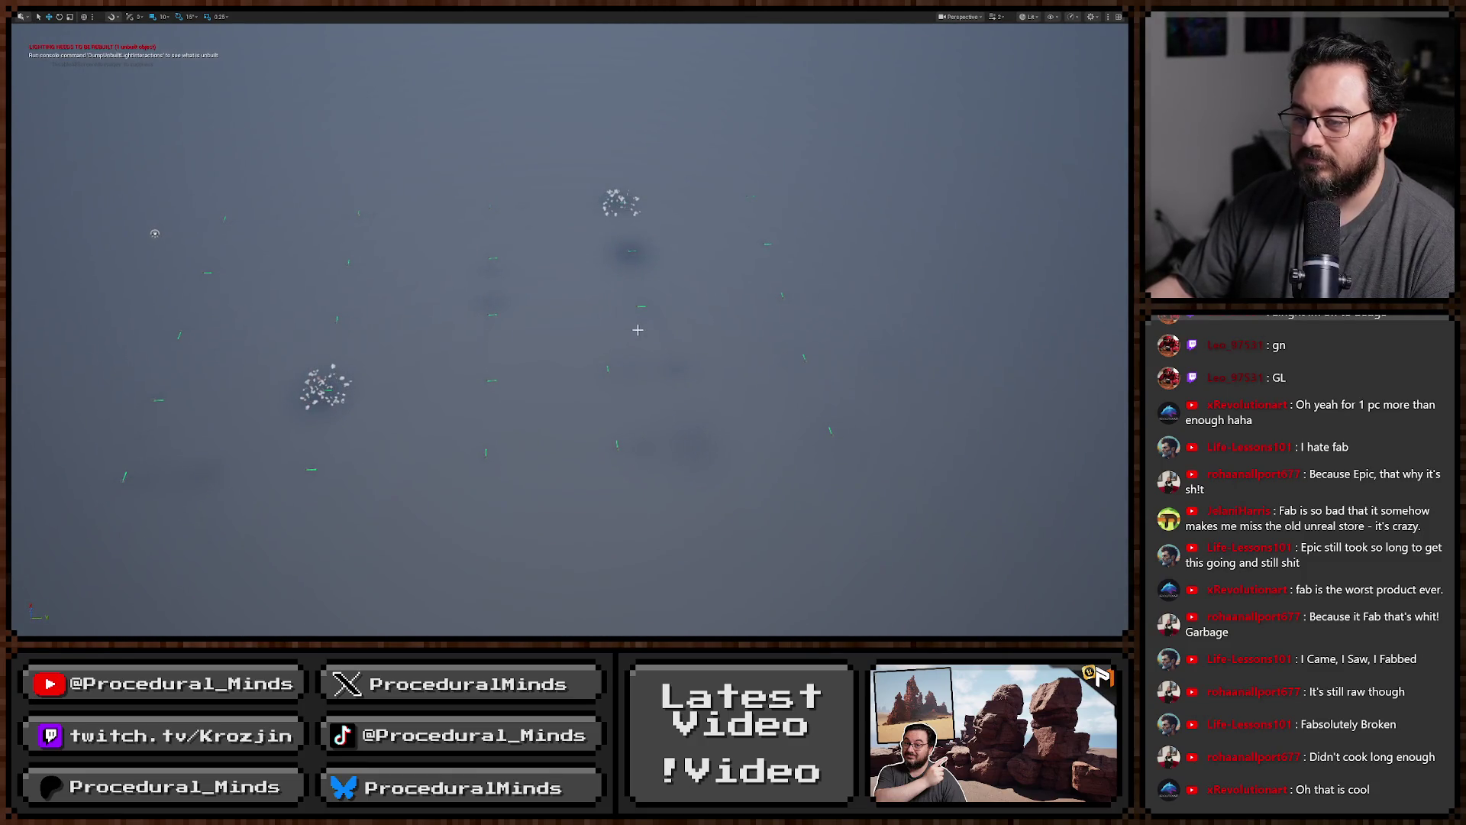
{"action": "key", "text": "alt+p"}
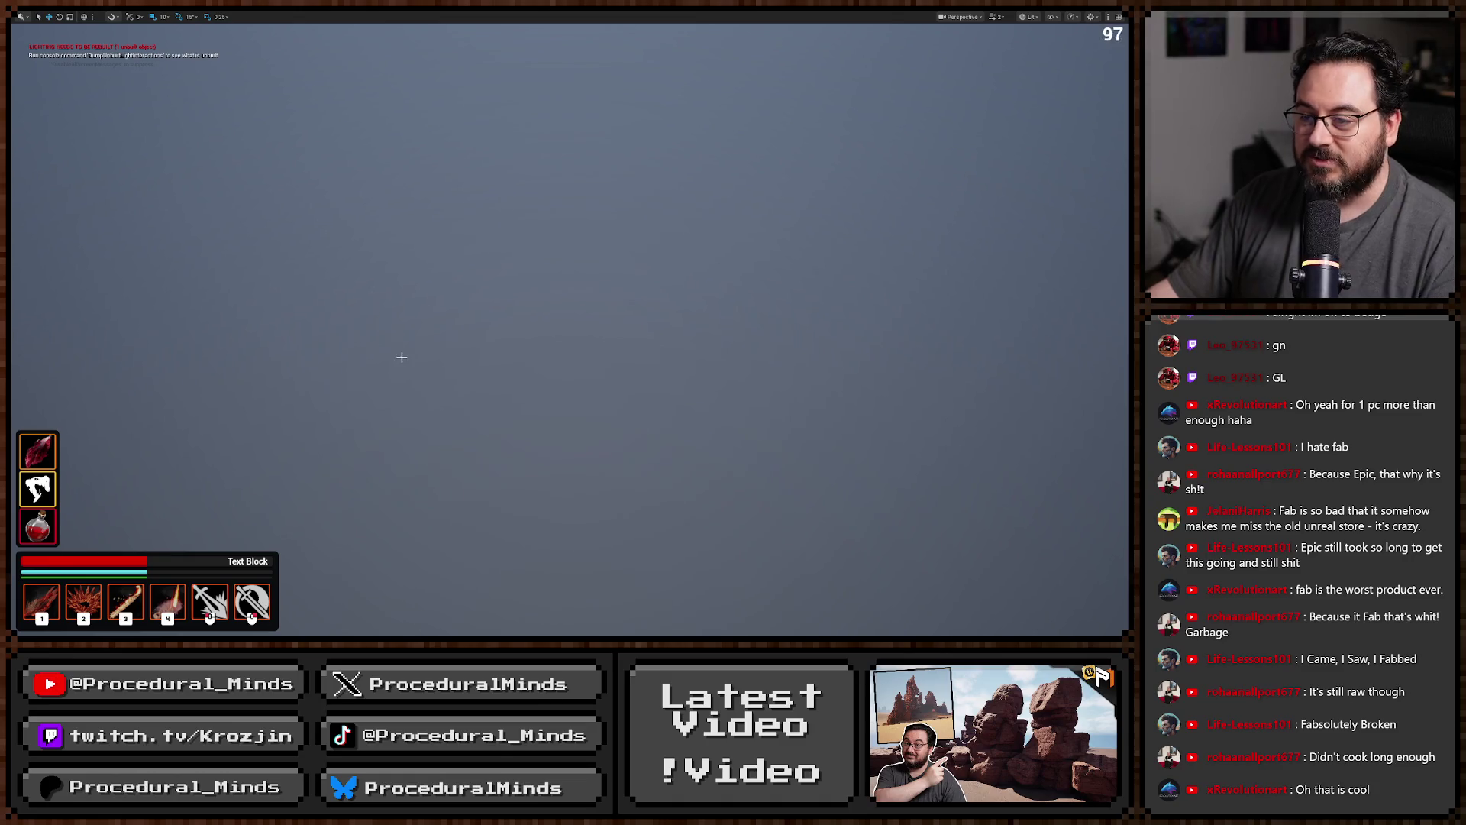
{"action": "key", "text": "Escape"}
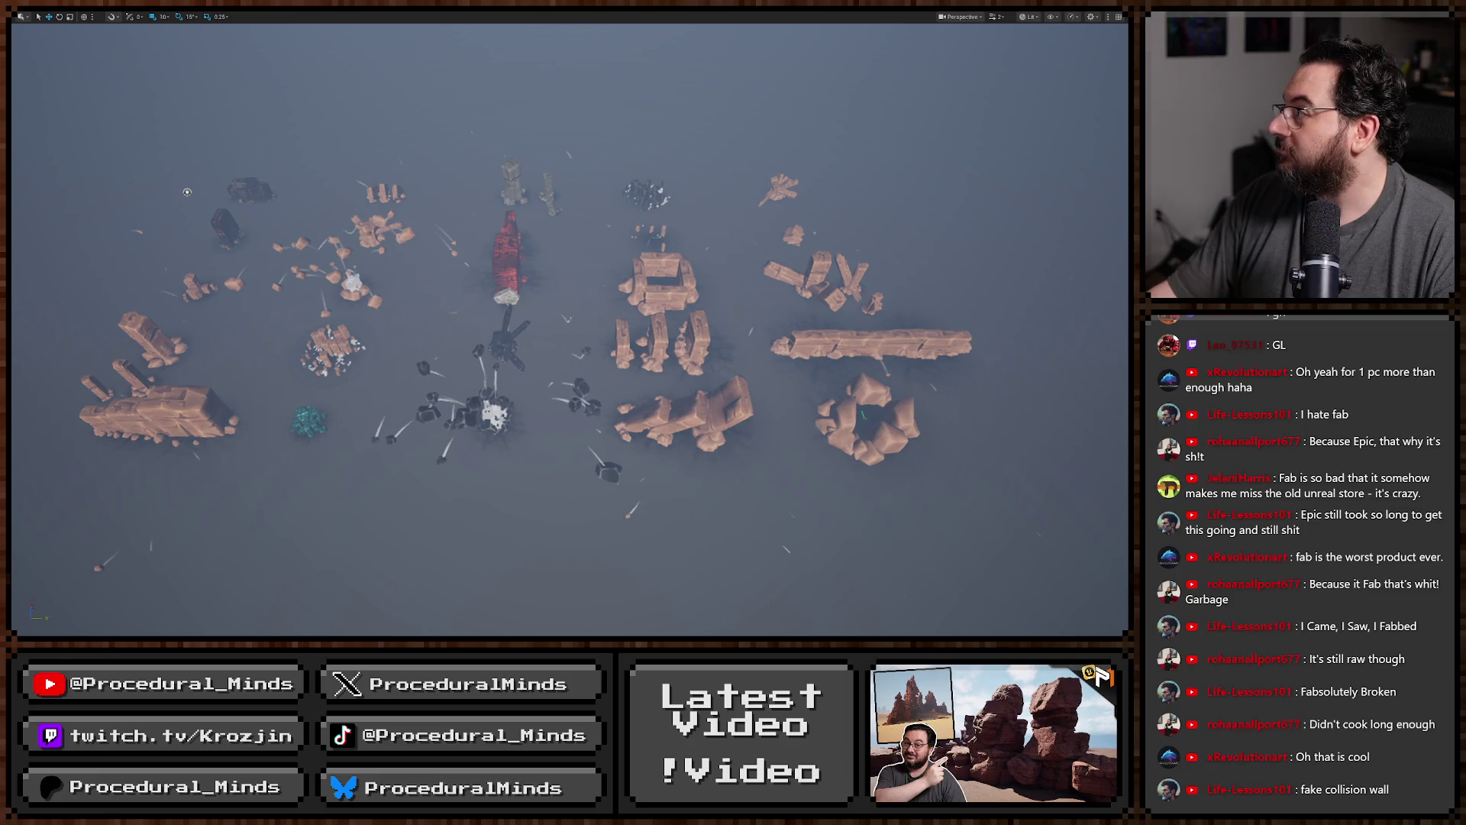
{"action": "key", "text": "alt+Tab"}
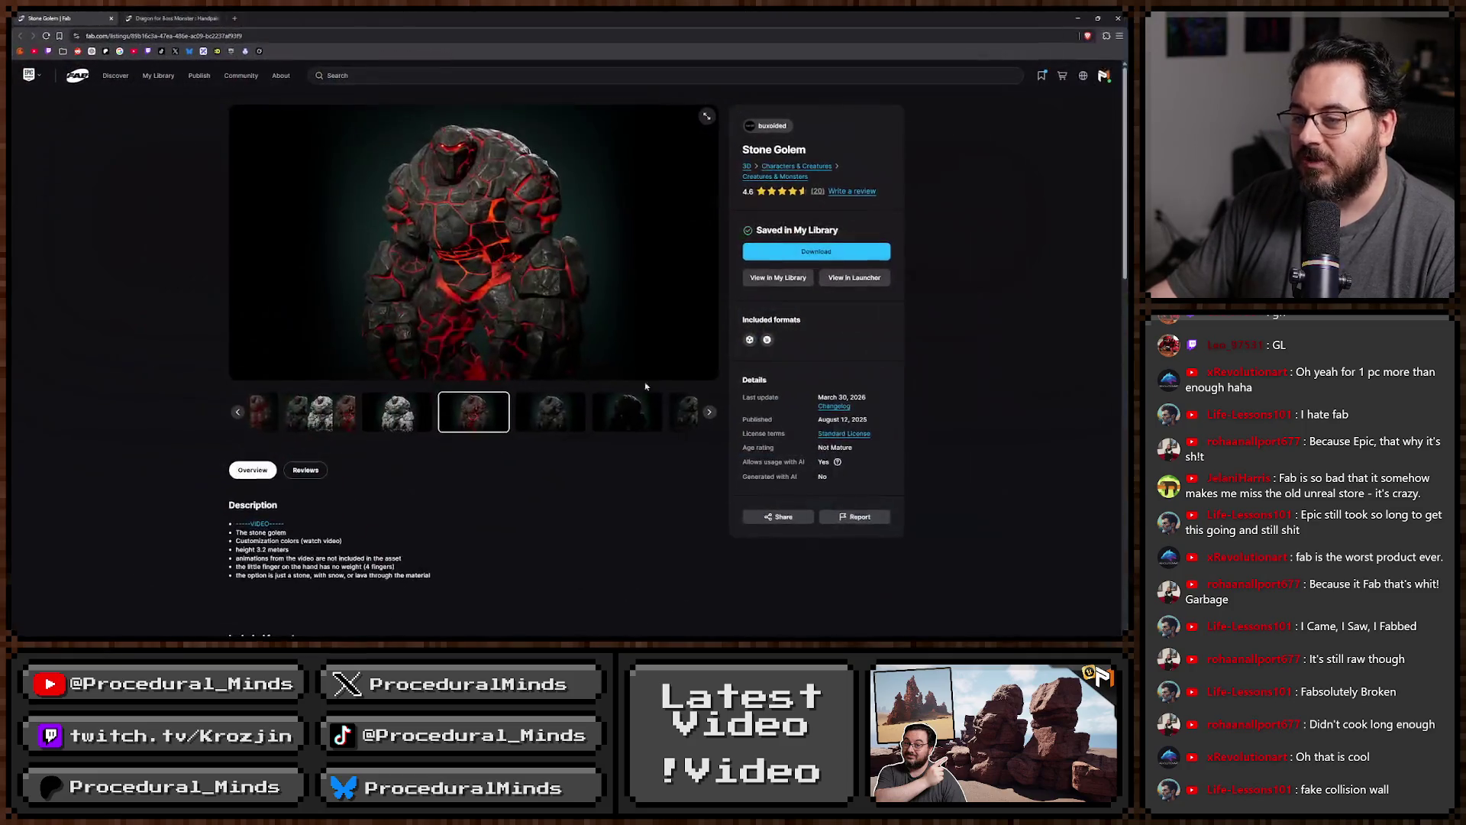
Browse the Stone Golem preview images, ending on the red lava golem.
{"action": "left_click", "coordinate": [321, 416]}
{"action": "left_click", "coordinate": [286, 416]}
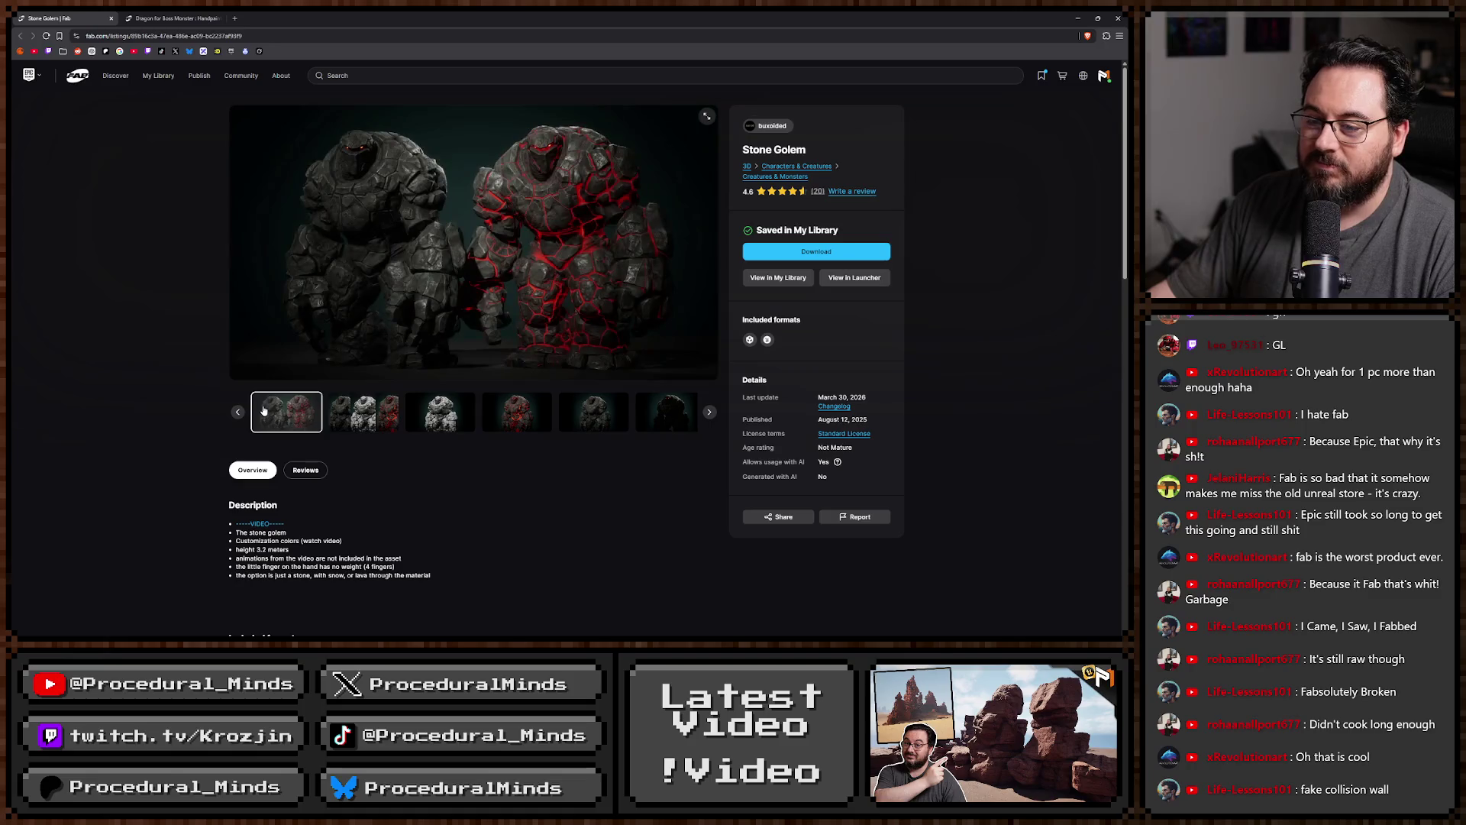
{"action": "left_click", "coordinate": [374, 416]}
{"action": "left_click", "coordinate": [517, 413]}
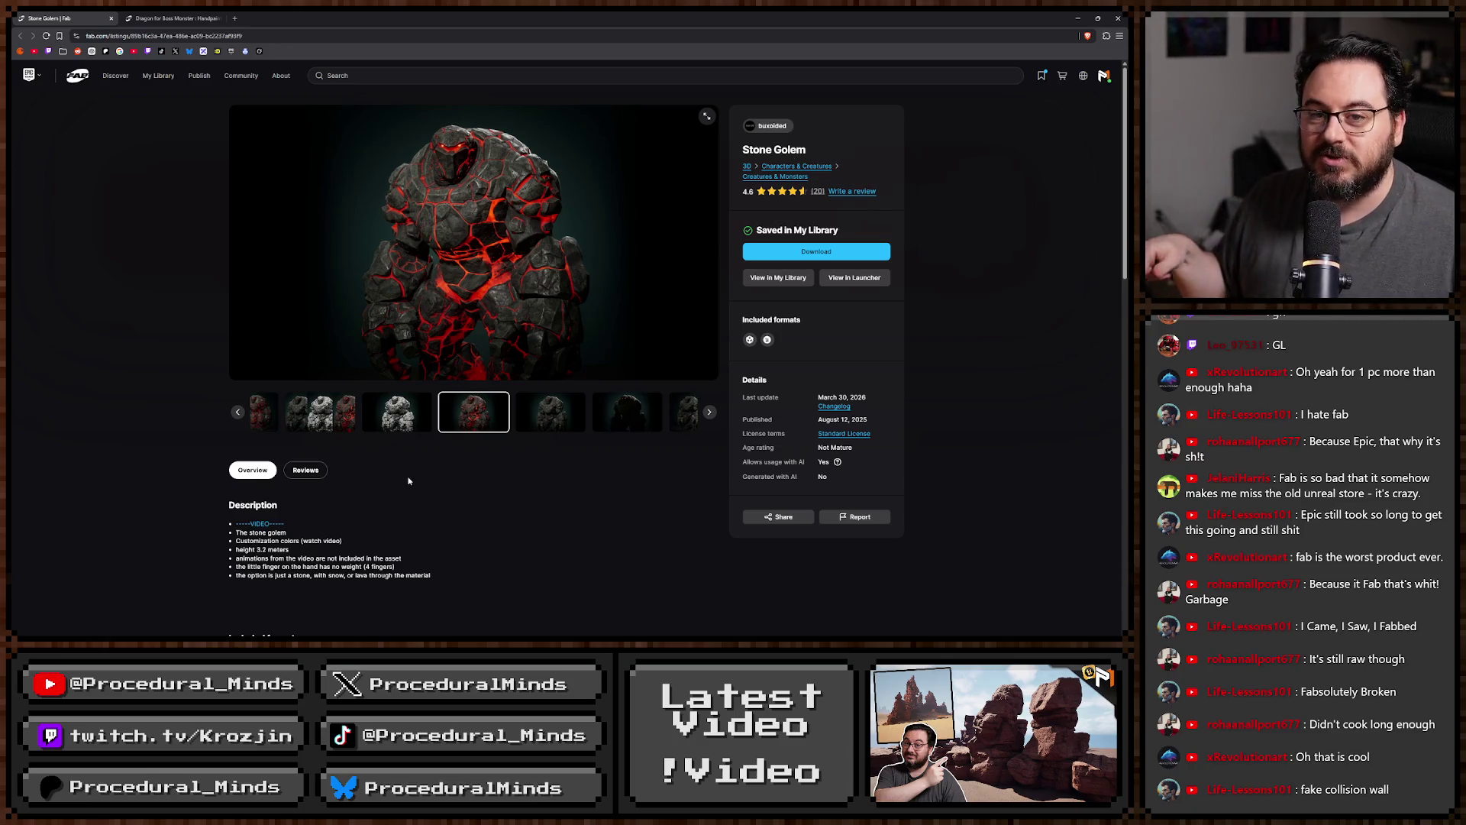
Page through the Dragon for Boss Monster previews to Terror Bringer, then open My Library.
{"action": "key", "text": "ctrl+Tab"}
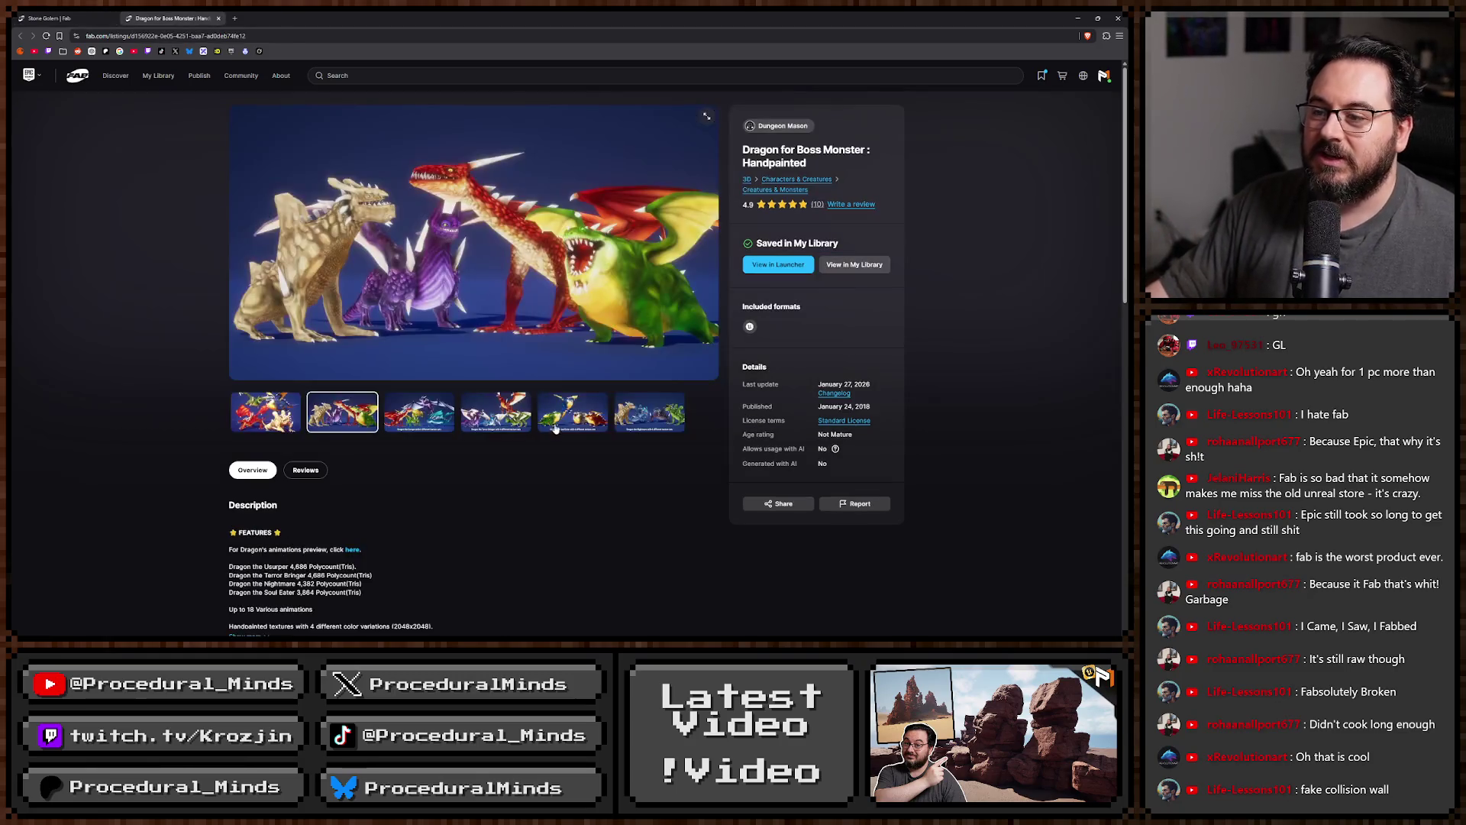
{"action": "left_click", "coordinate": [439, 418]}
{"action": "left_click", "coordinate": [375, 422]}
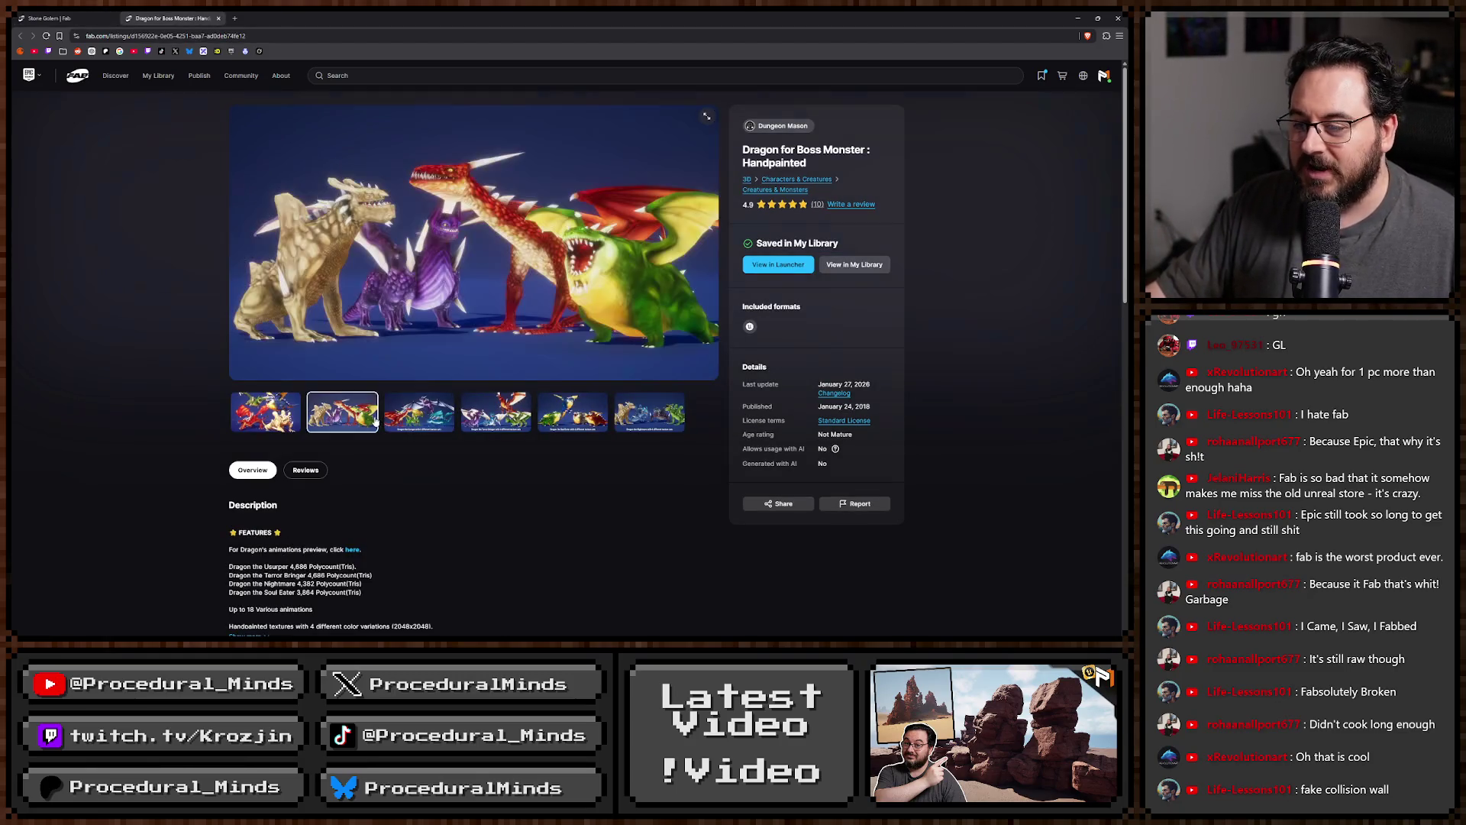
{"action": "left_click", "coordinate": [290, 420]}
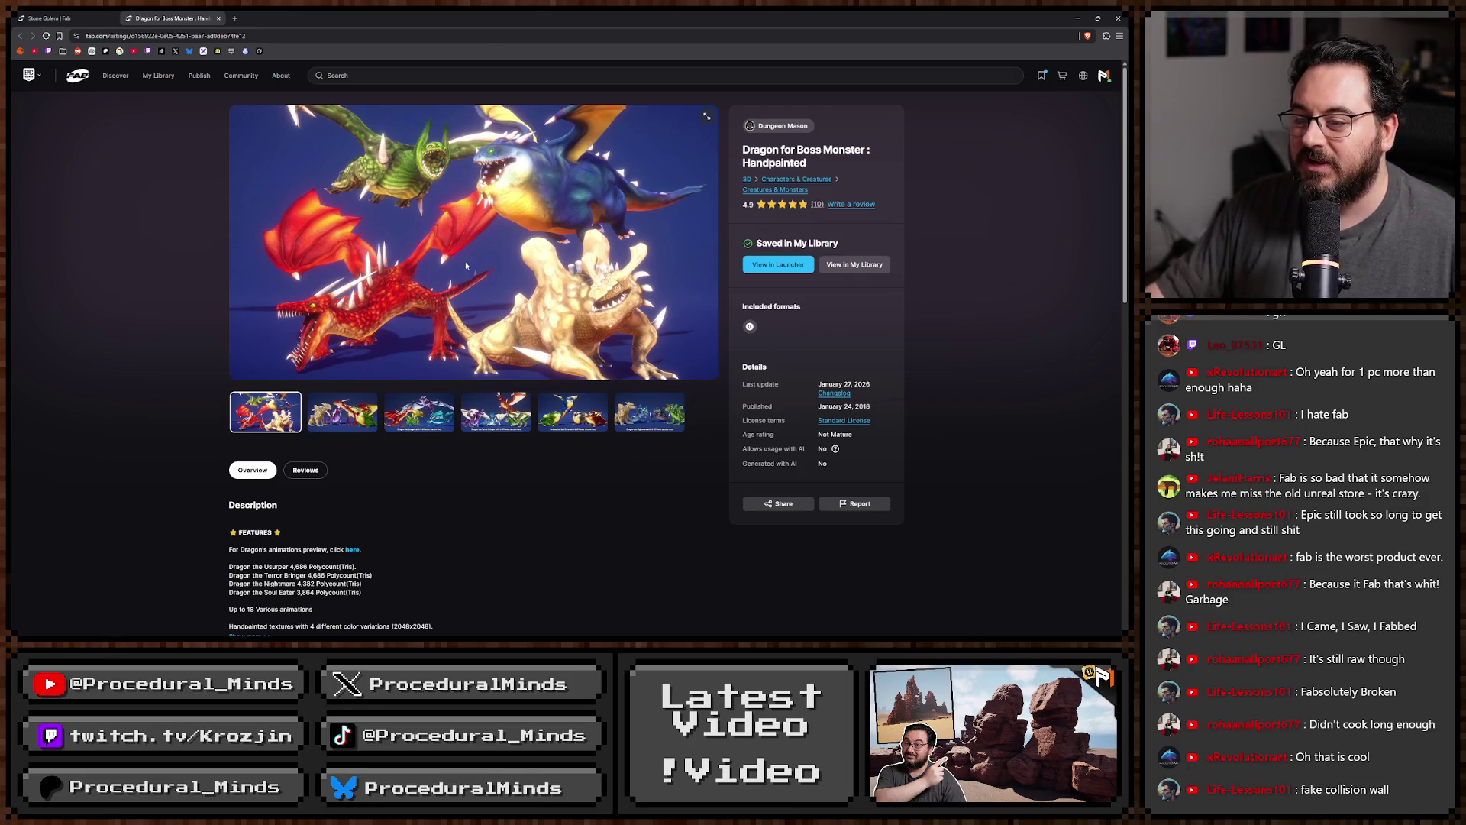
{"action": "left_click", "coordinate": [342, 416]}
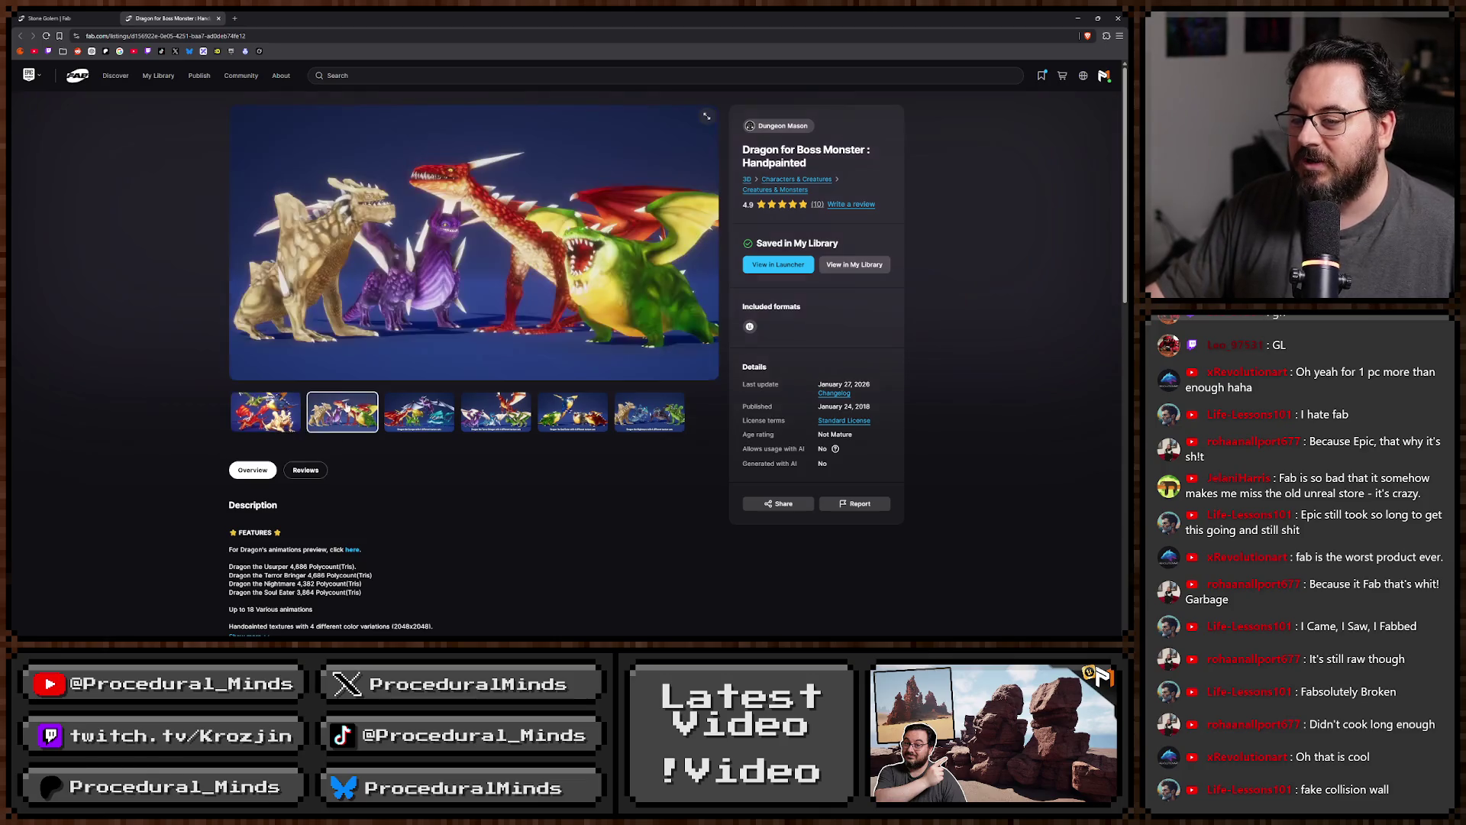
{"action": "left_click", "coordinate": [418, 416]}
{"action": "left_click", "coordinate": [495, 420]}
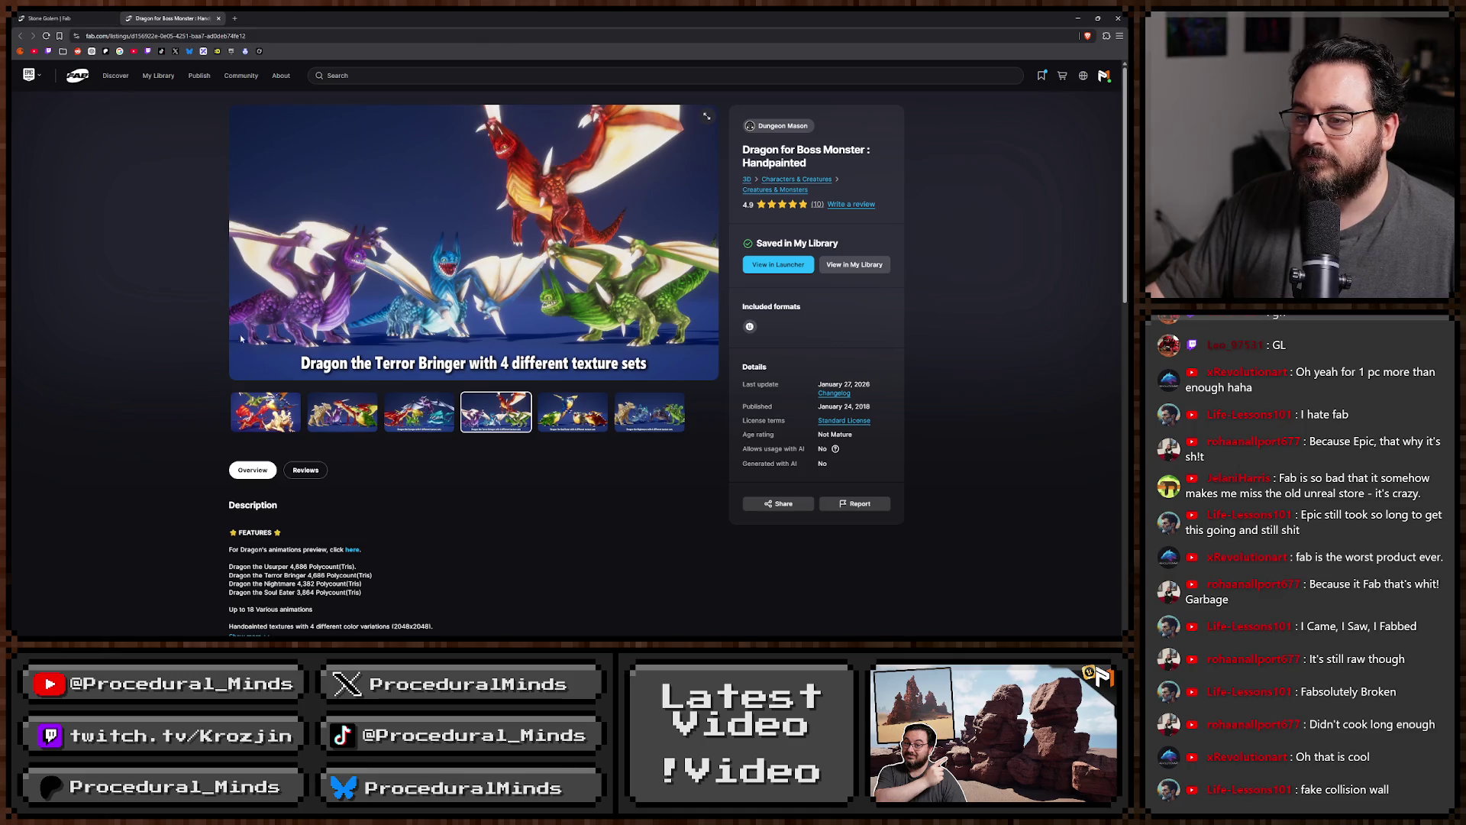
{"action": "left_click", "coordinate": [165, 78]}
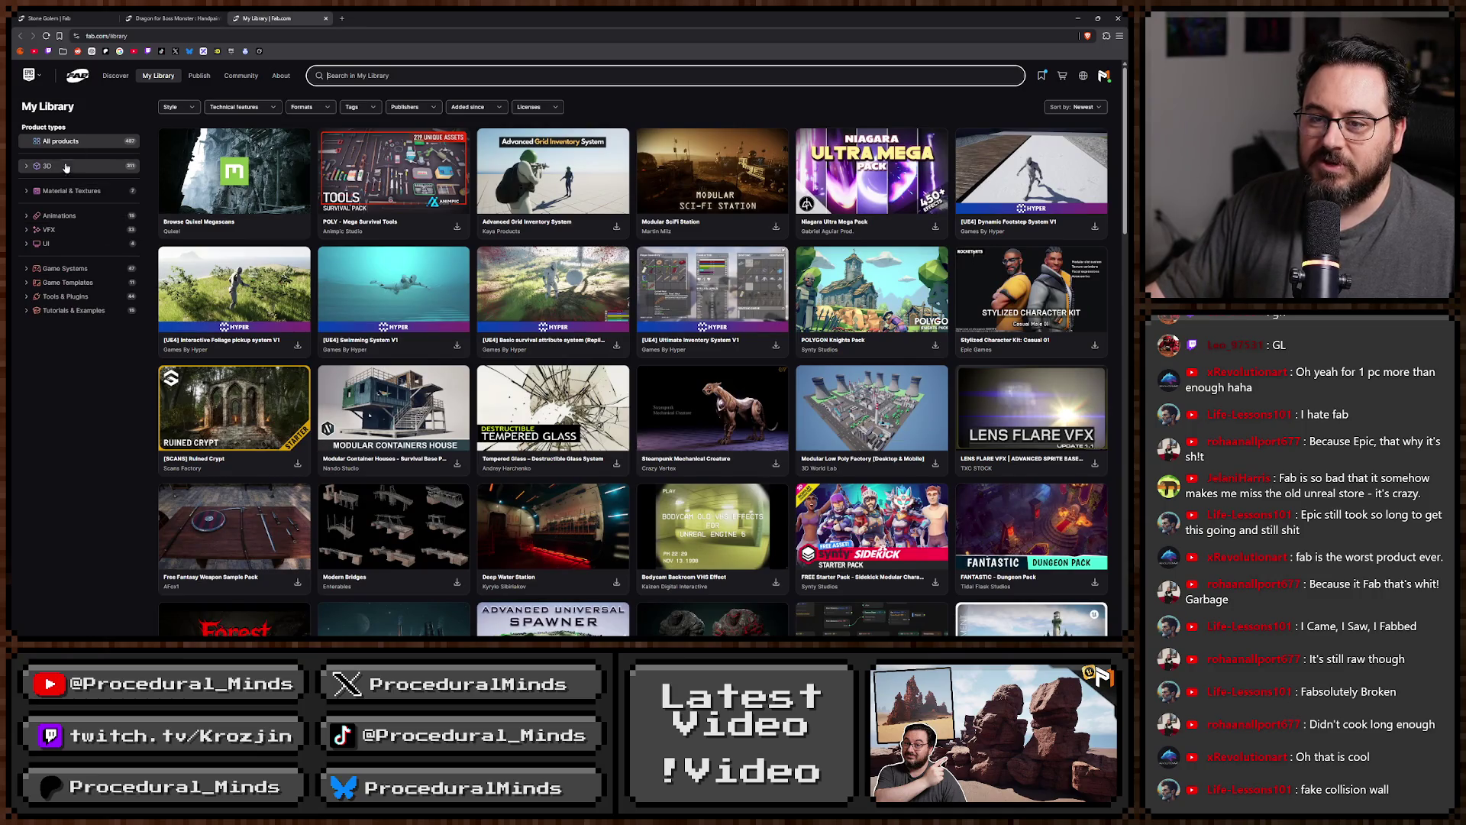
Filter the library's 3D assets to Characters & Creatures, briefly narrowing to Creatures & Monsters.
{"action": "left_click", "coordinate": [27, 167]}
{"action": "left_click", "coordinate": [87, 195]}
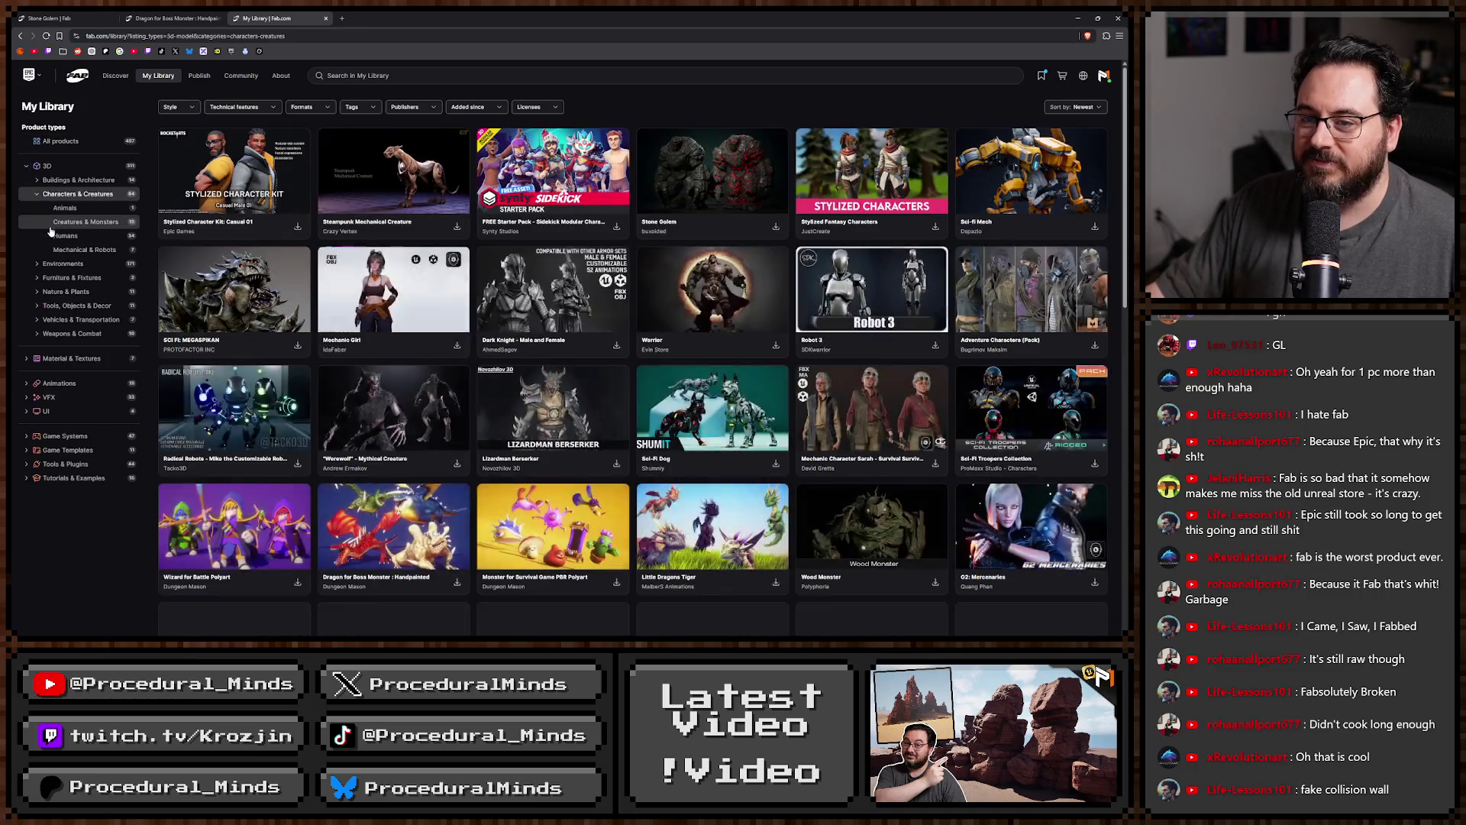
{"action": "left_click", "coordinate": [92, 222]}
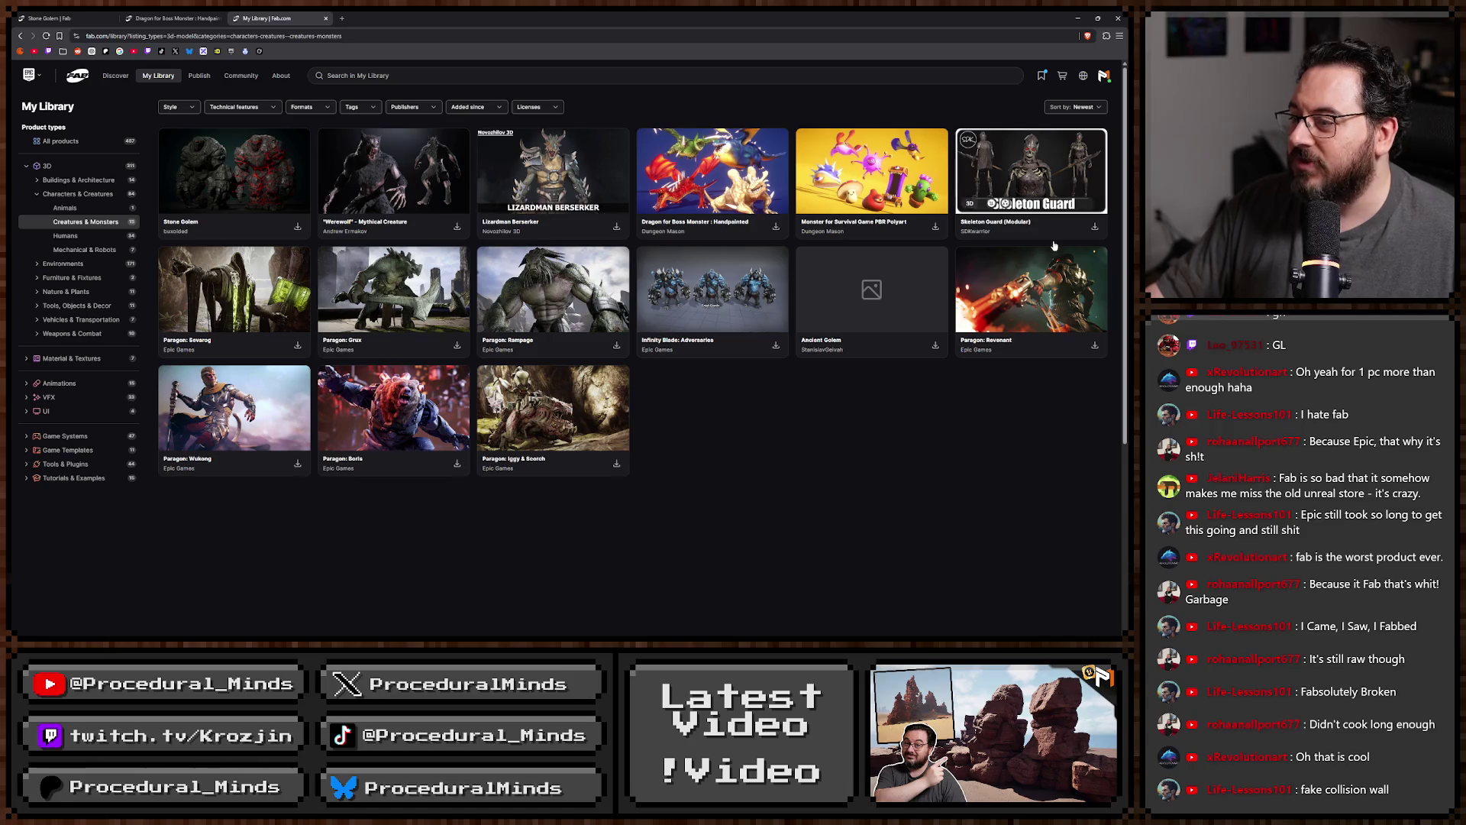
{"action": "left_click", "coordinate": [59, 195]}
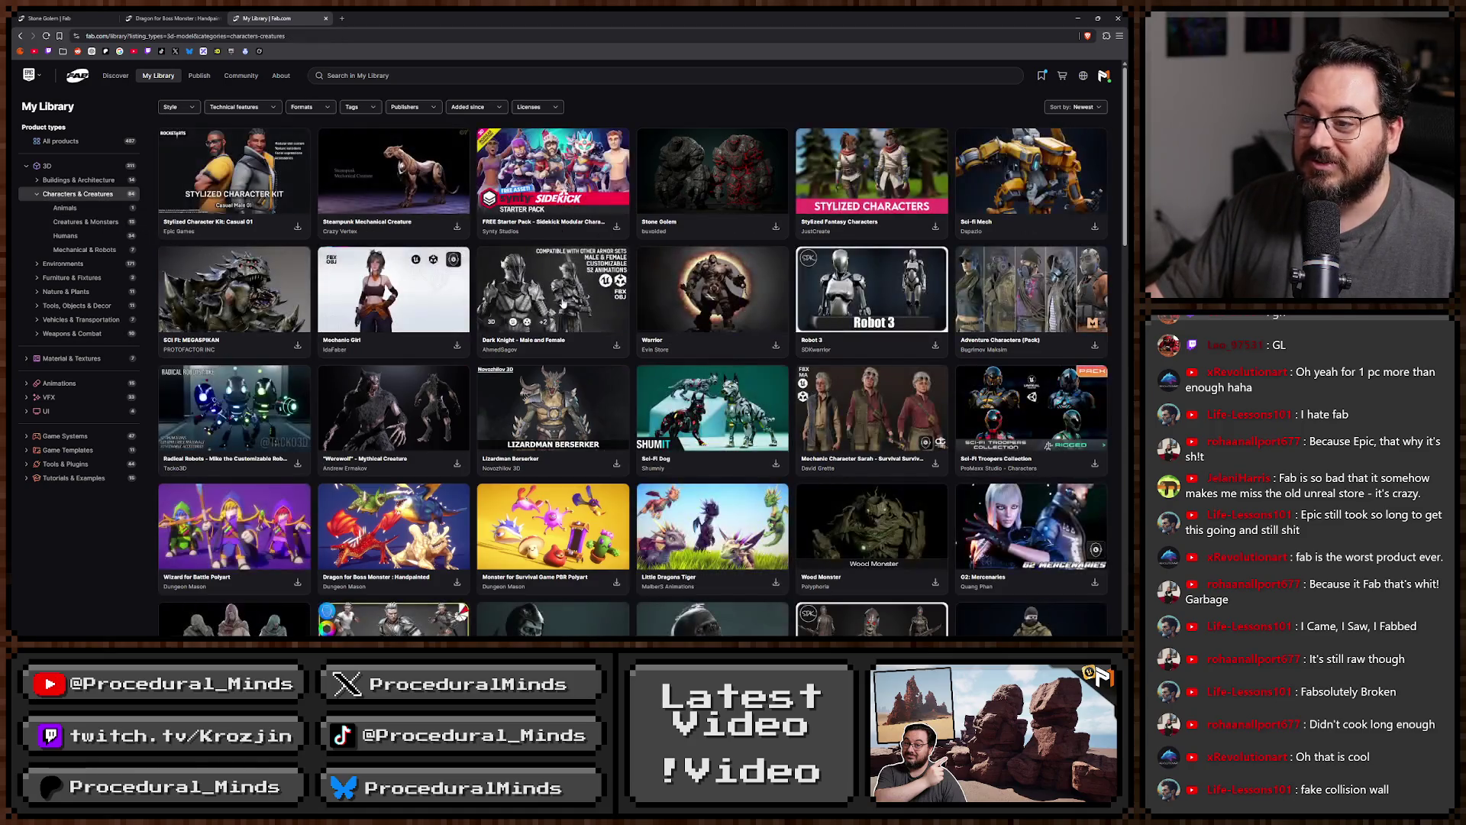
Open Quadruped Fantasy Creatures from the Characters & Creatures list in a background tab.
{"action": "scroll", "coordinate": [747, 284], "scroll_direction": "down", "scroll_amount": 1}
{"action": "scroll", "coordinate": [747, 284], "scroll_direction": "down", "scroll_amount": 2}
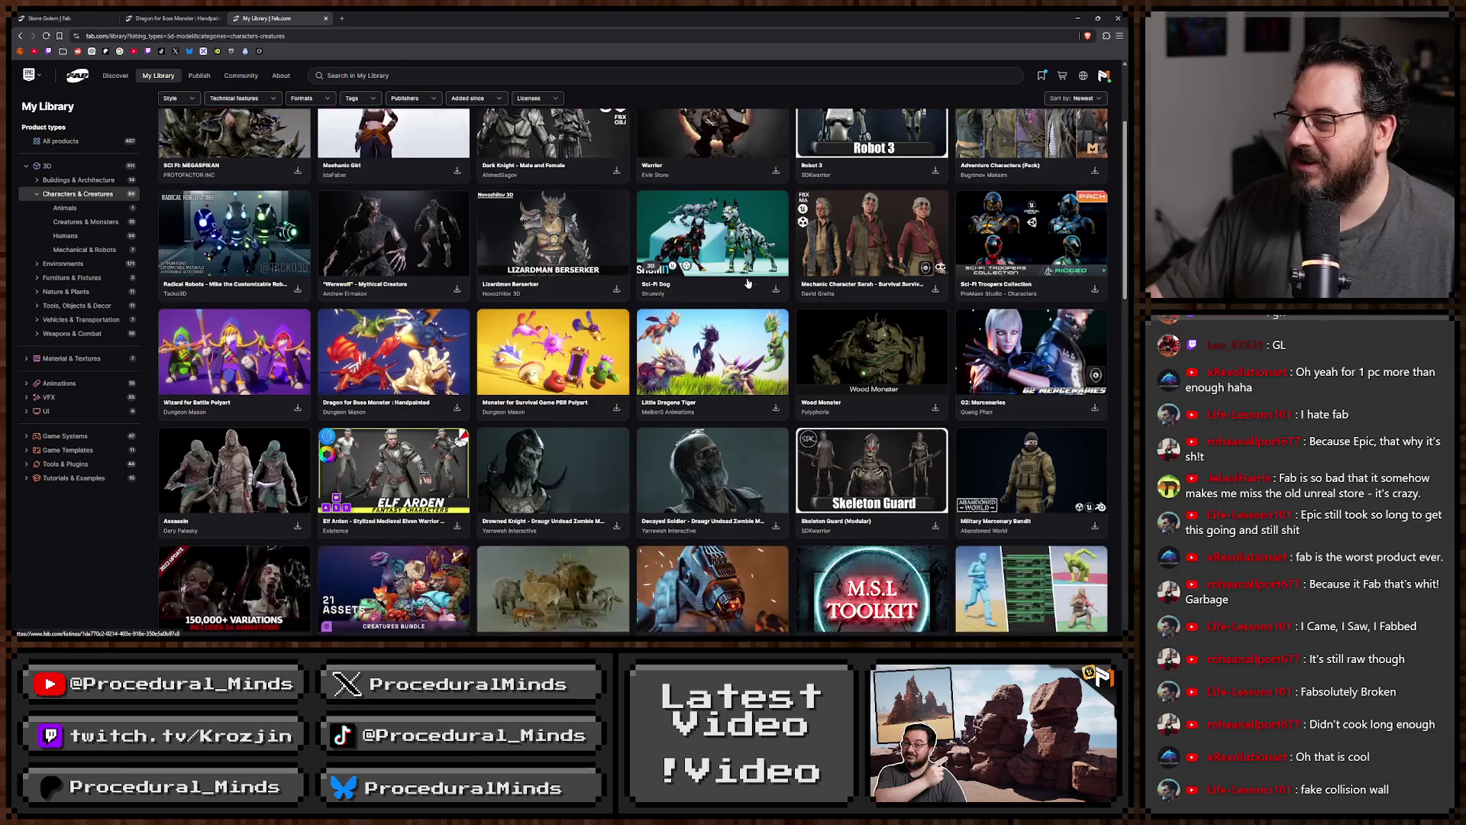
{"action": "scroll", "coordinate": [745, 284], "scroll_direction": "down", "scroll_amount": 2}
{"action": "scroll", "coordinate": [743, 284], "scroll_direction": "down", "scroll_amount": 2}
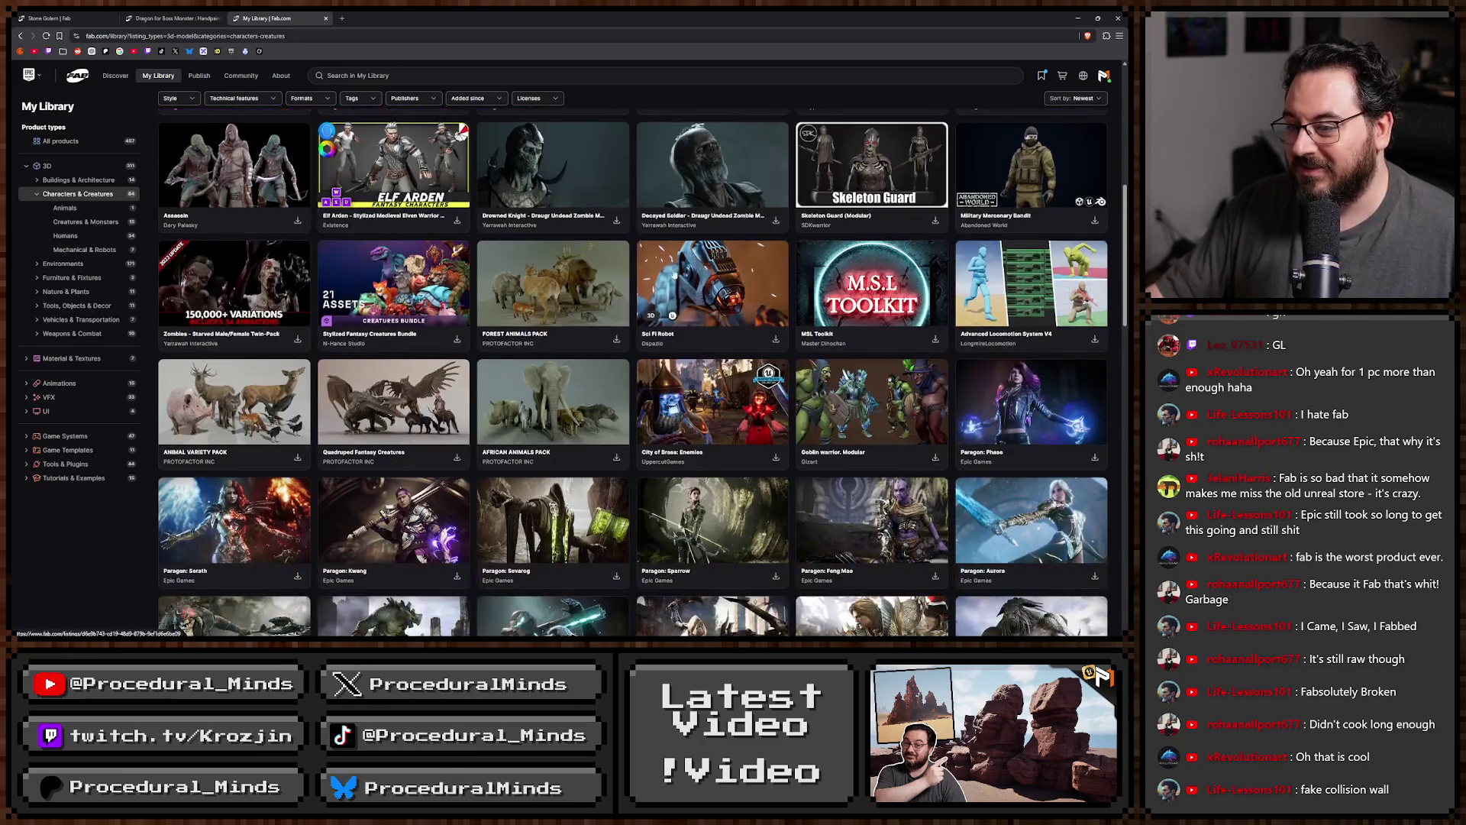
{"action": "middle_click", "coordinate": [419, 391]}
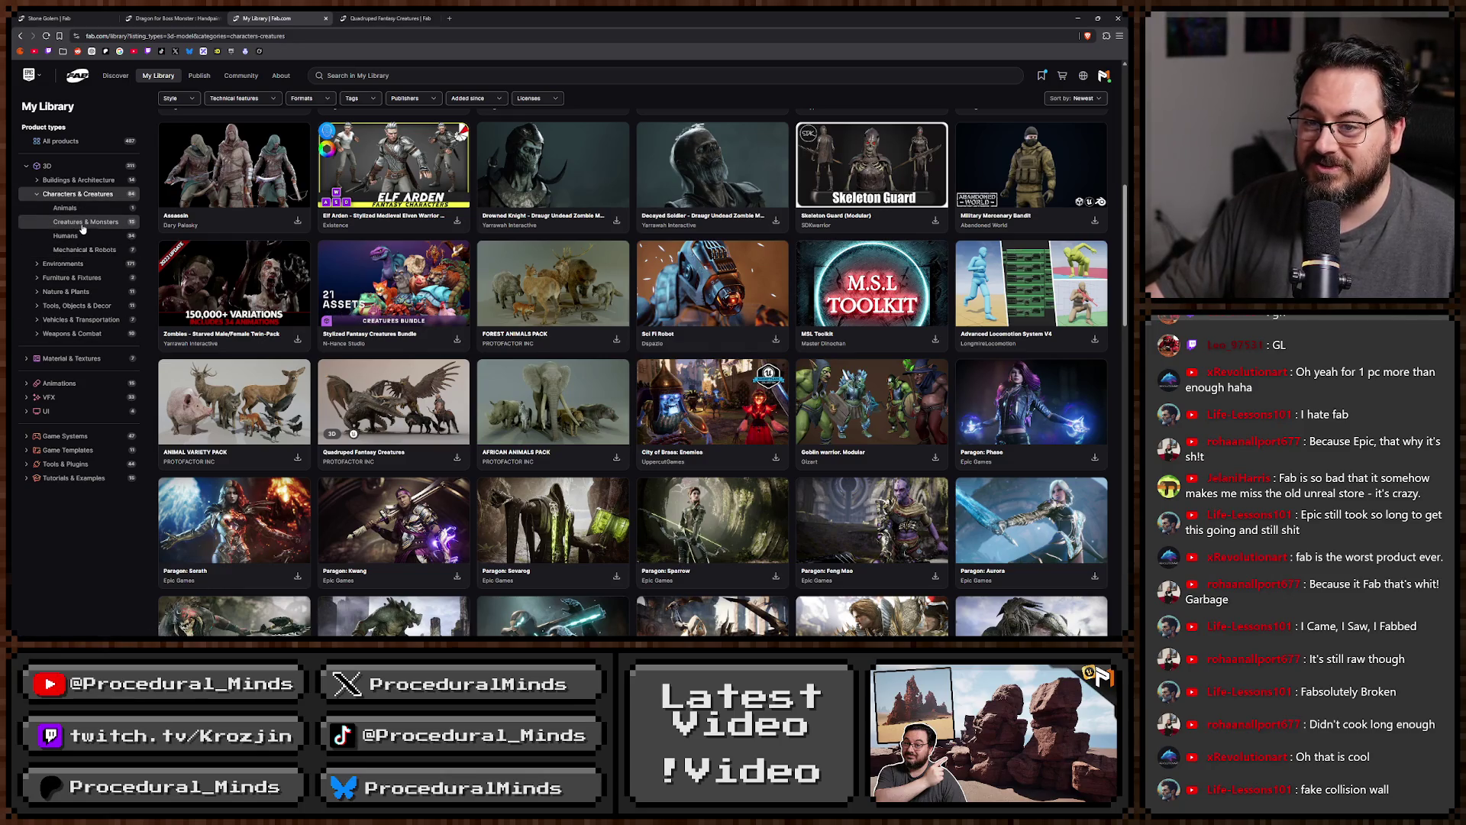
Check the Creatures & Monsters, Animals, Humans and Mechanical & Robots subcategories, then view Quadruped Fantasy Creatures.
{"action": "left_click", "coordinate": [83, 223]}
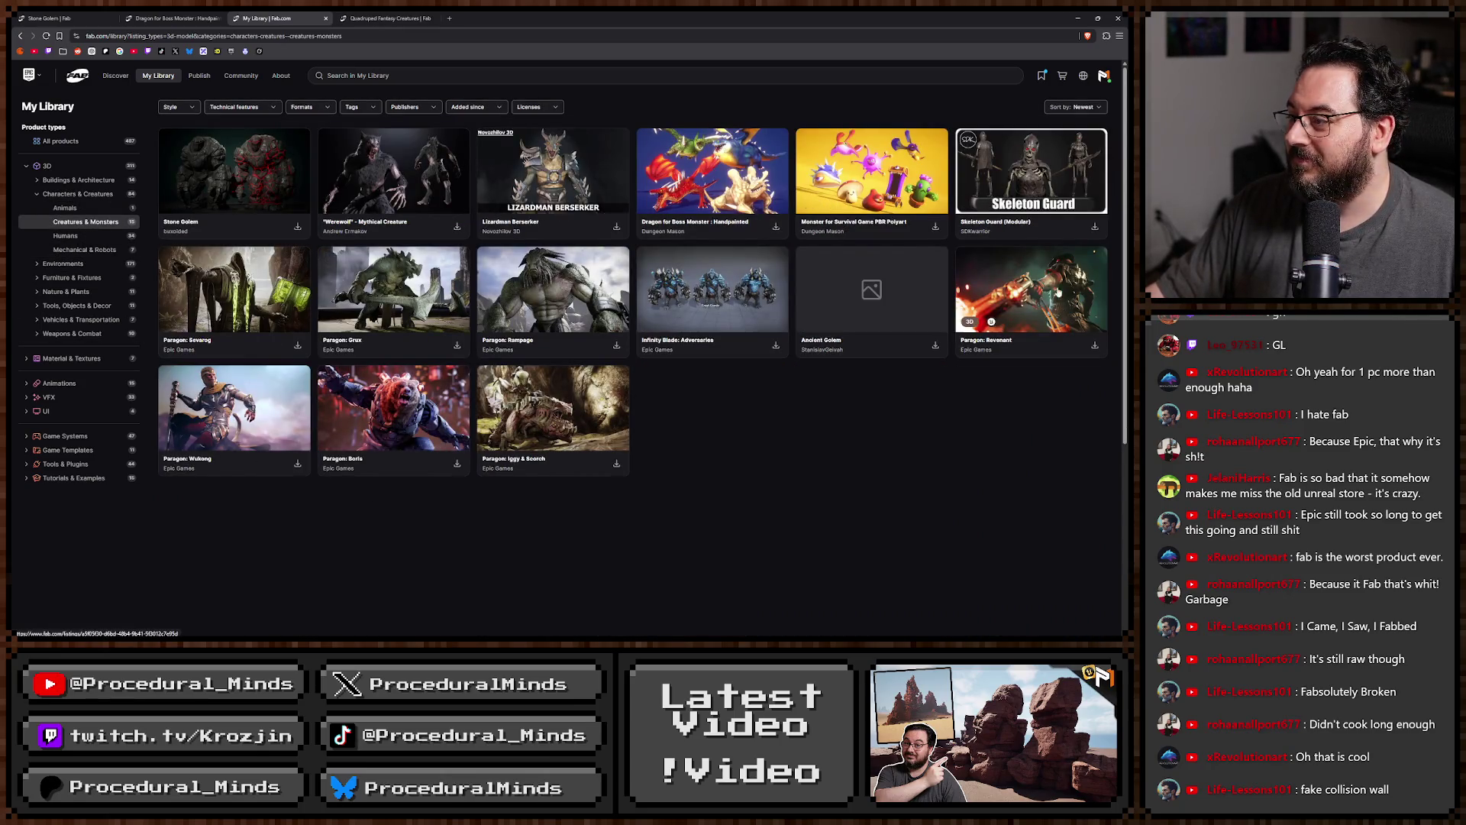
{"action": "left_click", "coordinate": [76, 213]}
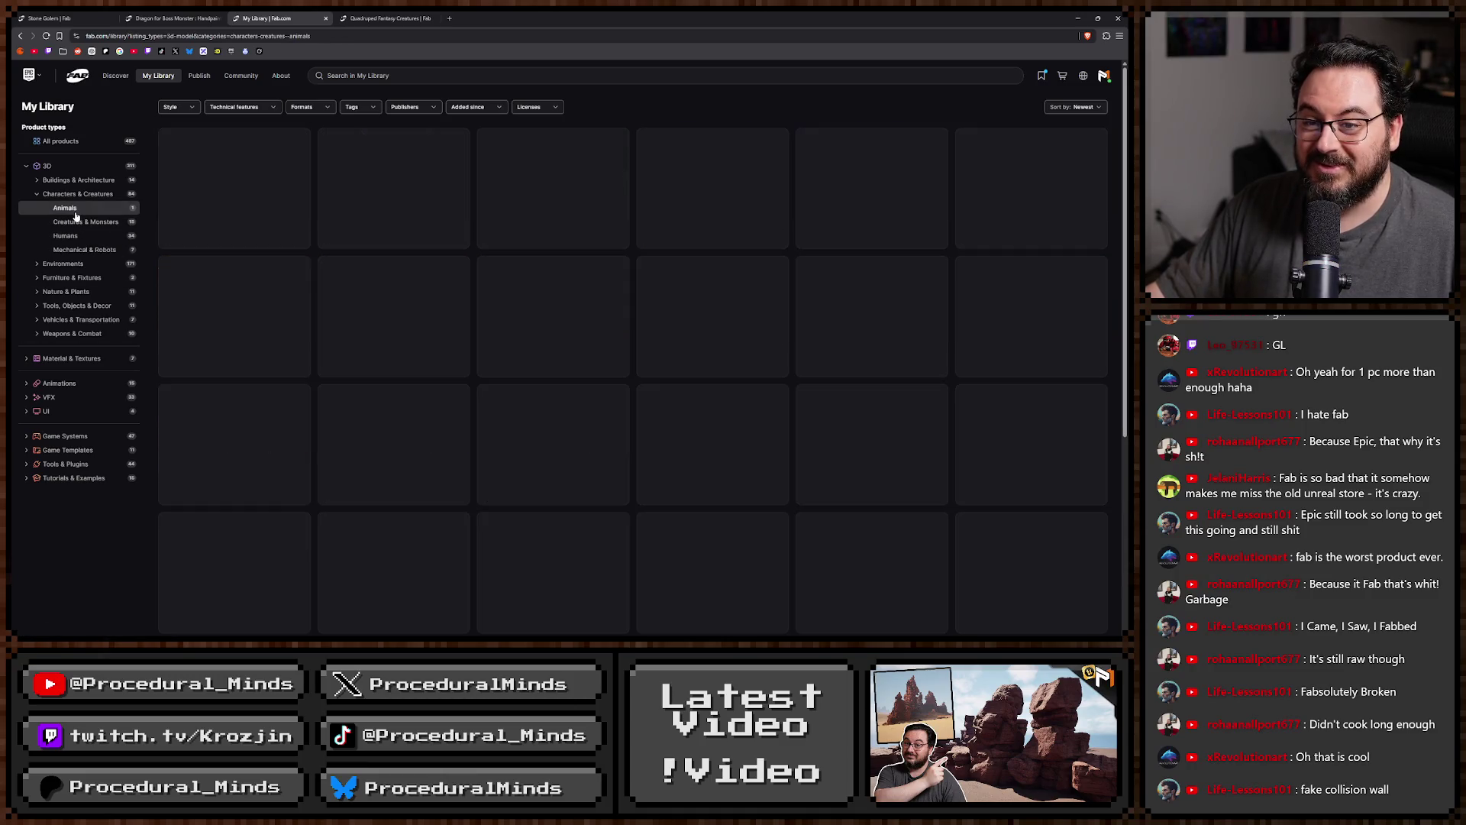
{"action": "left_click", "coordinate": [70, 236]}
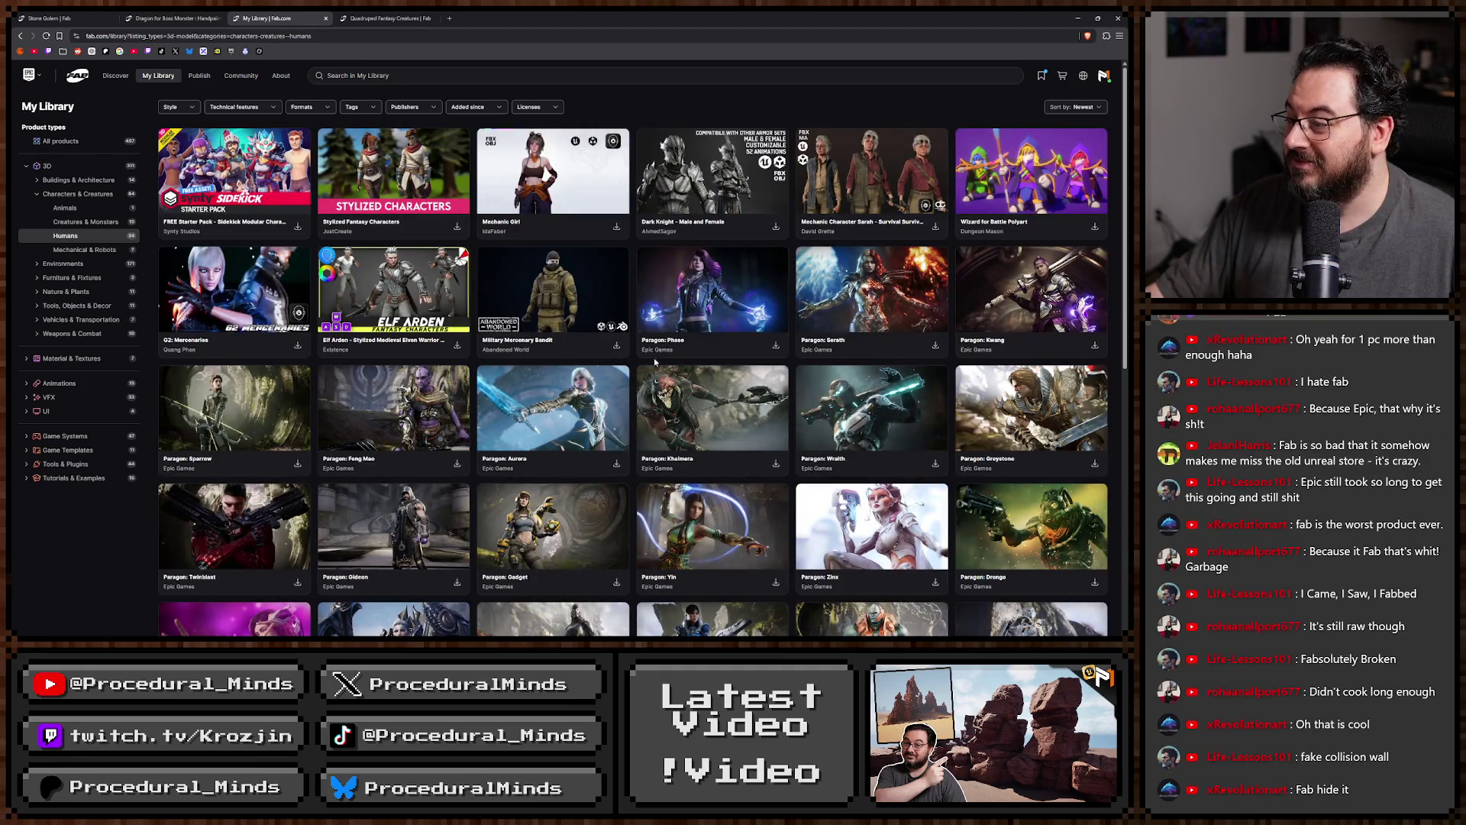
{"action": "scroll", "coordinate": [654, 361], "scroll_direction": "down", "scroll_amount": 3}
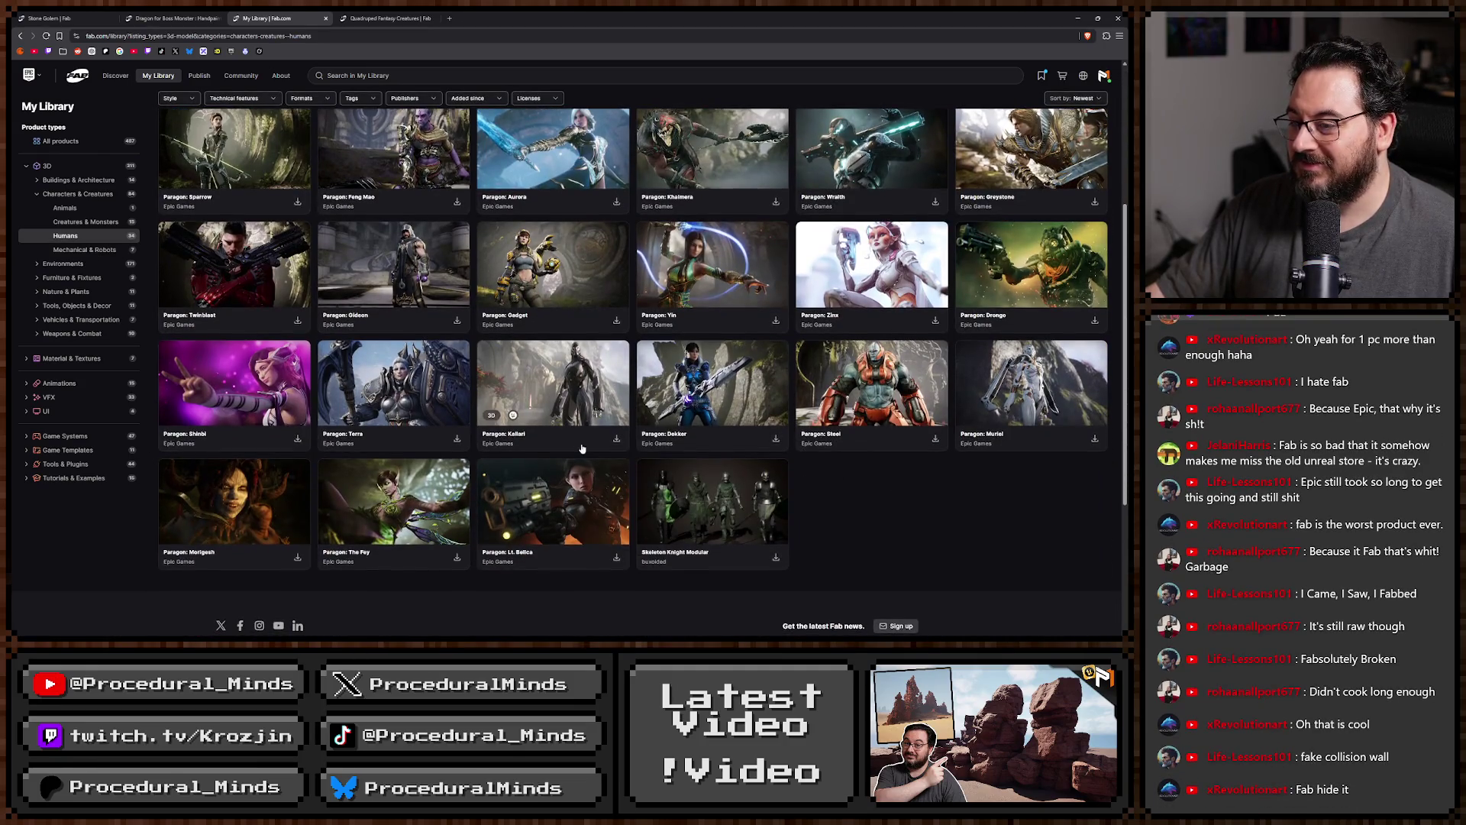
{"action": "scroll", "coordinate": [582, 448], "scroll_direction": "up", "scroll_amount": 3}
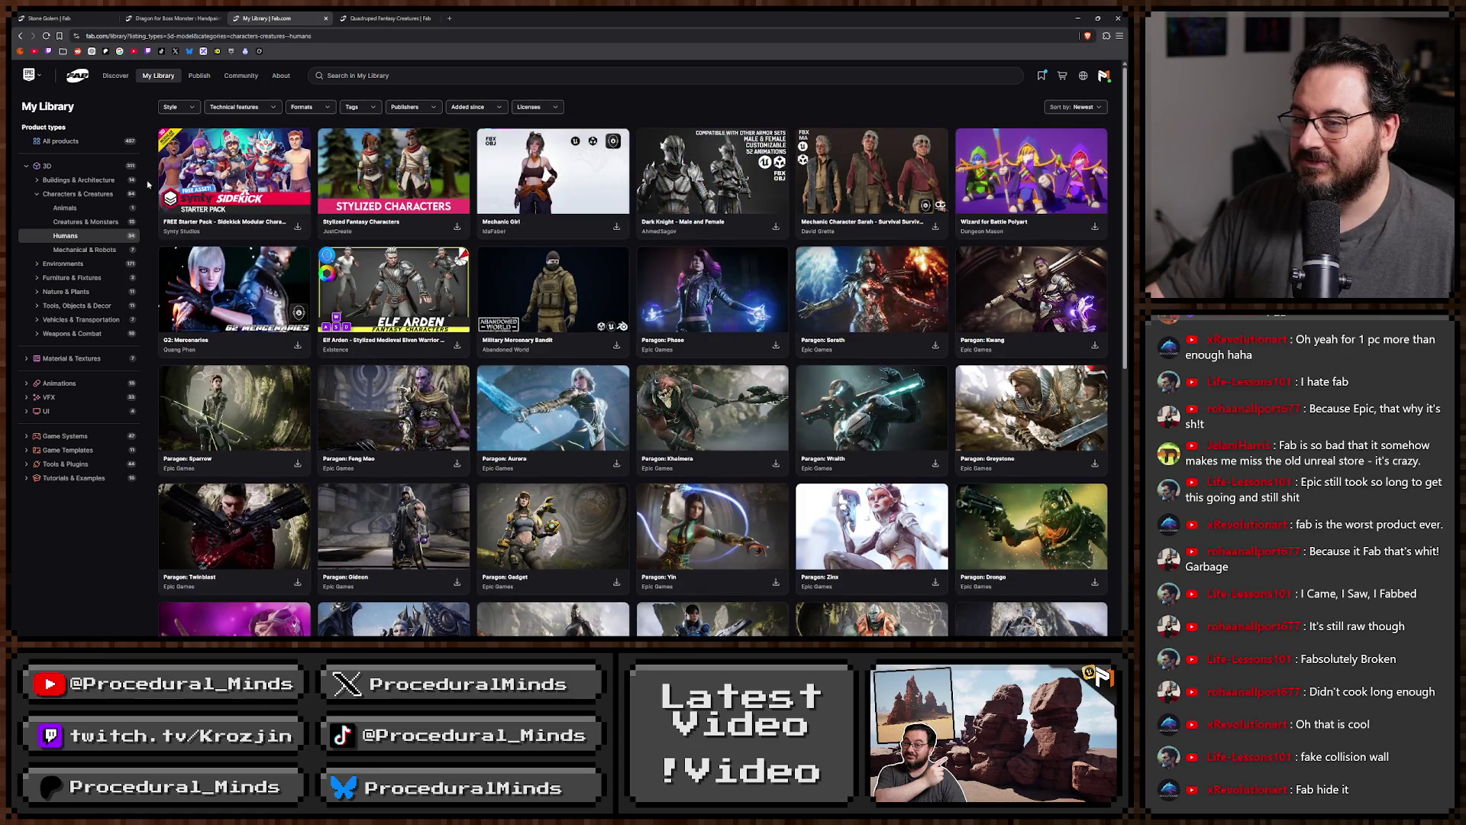
{"action": "left_click", "coordinate": [95, 255]}
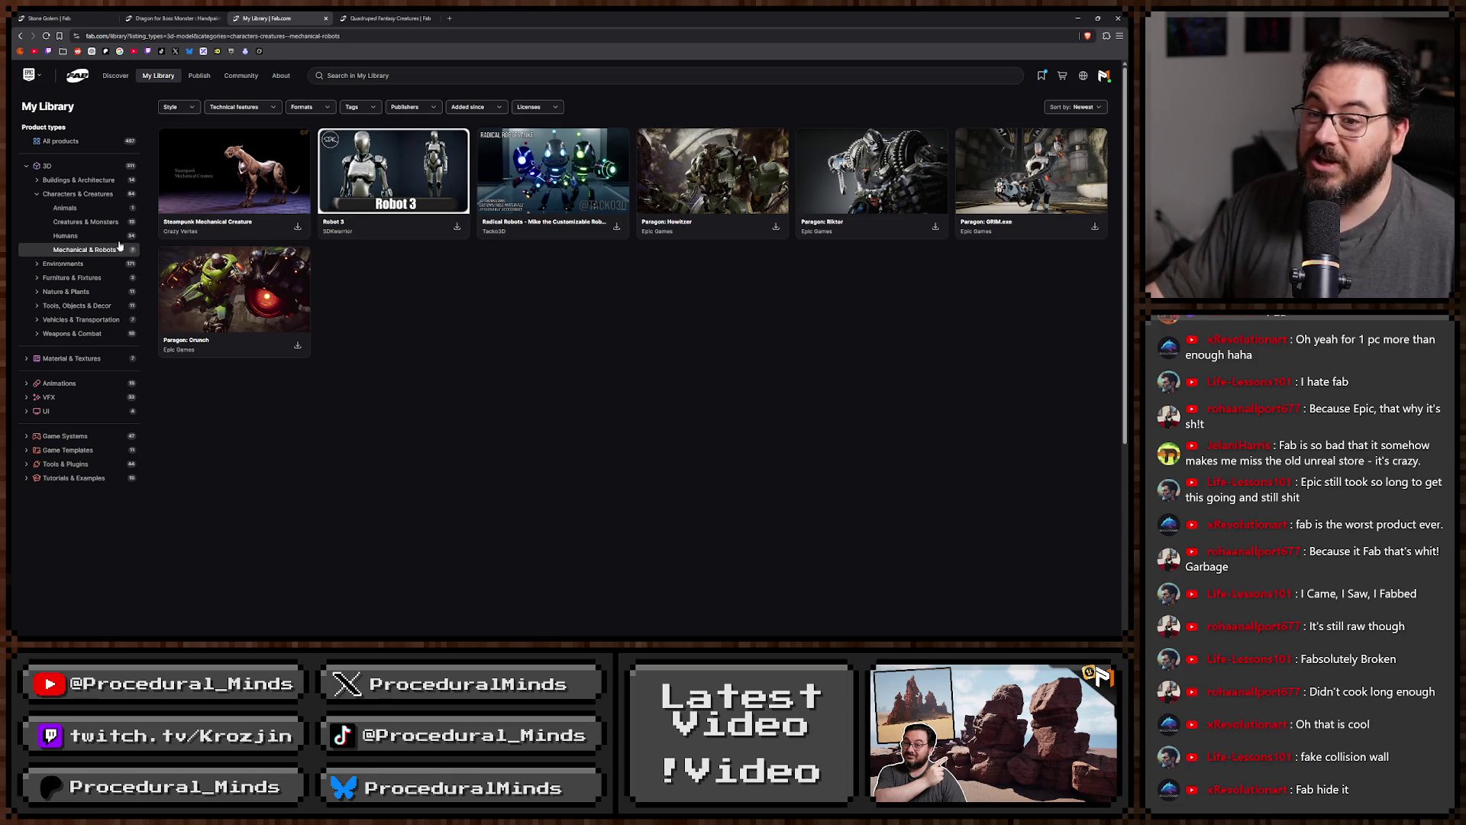
{"action": "left_click", "coordinate": [77, 195]}
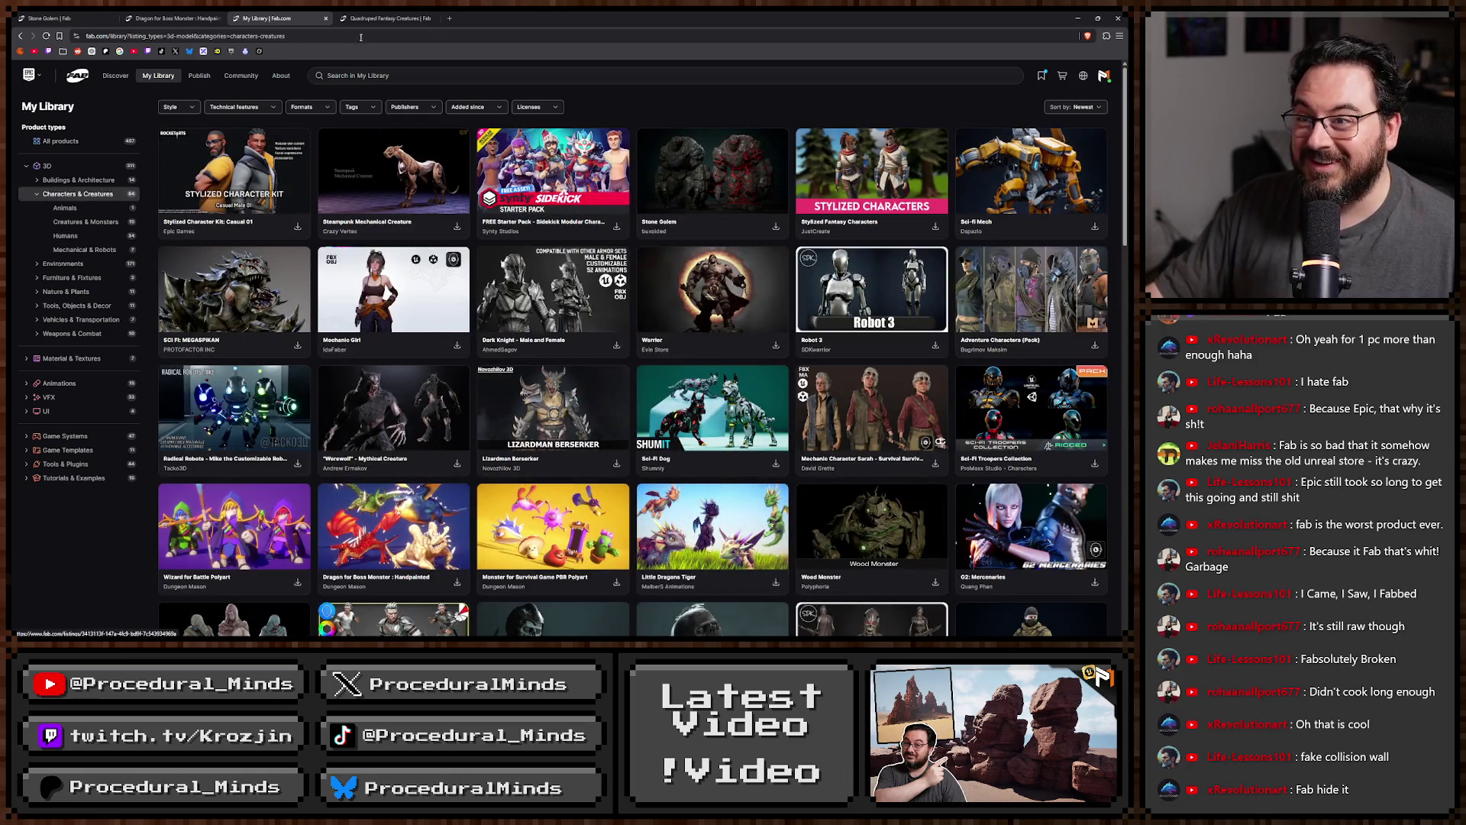
{"action": "left_click", "coordinate": [345, 15]}
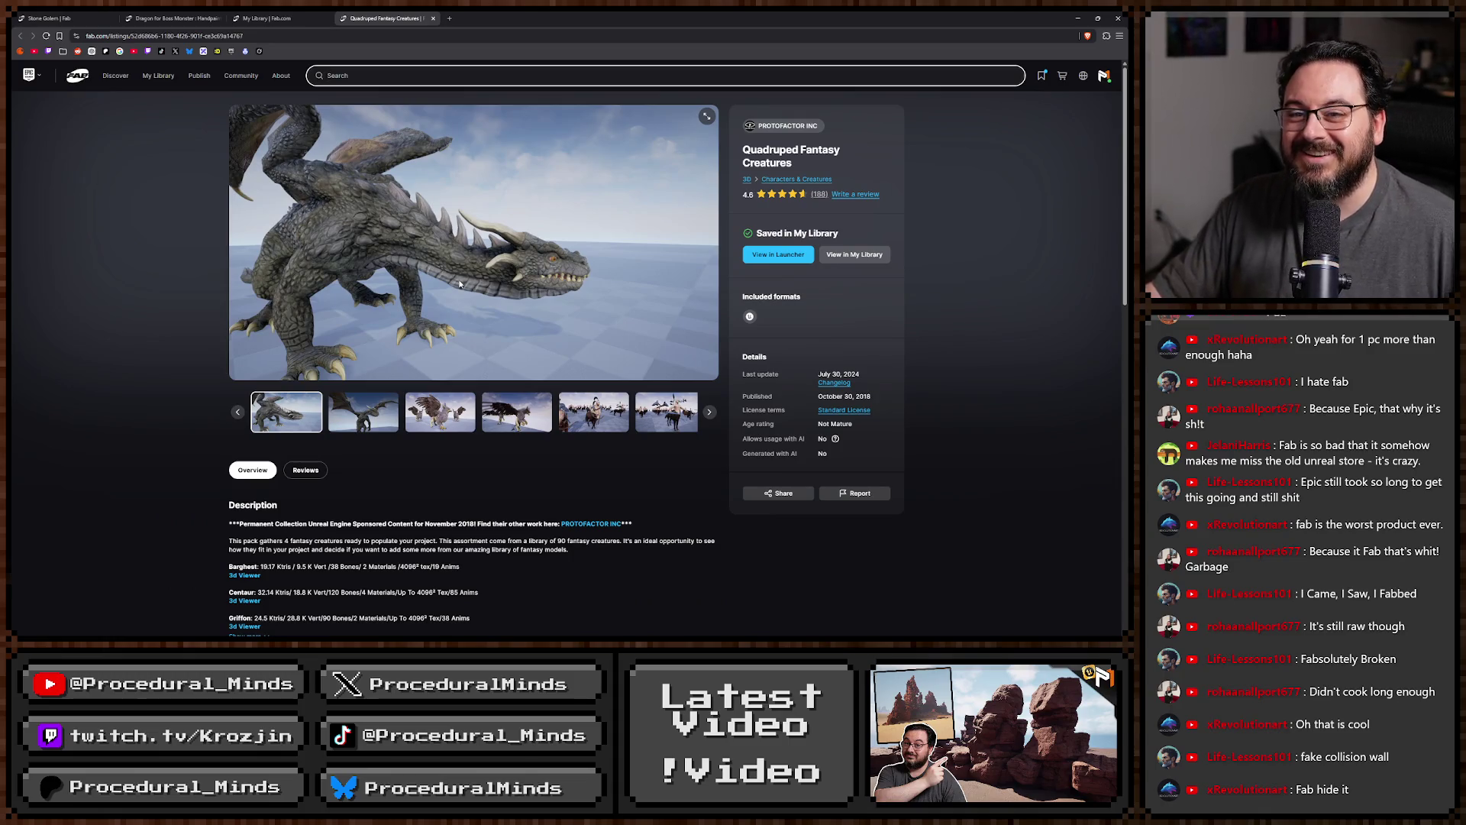
View the Quadruped Fantasy Creatures flying dragon and griffon previews, then the Dragon for Boss Monster listing.
{"action": "key", "text": "Right"}
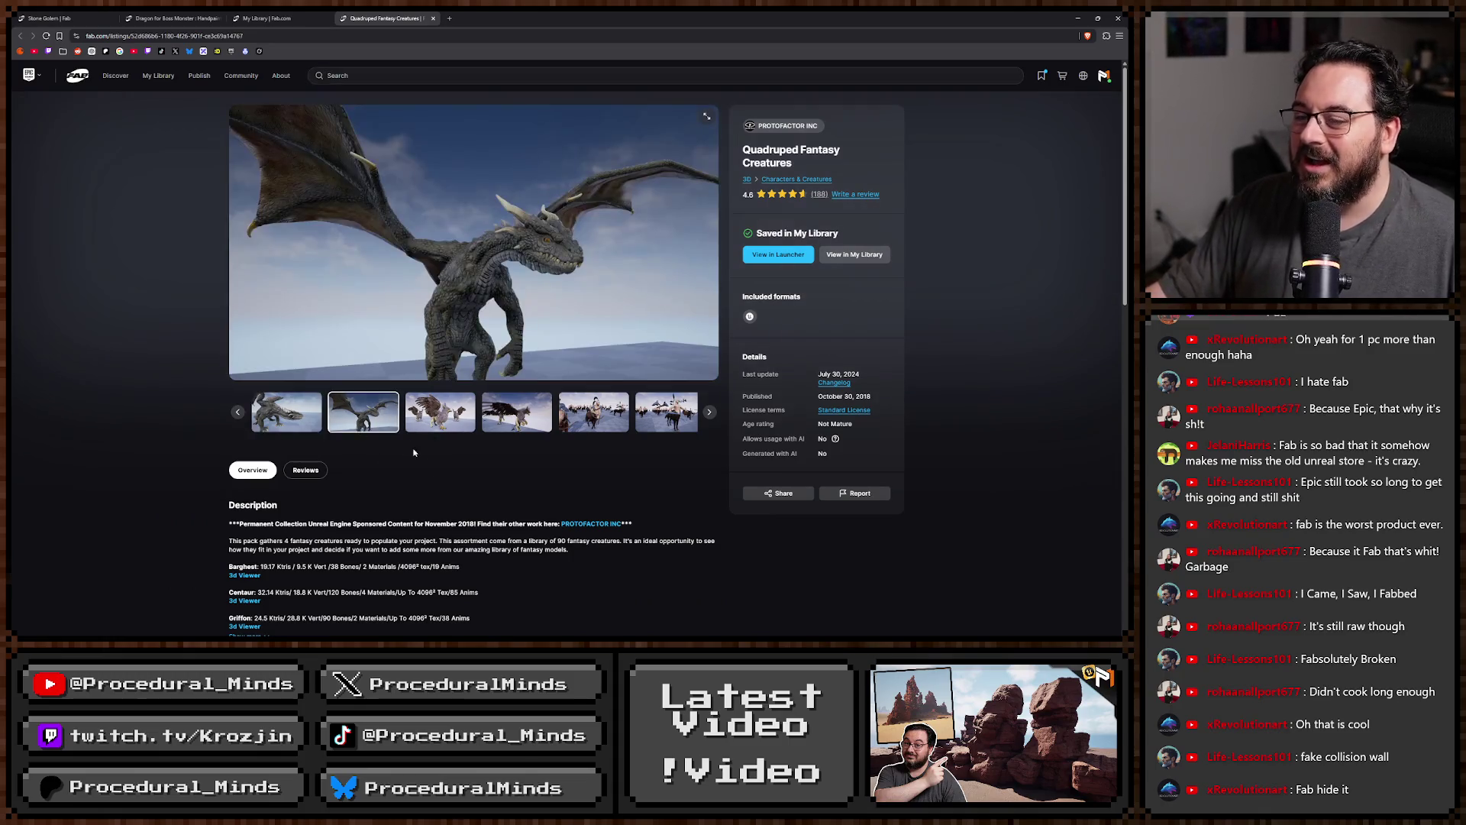
{"action": "left_click", "coordinate": [430, 406]}
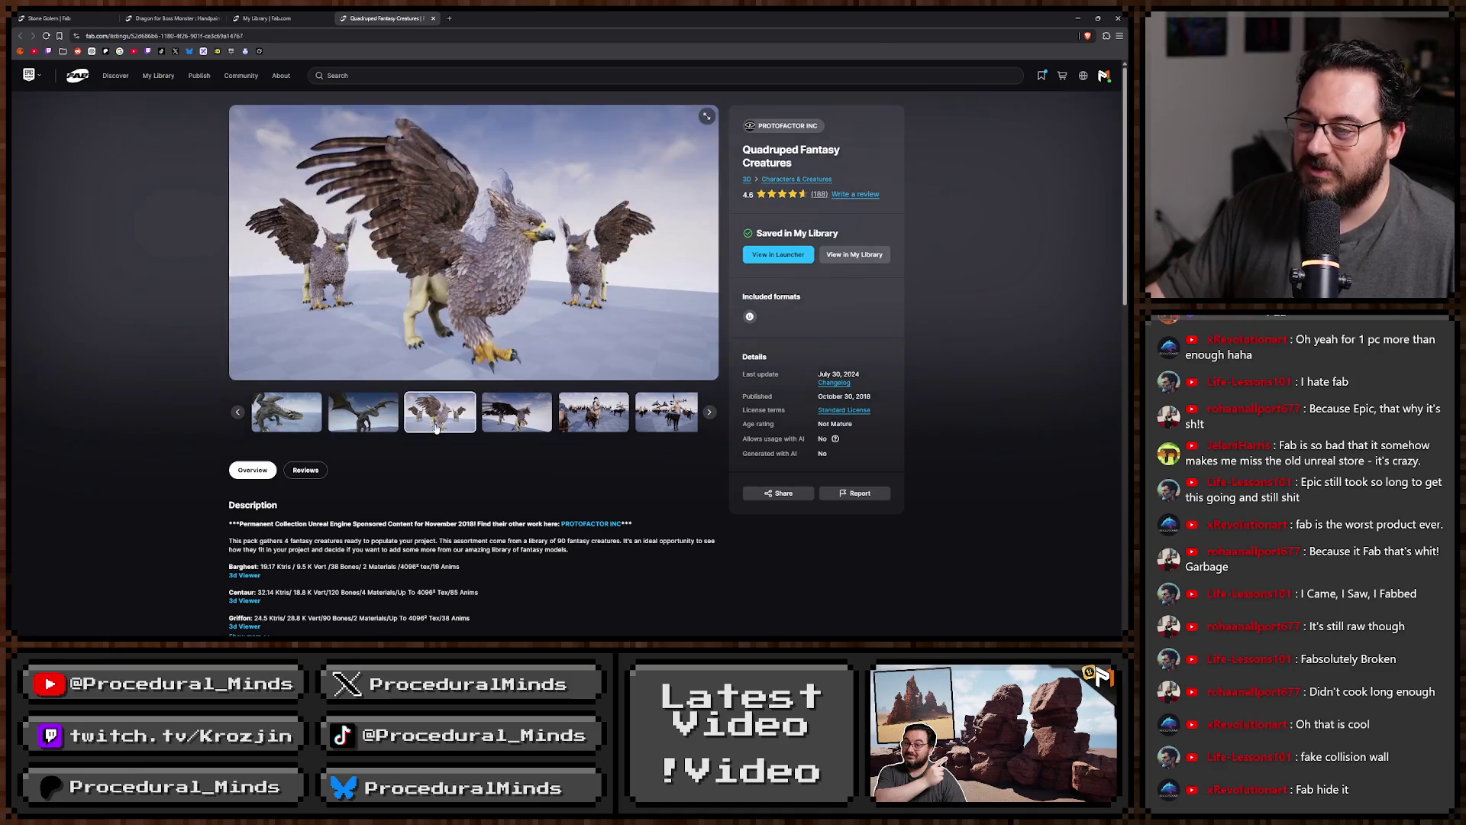
{"action": "left_click", "coordinate": [345, 413]}
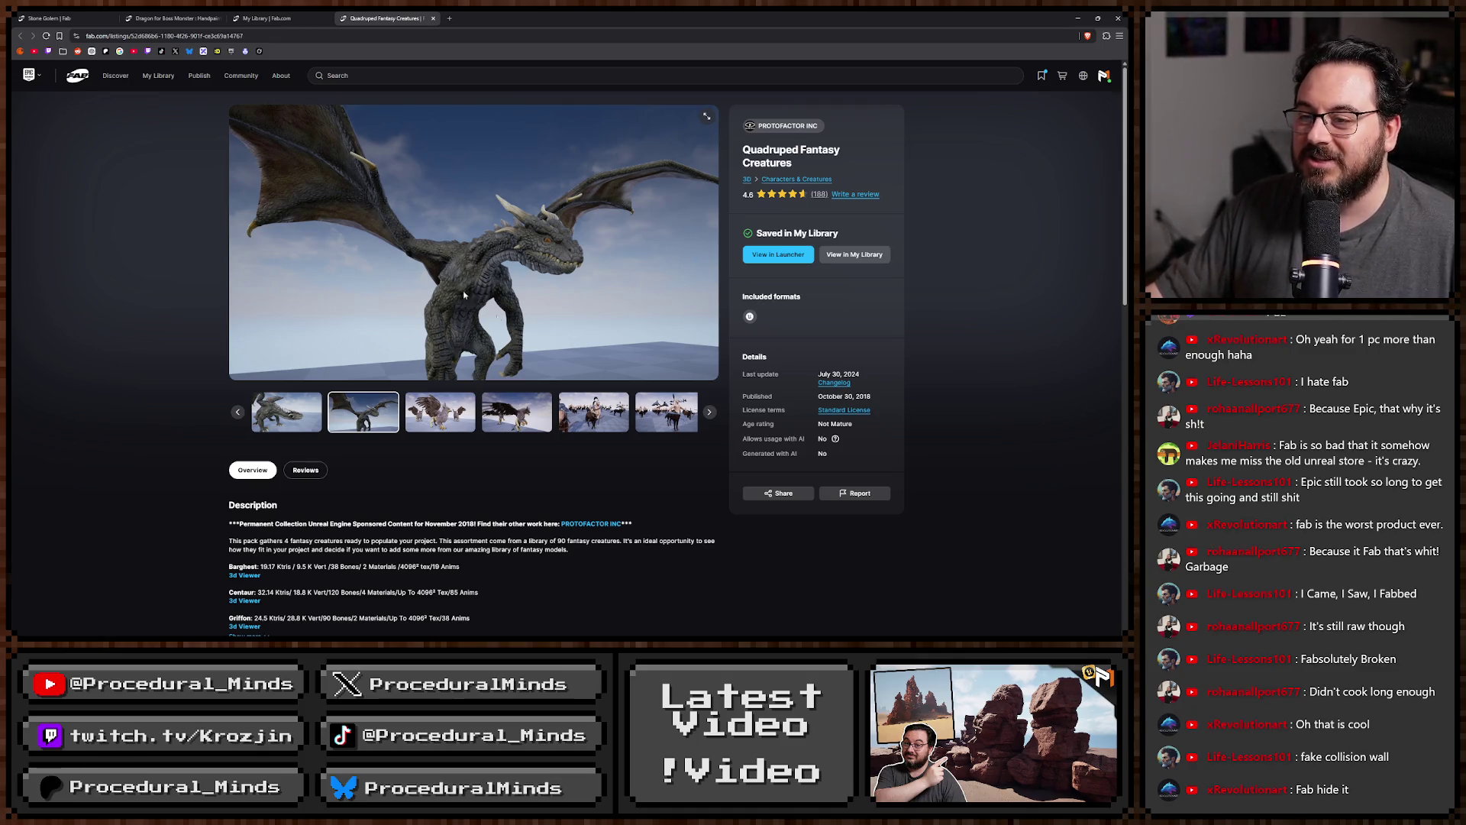
{"action": "left_click", "coordinate": [149, 13]}
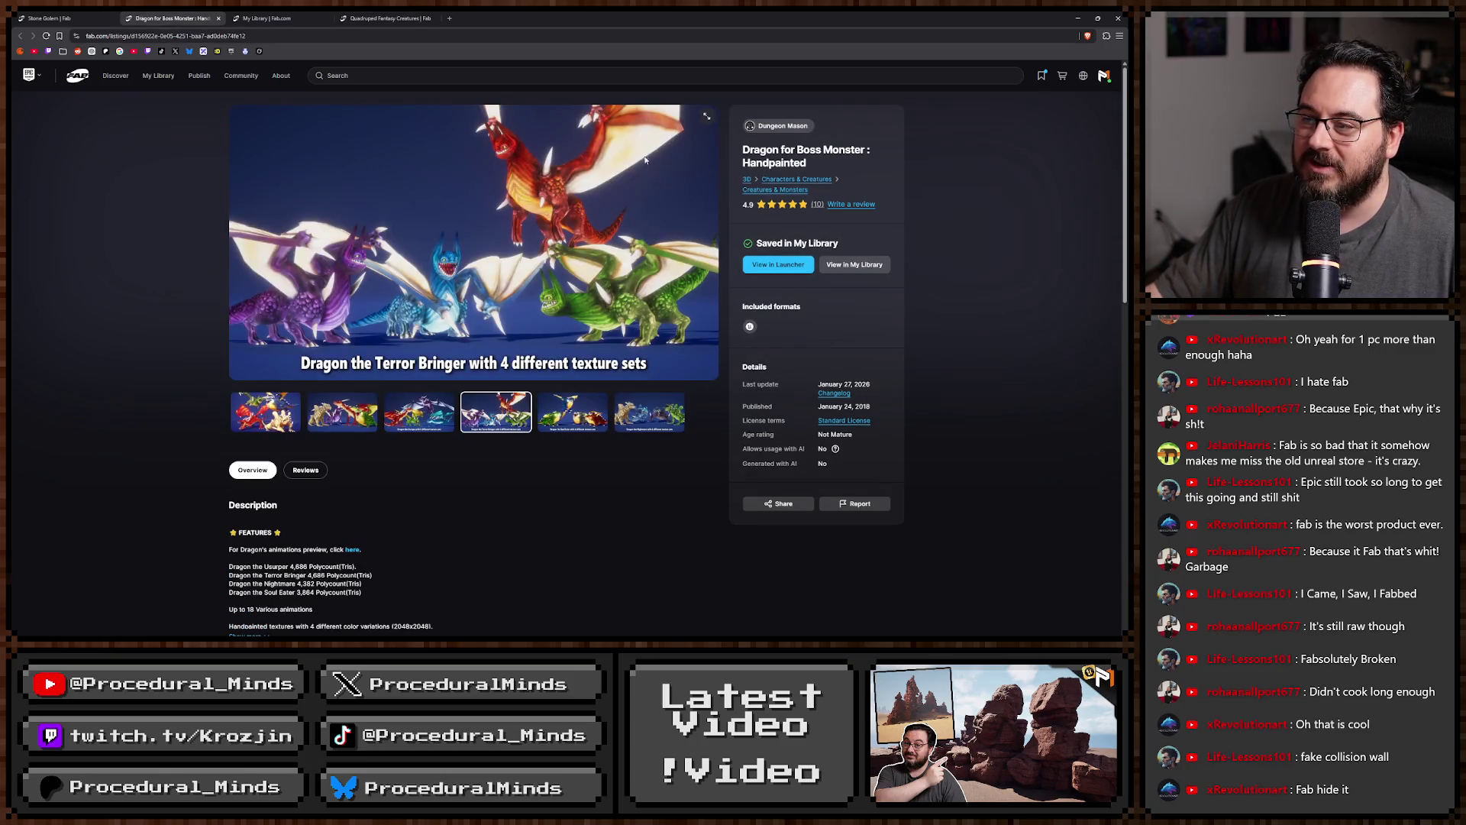
View each dragon image (Usurper, Terror Bringer, Soul Eater, Nightmare), settling back on Dragon the Usurper.
{"action": "left_click", "coordinate": [269, 416]}
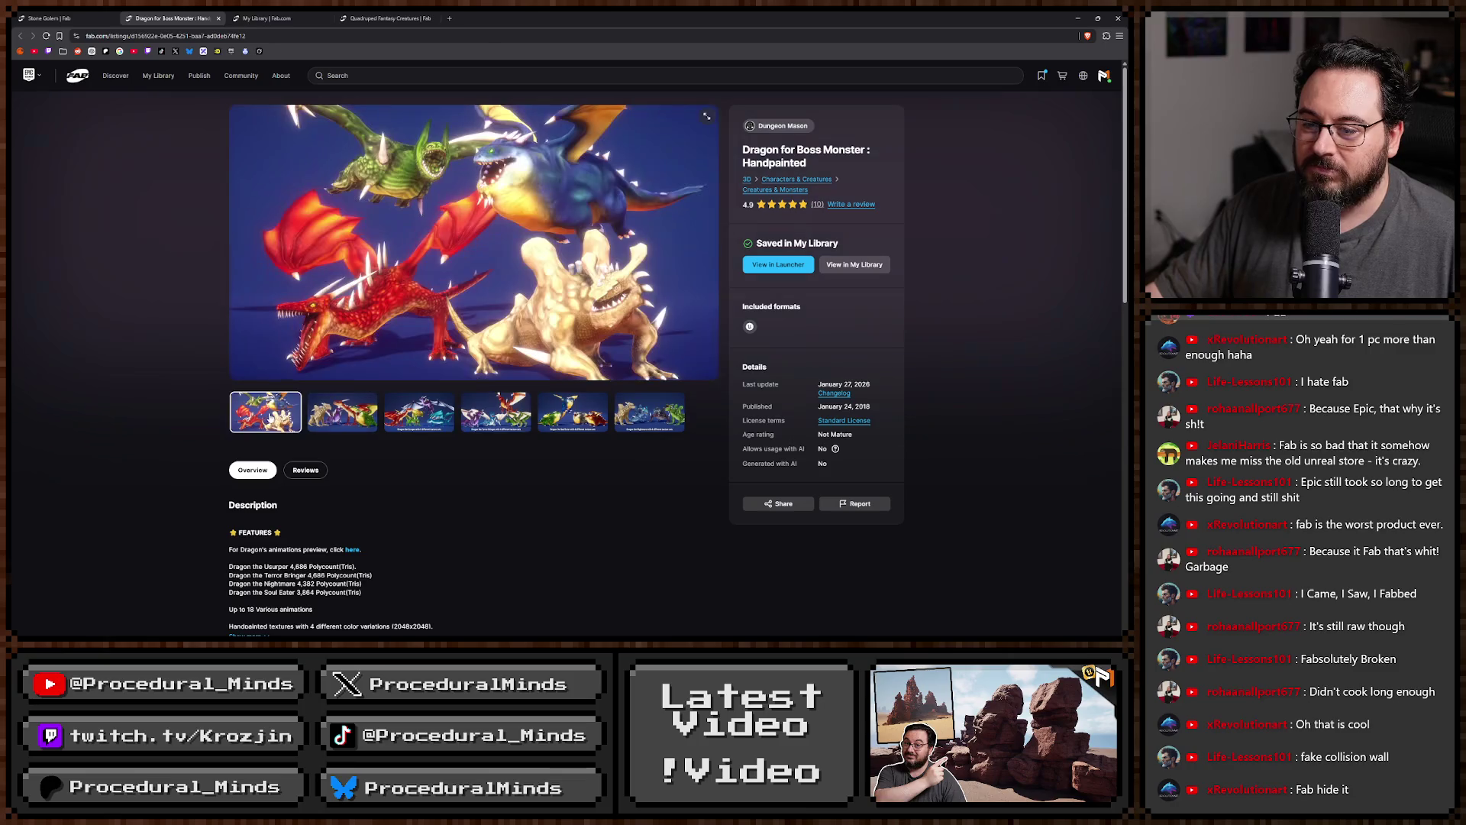
{"action": "left_click", "coordinate": [342, 412]}
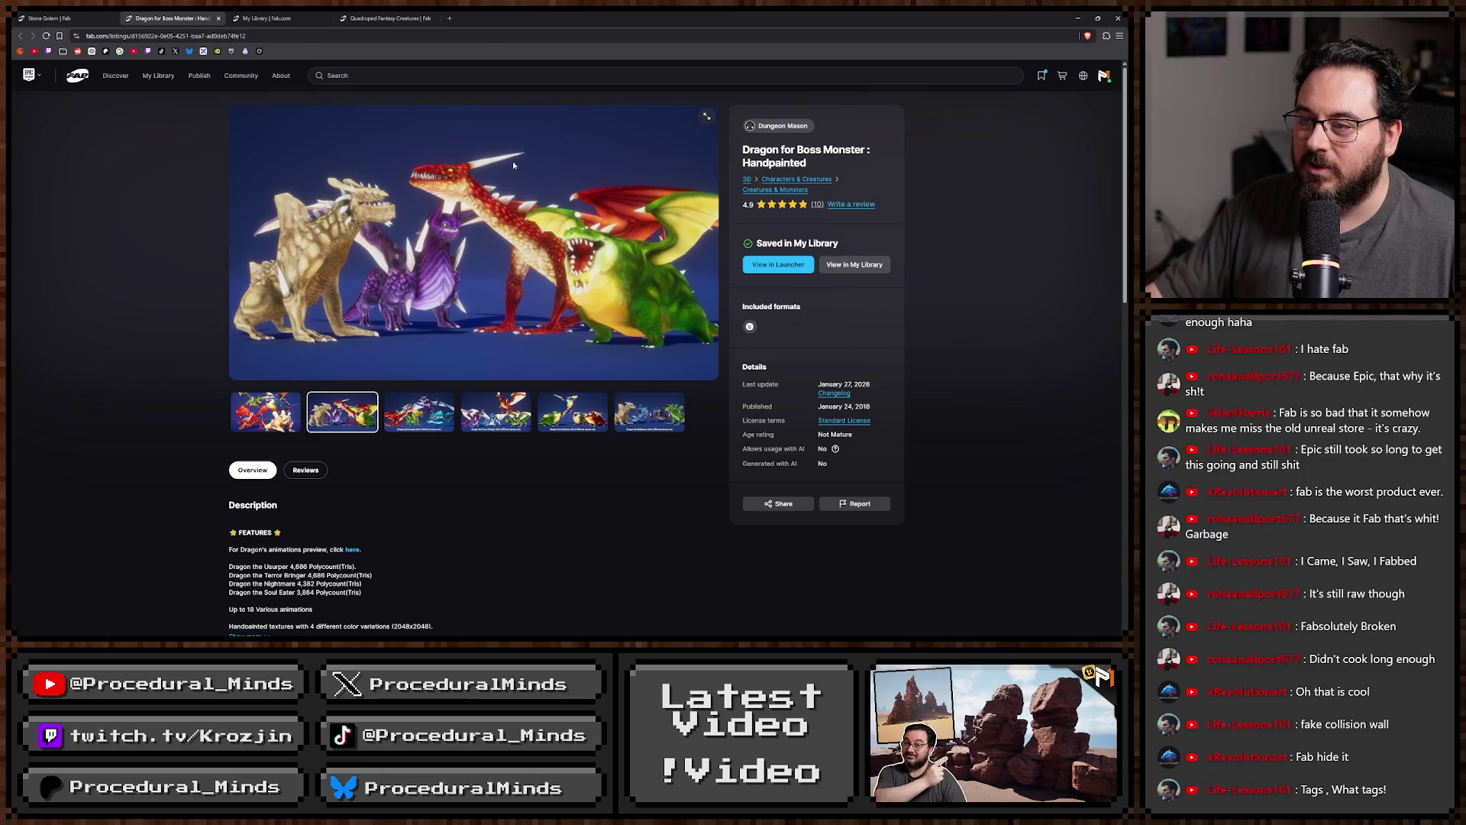
{"action": "left_click", "coordinate": [418, 413]}
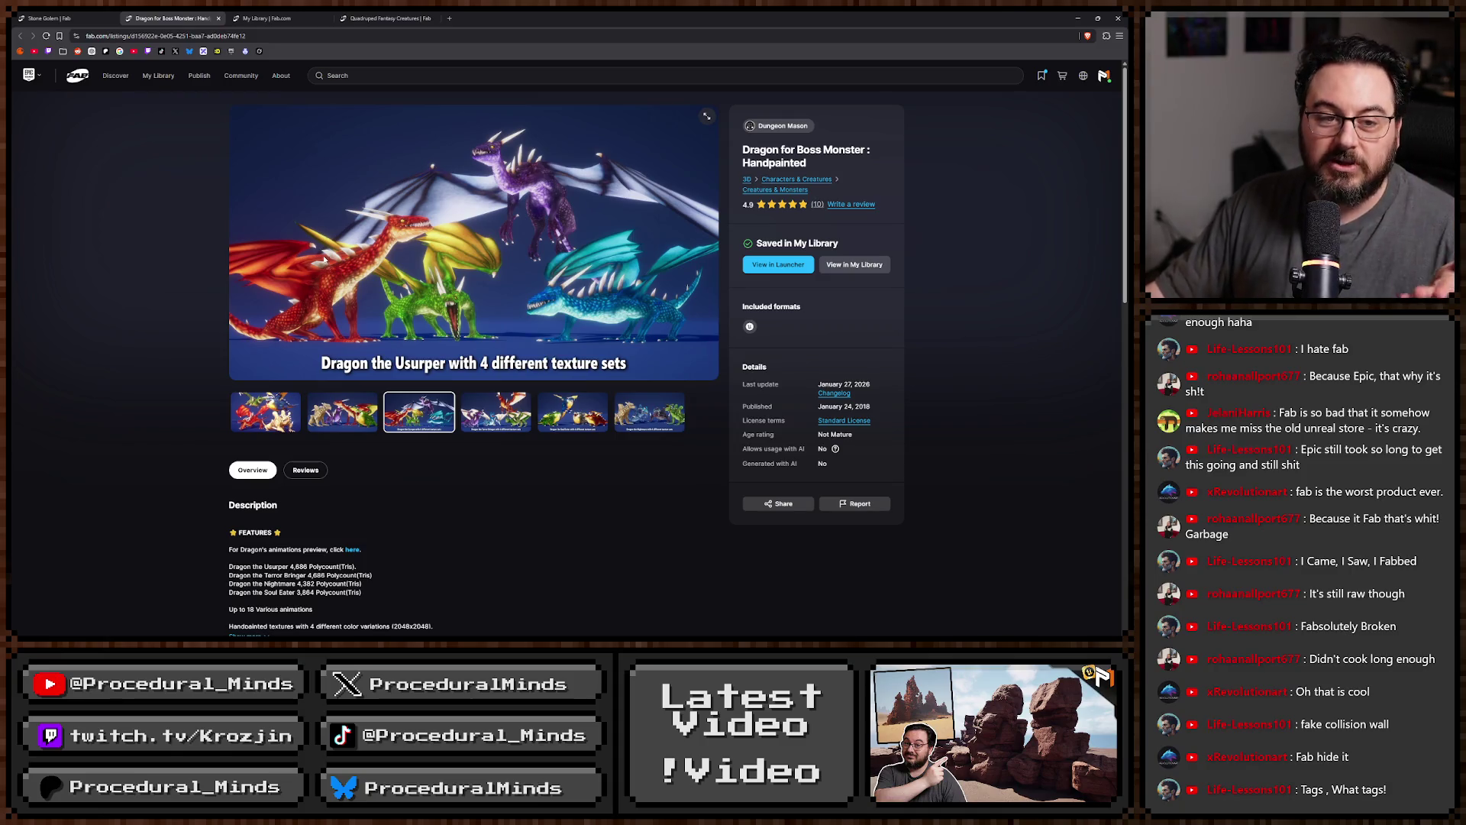
{"action": "left_click", "coordinate": [495, 412]}
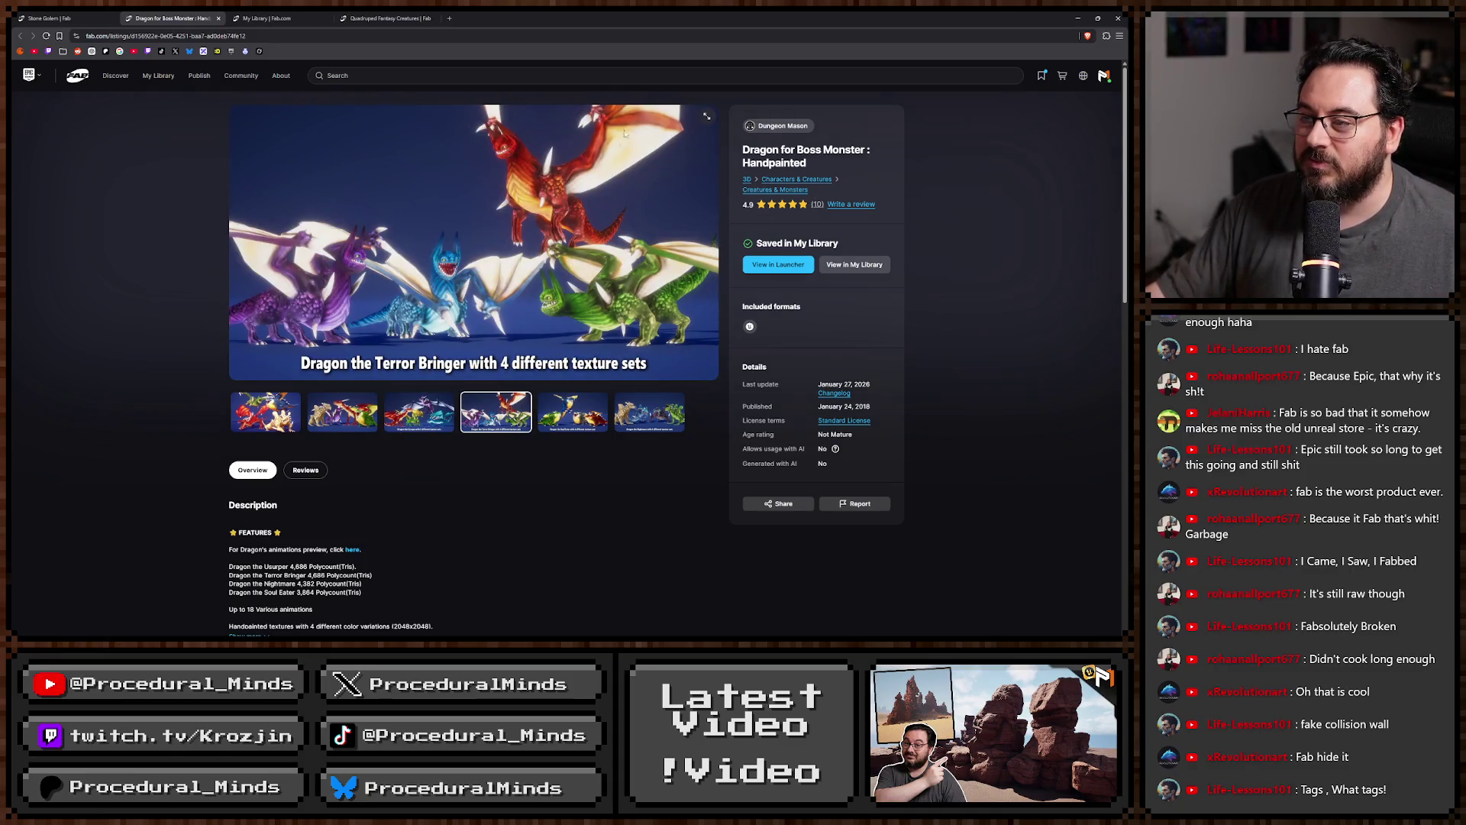
{"action": "left_click", "coordinate": [588, 409]}
{"action": "left_click", "coordinate": [653, 418]}
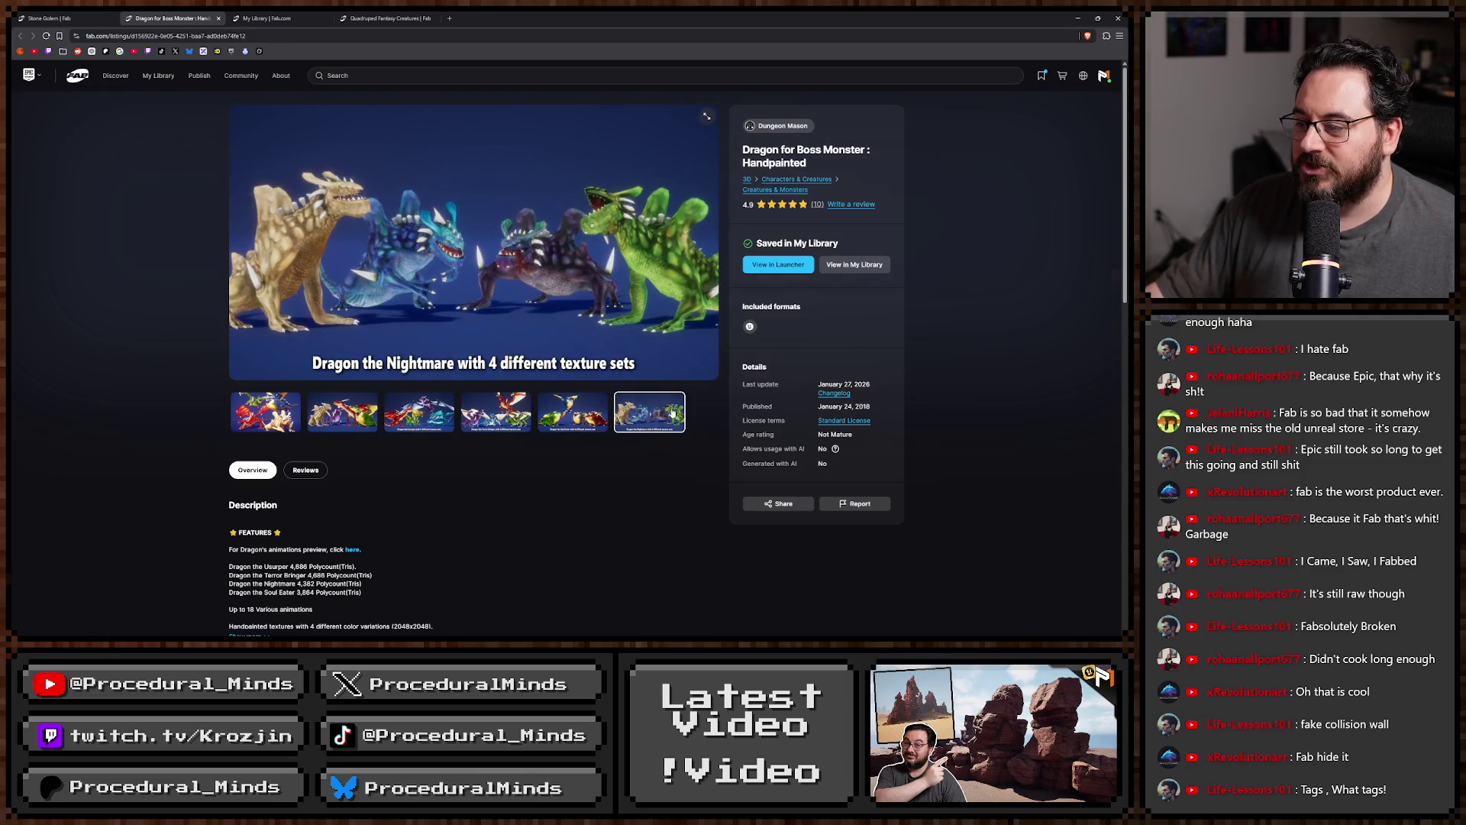
{"action": "left_click", "coordinate": [497, 417]}
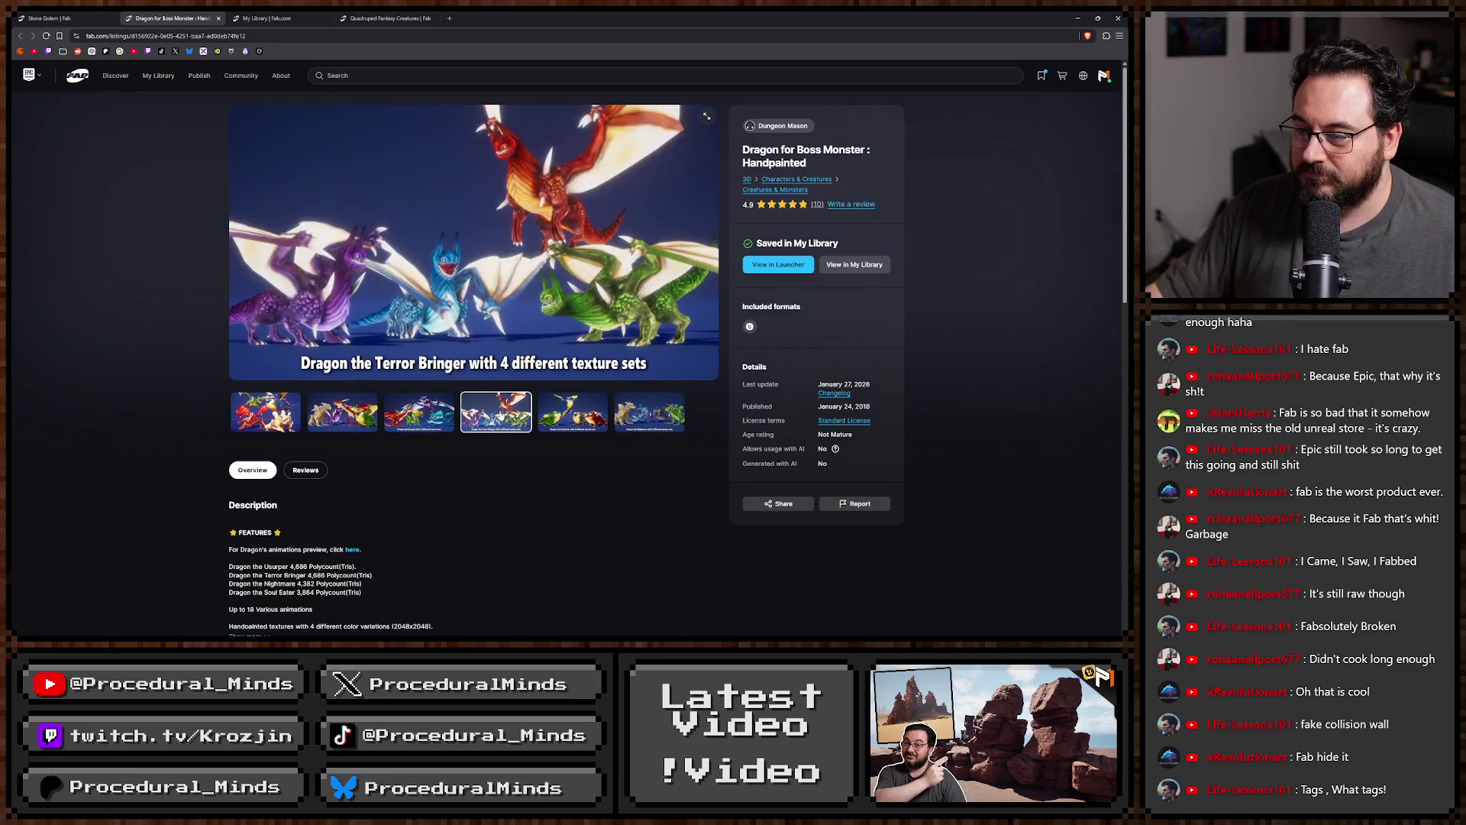
{"action": "left_click", "coordinate": [400, 422]}
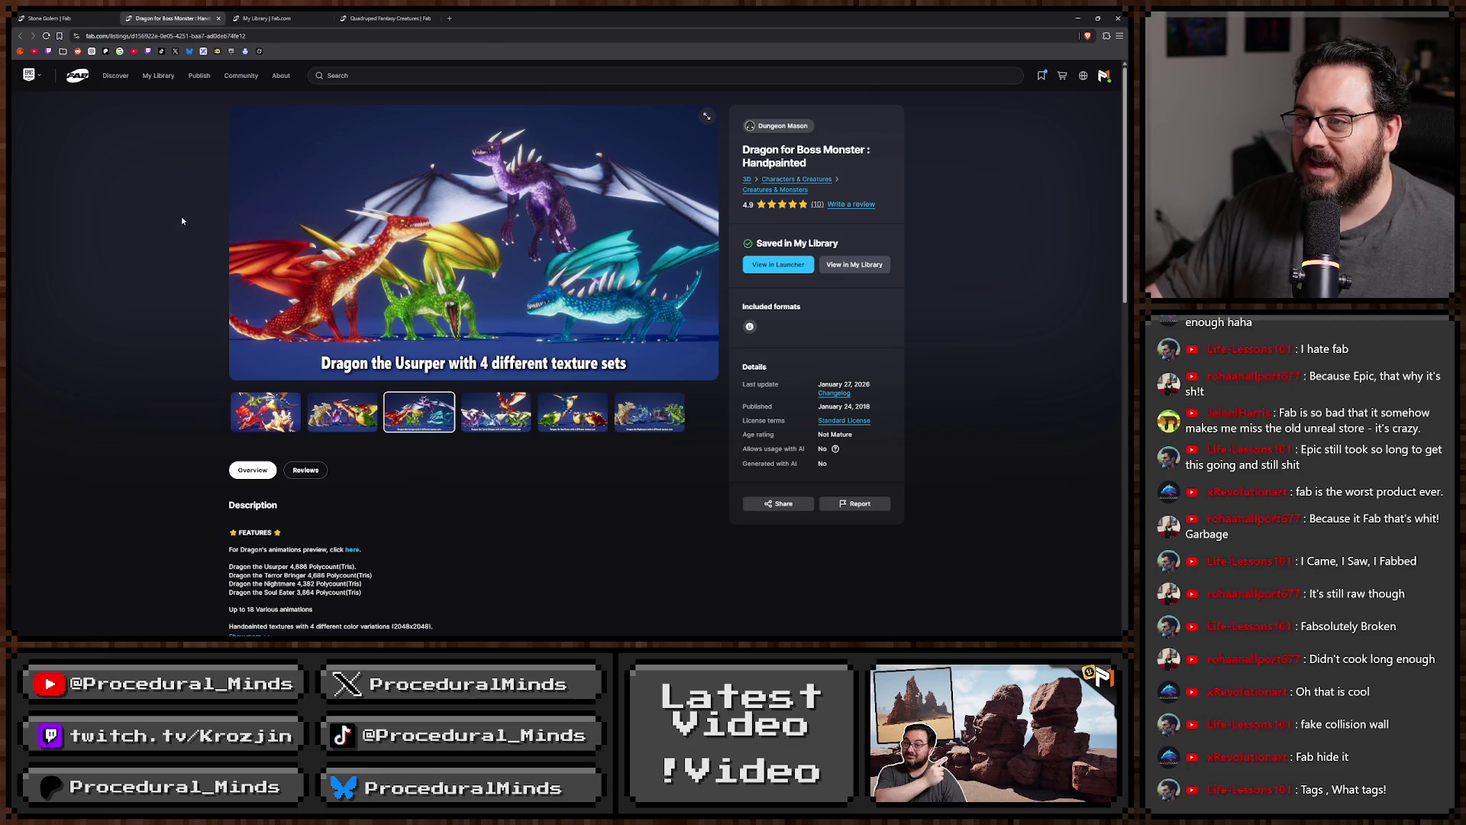
In the Epic Games Launcher Library, open the Fab Library Category filter list.
{"action": "key", "text": "alt+Tab"}
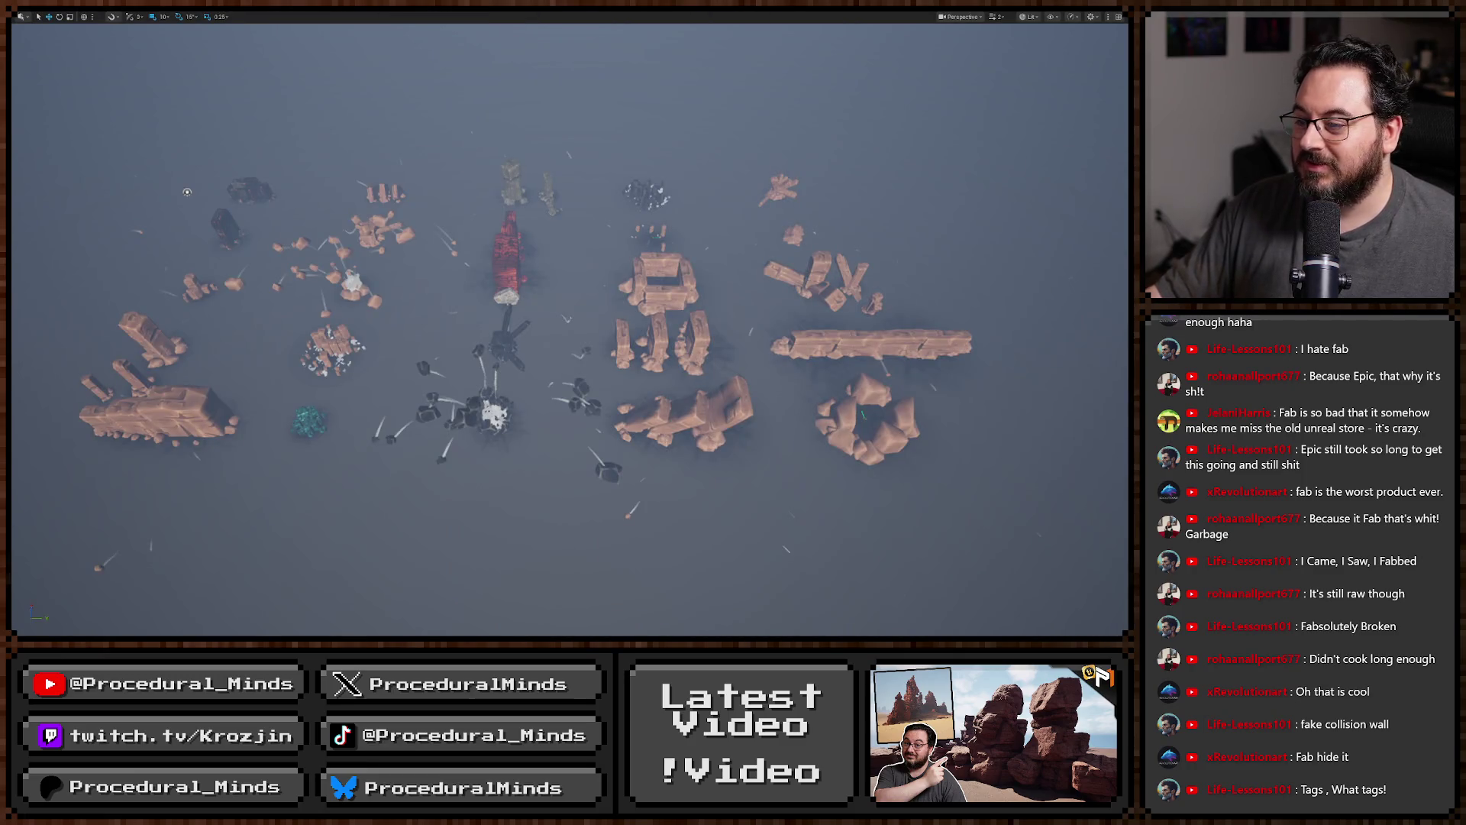
{"action": "key", "text": "alt+Tab"}
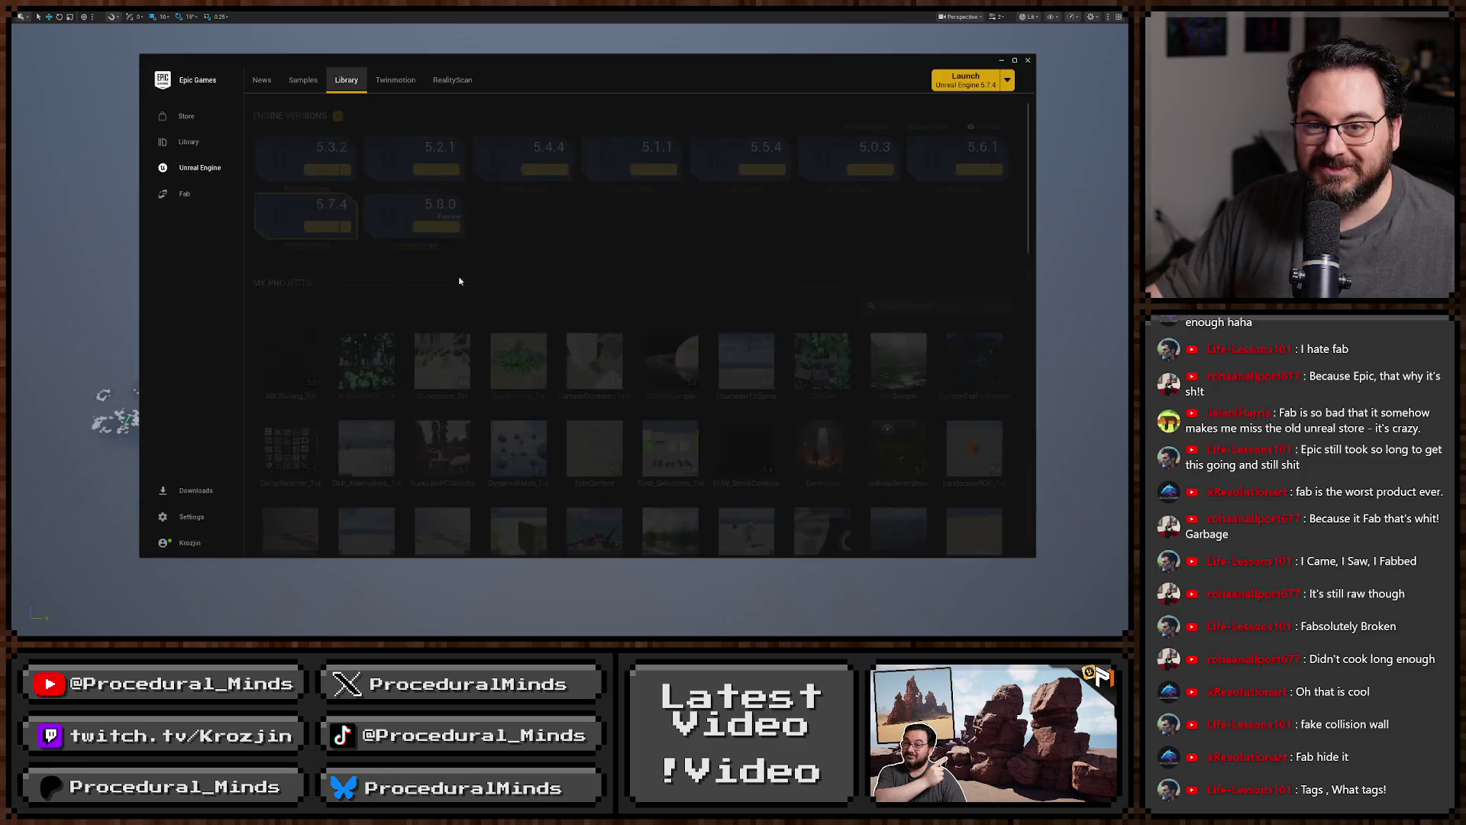
{"action": "scroll", "coordinate": [458, 281], "scroll_direction": "down", "scroll_amount": 15}
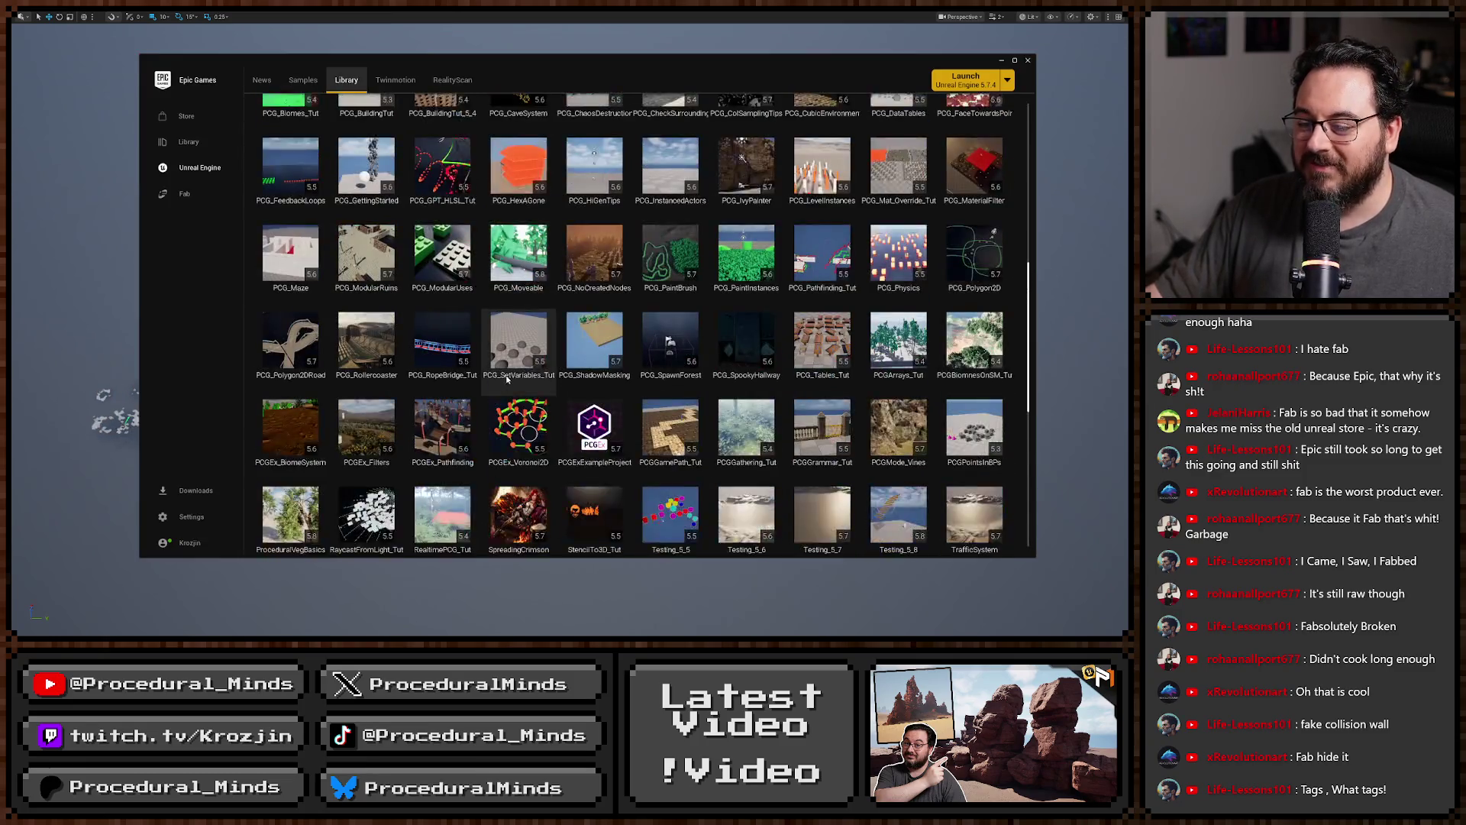
{"action": "scroll", "coordinate": [507, 379], "scroll_direction": "down", "scroll_amount": 10}
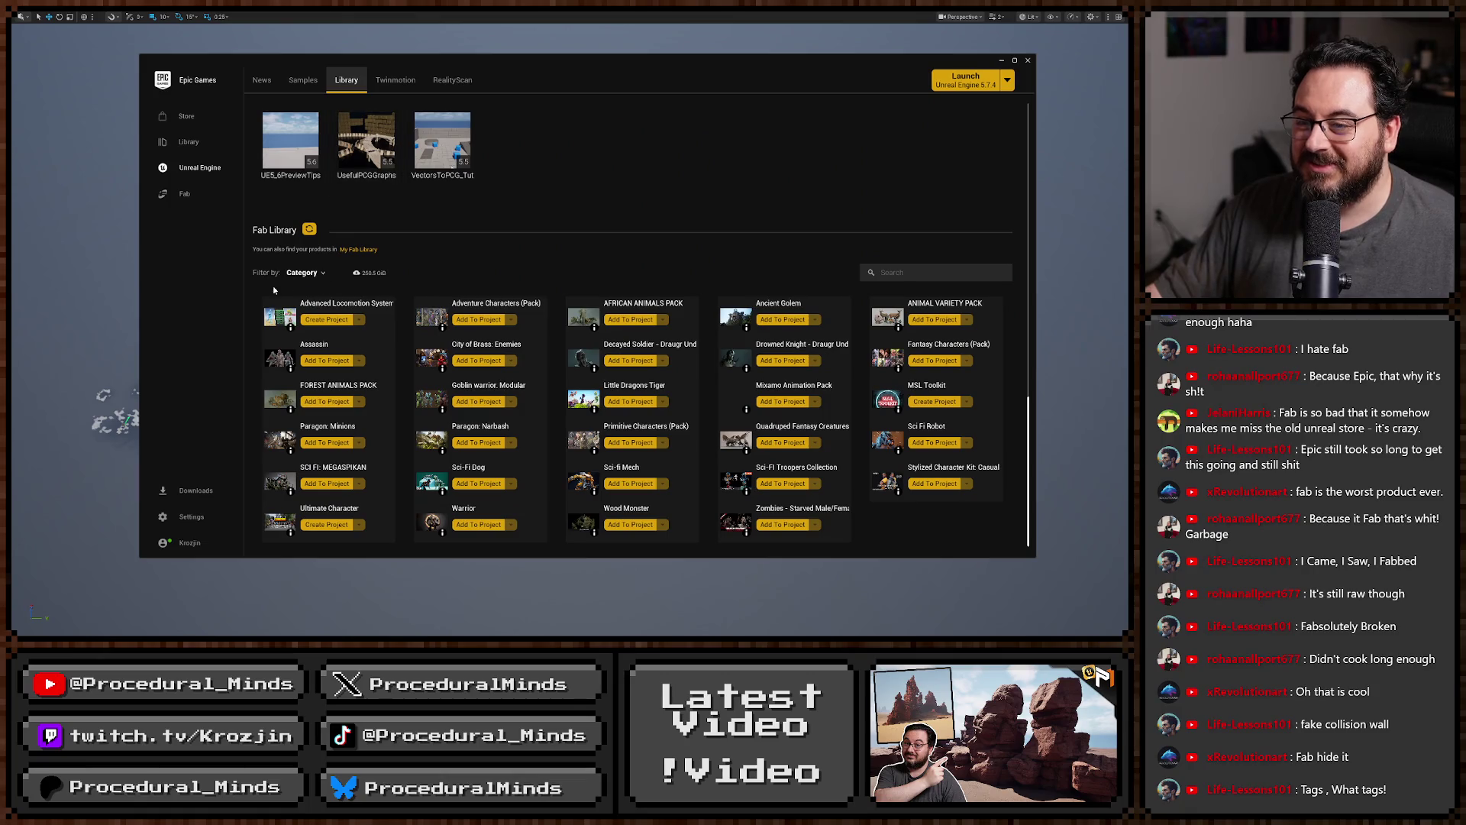
{"action": "left_click", "coordinate": [302, 272]}
{"action": "scroll", "coordinate": [344, 351], "scroll_direction": "down", "scroll_amount": 5}
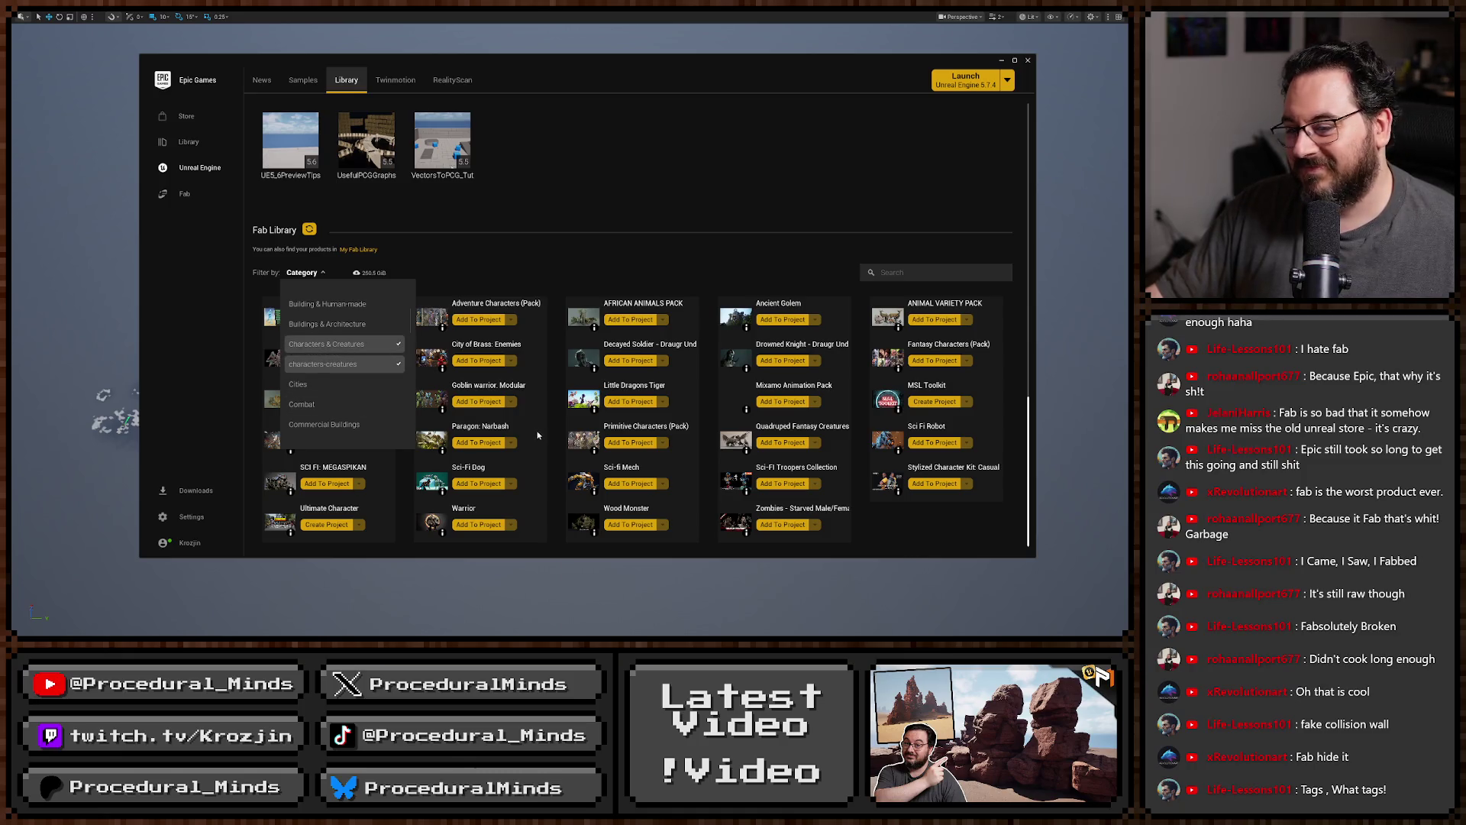
{"action": "scroll", "coordinate": [305, 351], "scroll_direction": "up", "scroll_amount": 1}
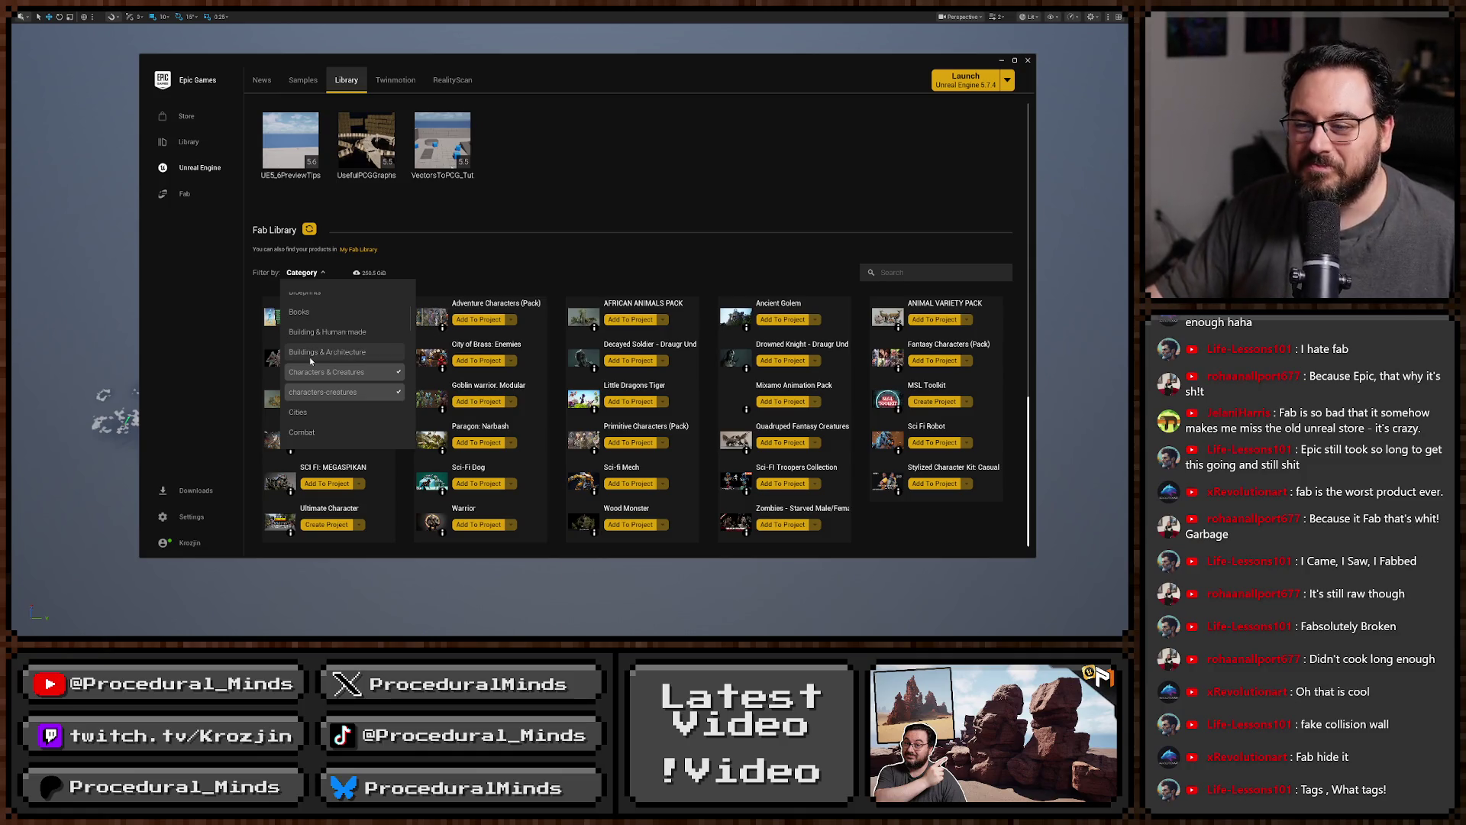
Uncheck Characters & Creatures and check Building & Human-made in the category filter.
{"action": "left_click", "coordinate": [332, 392]}
{"action": "left_click", "coordinate": [345, 390]}
{"action": "left_click", "coordinate": [345, 372]}
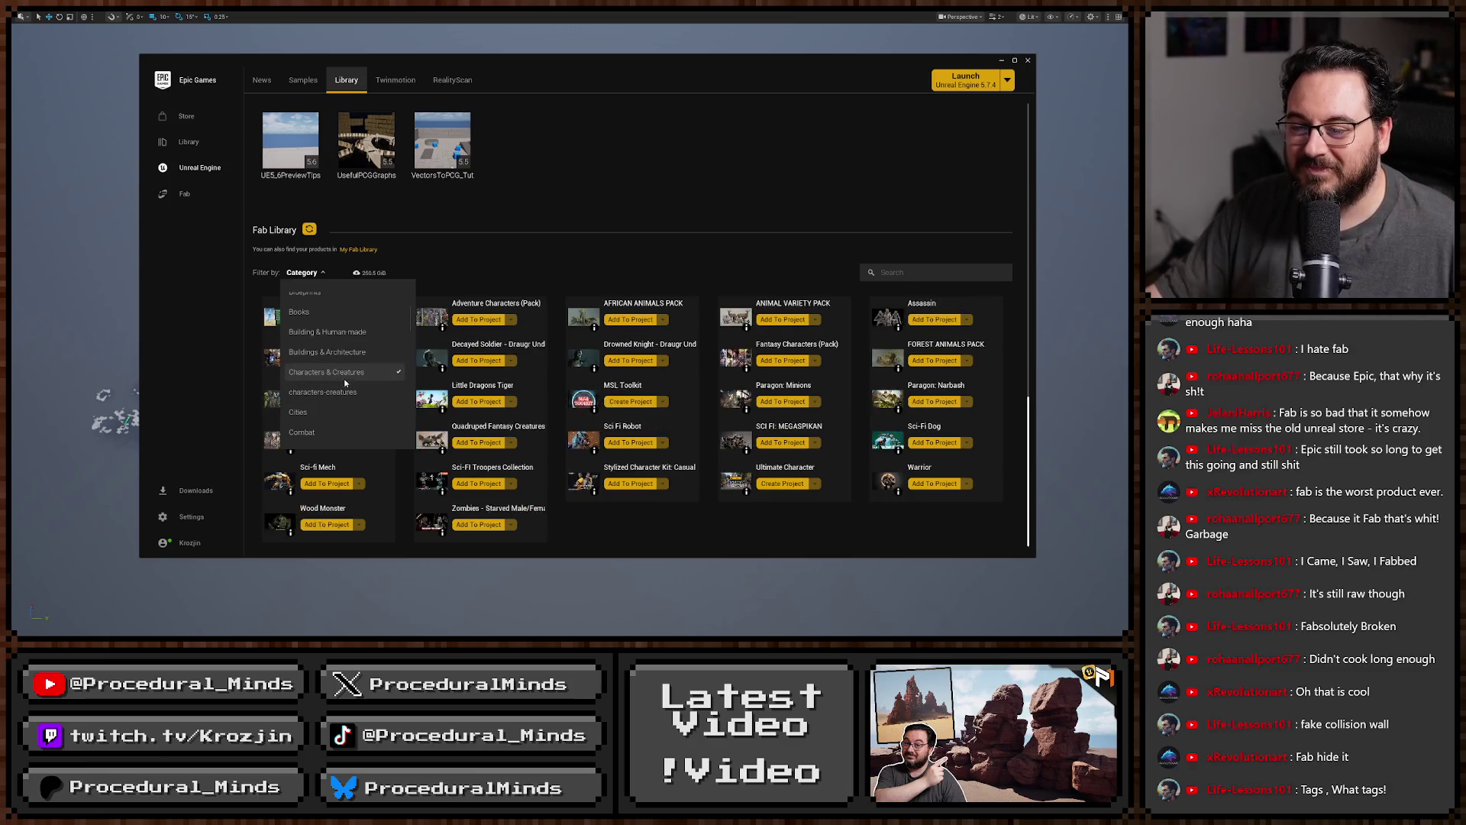
{"action": "left_click", "coordinate": [336, 332]}
{"action": "left_click", "coordinate": [428, 466]}
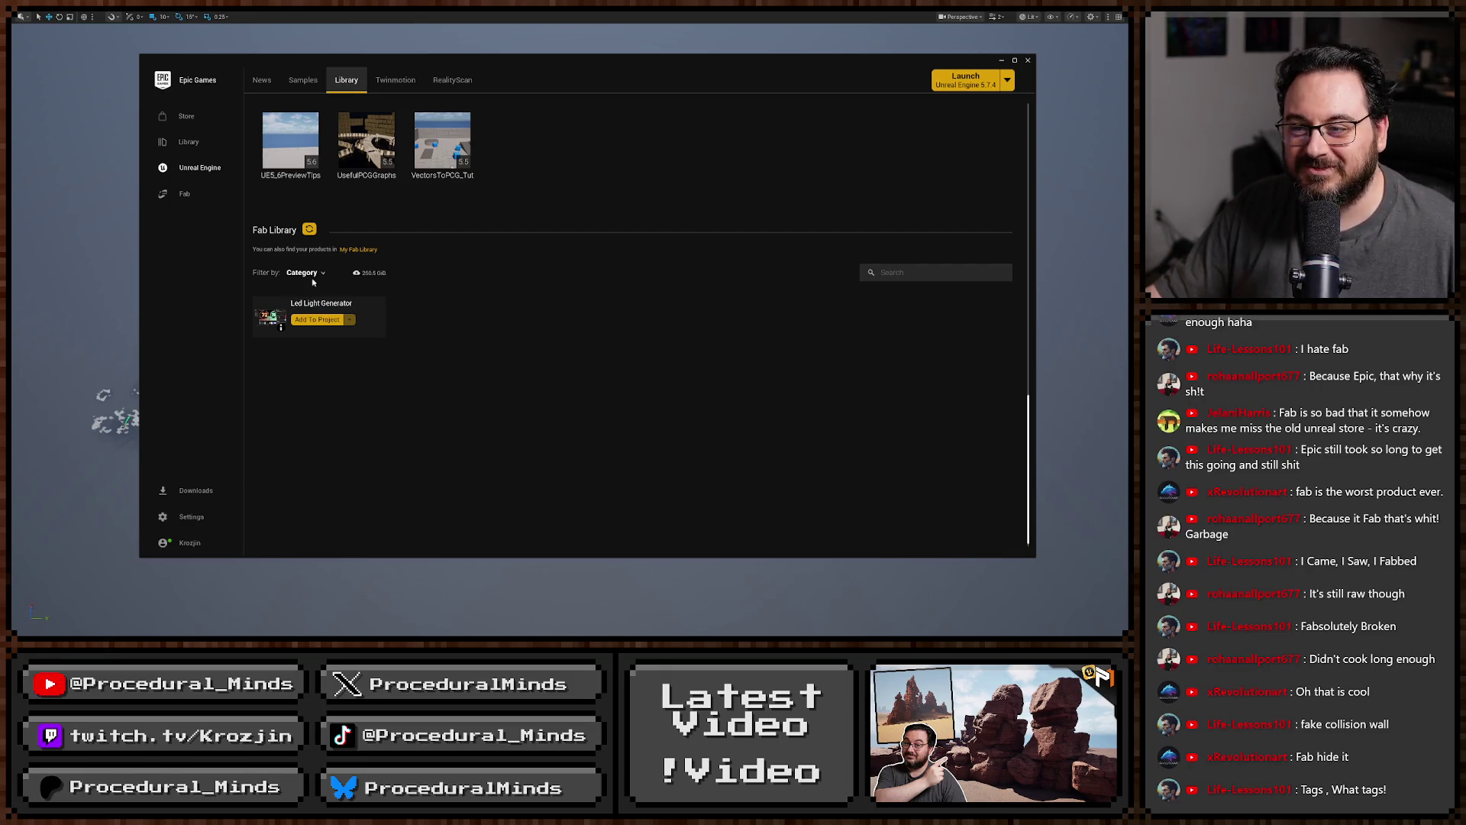
Clear the Building & Human-made filter, set Category to All, and close the Epic Games Launcher.
{"action": "left_click", "coordinate": [312, 276]}
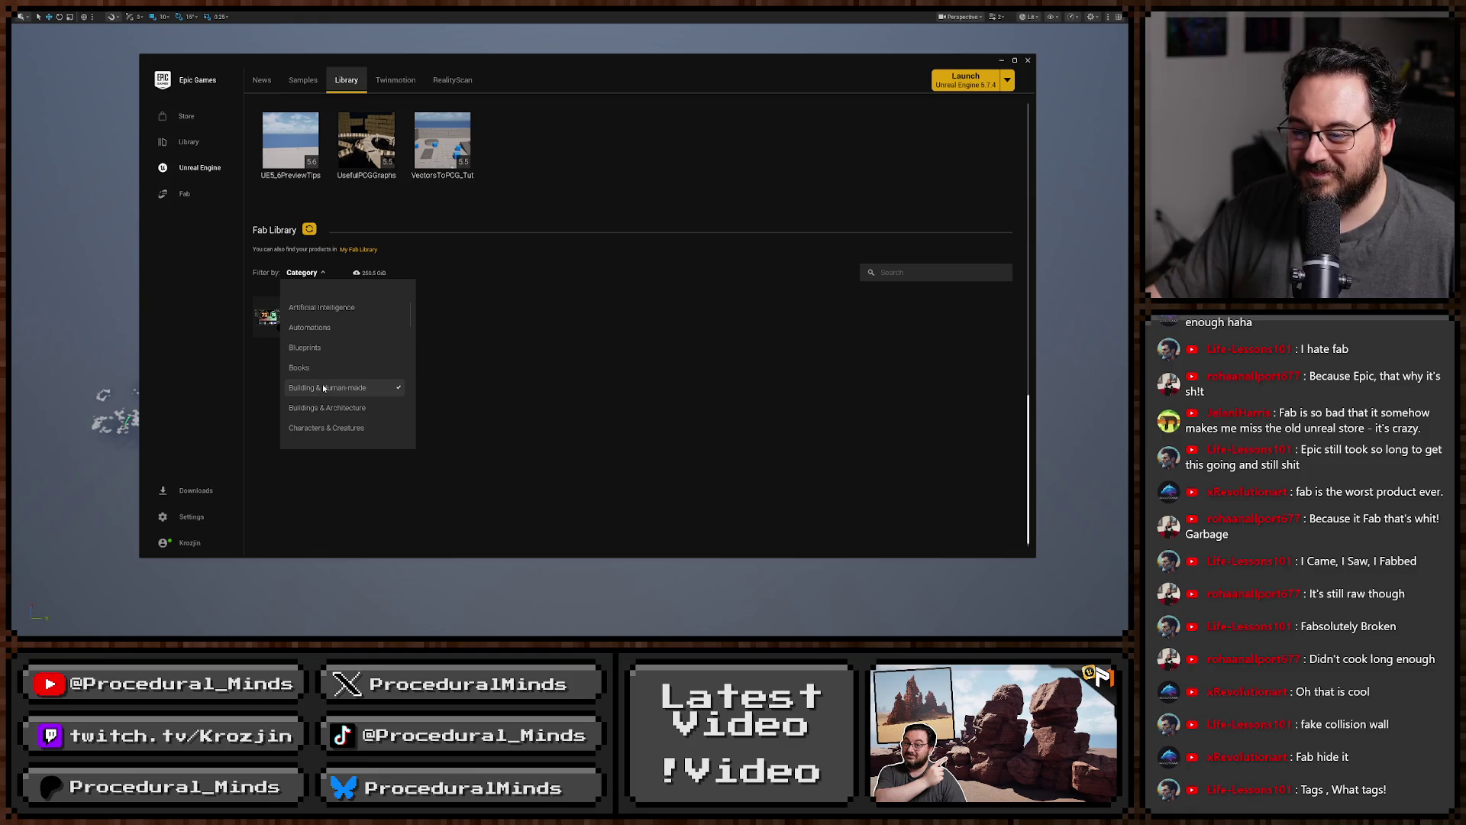
{"action": "left_click", "coordinate": [320, 387]}
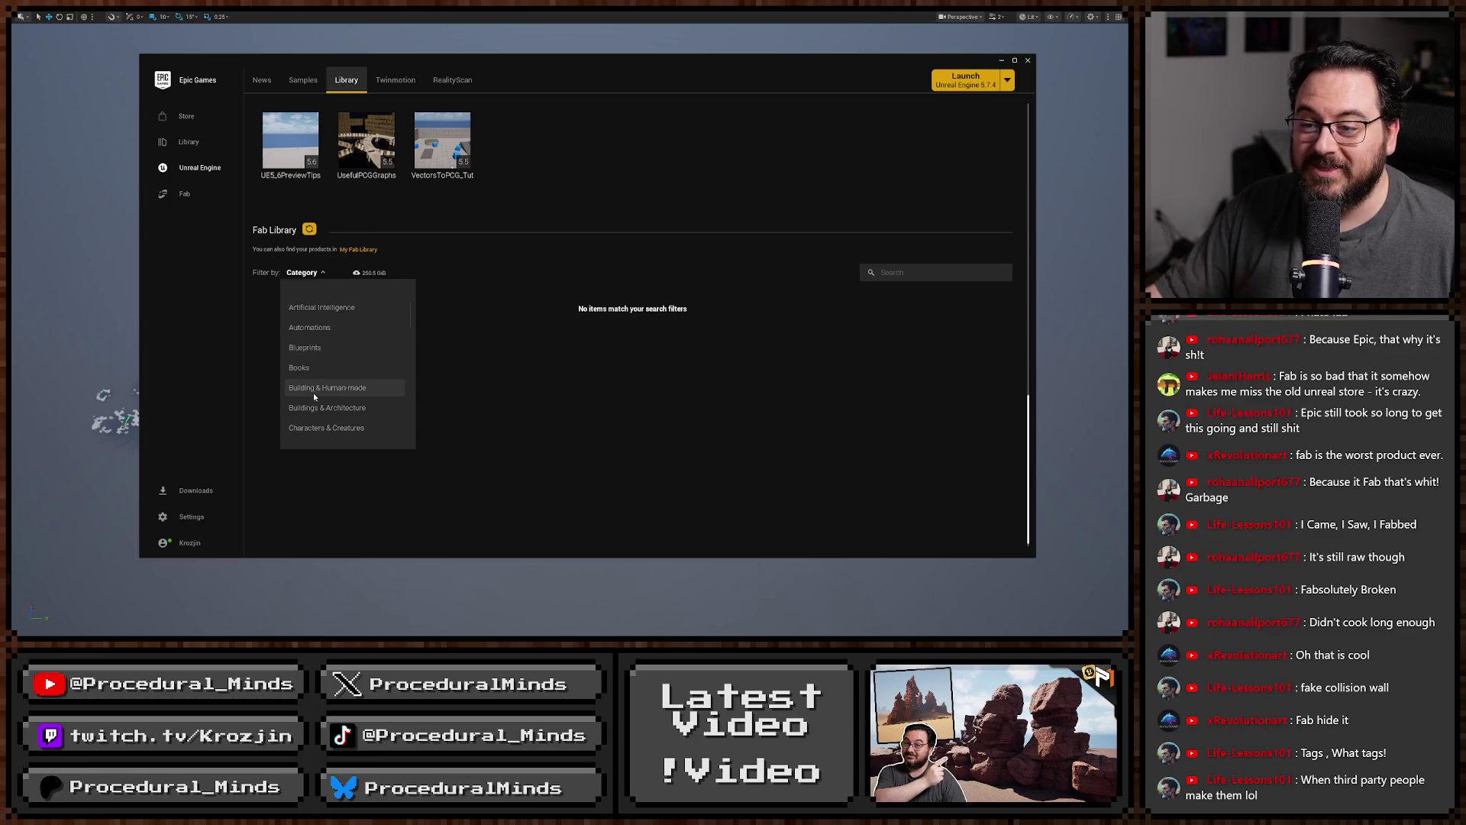
{"action": "scroll", "coordinate": [336, 389], "scroll_direction": "down", "scroll_amount": 3}
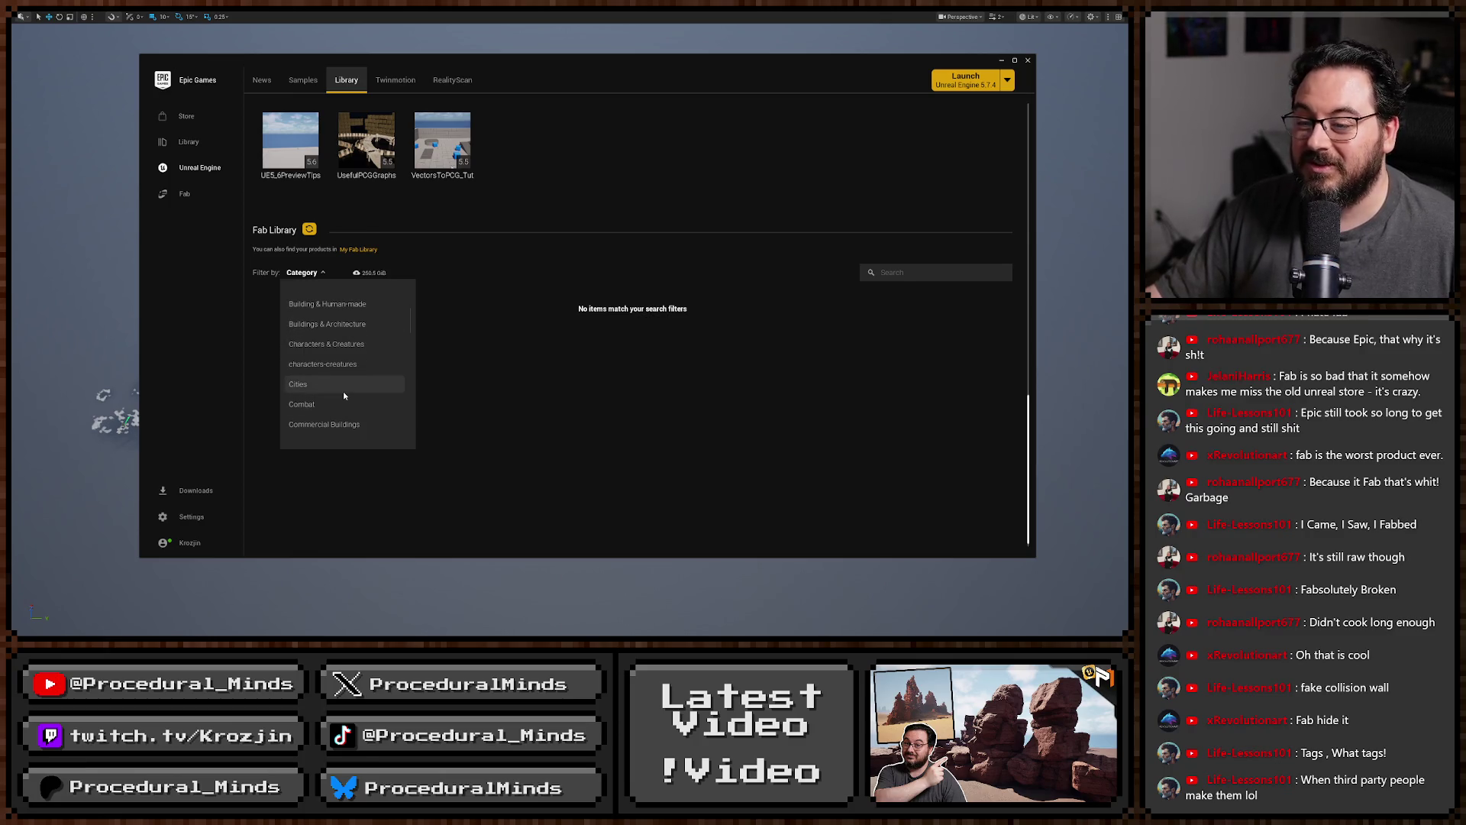
{"action": "scroll", "coordinate": [344, 395], "scroll_direction": "down", "scroll_amount": 2}
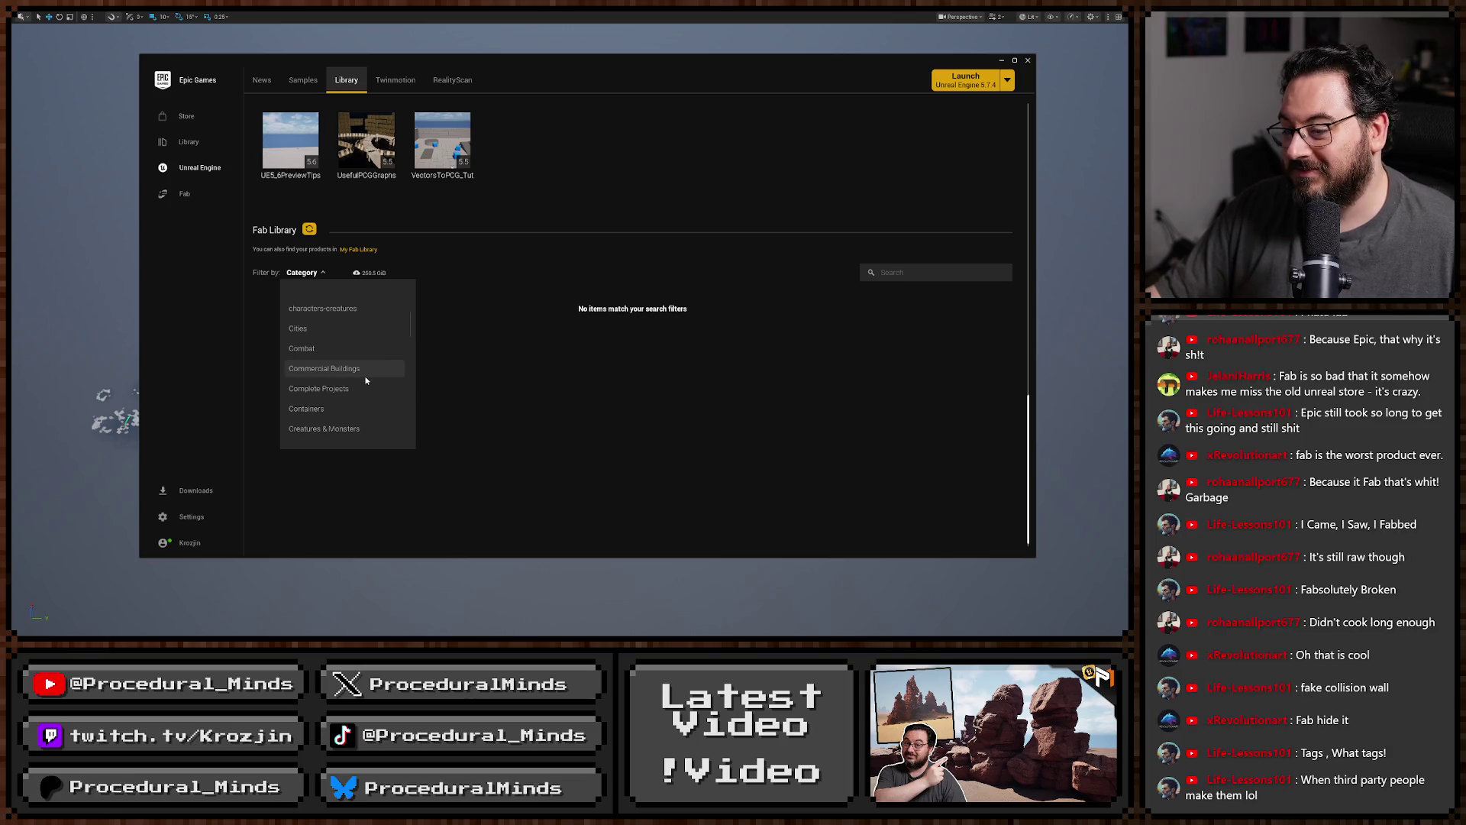
{"action": "scroll", "coordinate": [366, 374], "scroll_direction": "down", "scroll_amount": 2}
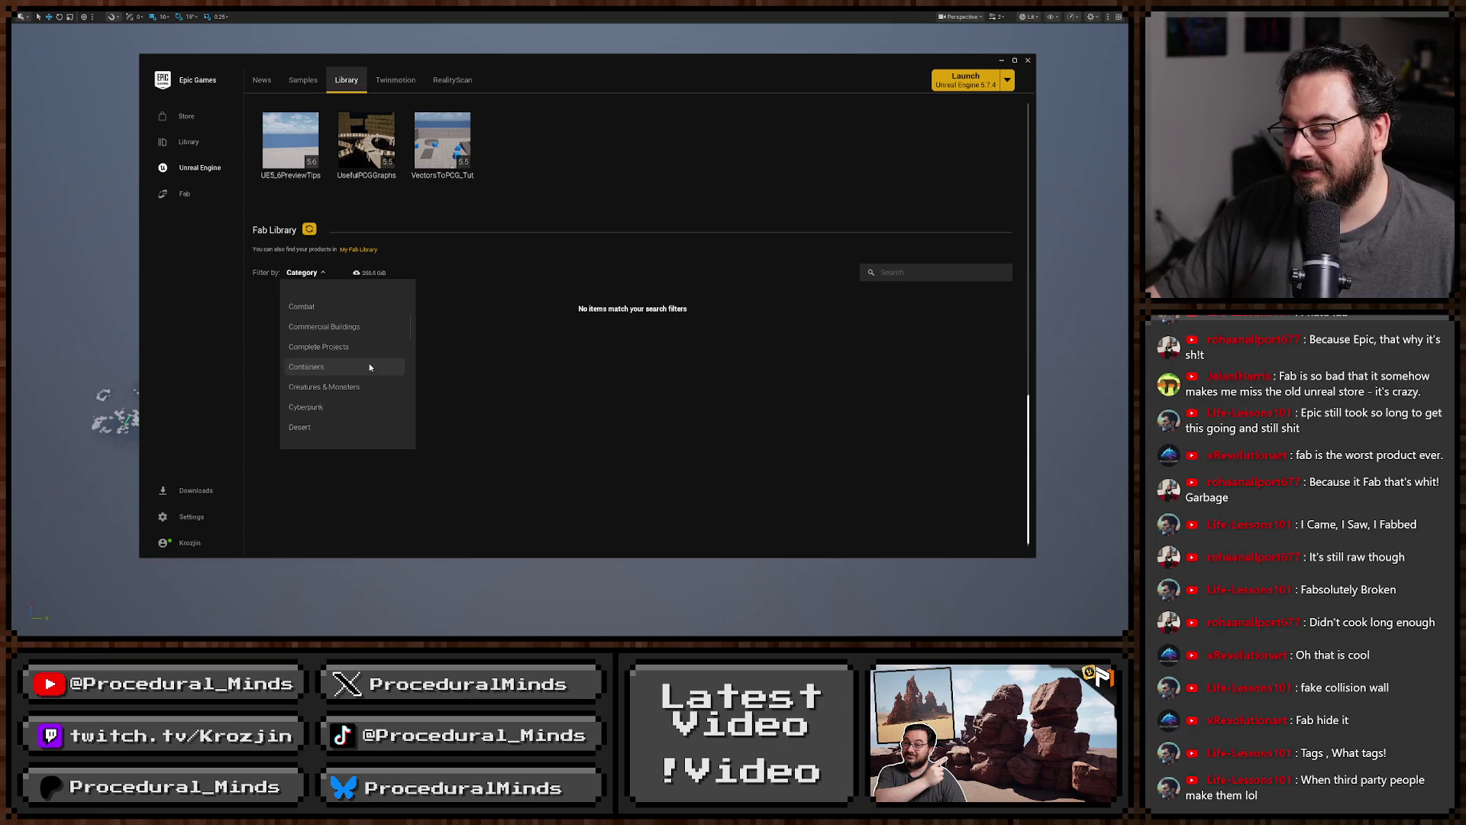
{"action": "scroll", "coordinate": [328, 347], "scroll_direction": "up", "scroll_amount": 1}
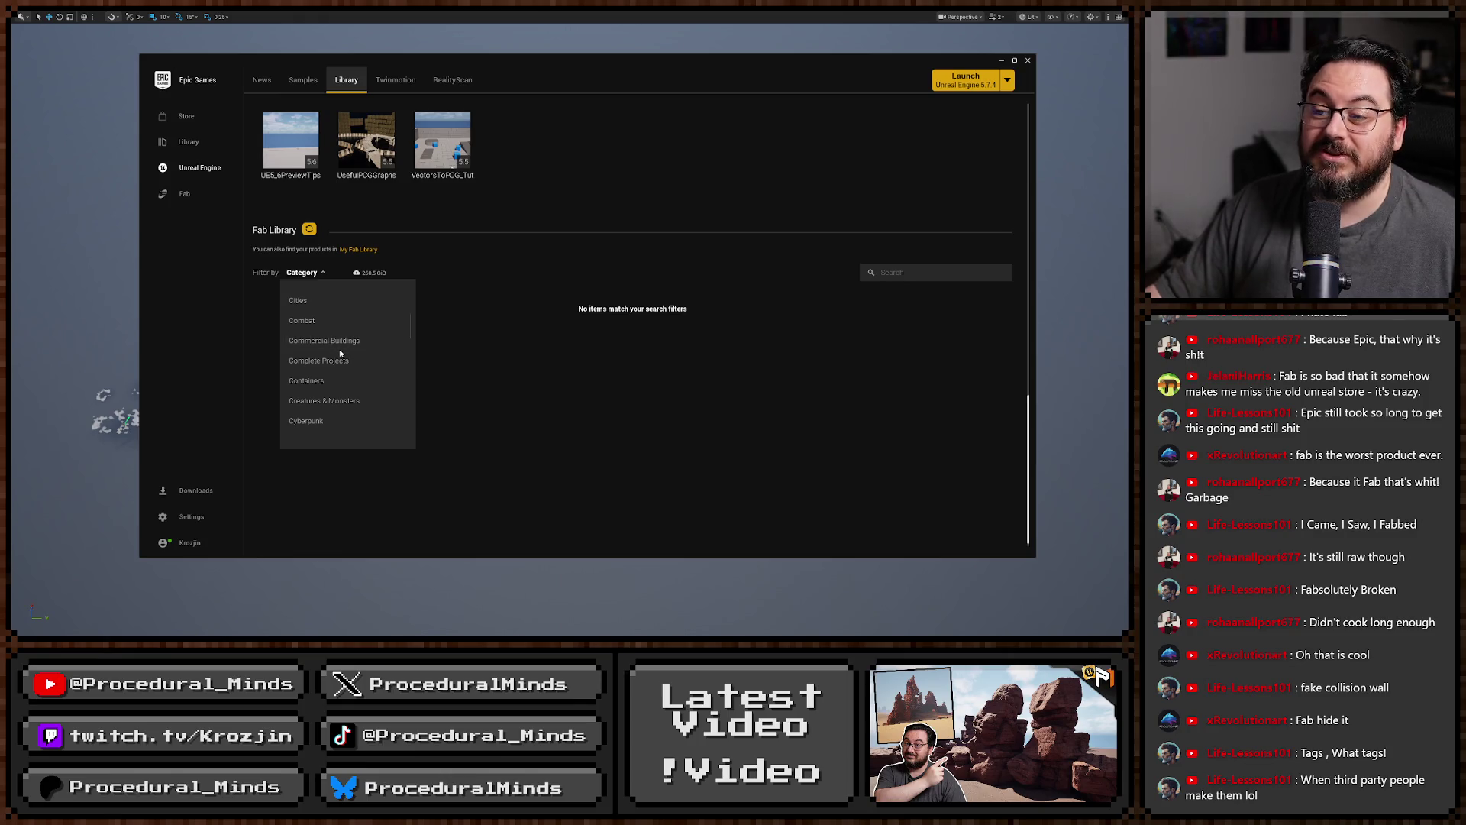
{"action": "scroll", "coordinate": [343, 352], "scroll_direction": "down", "scroll_amount": 4}
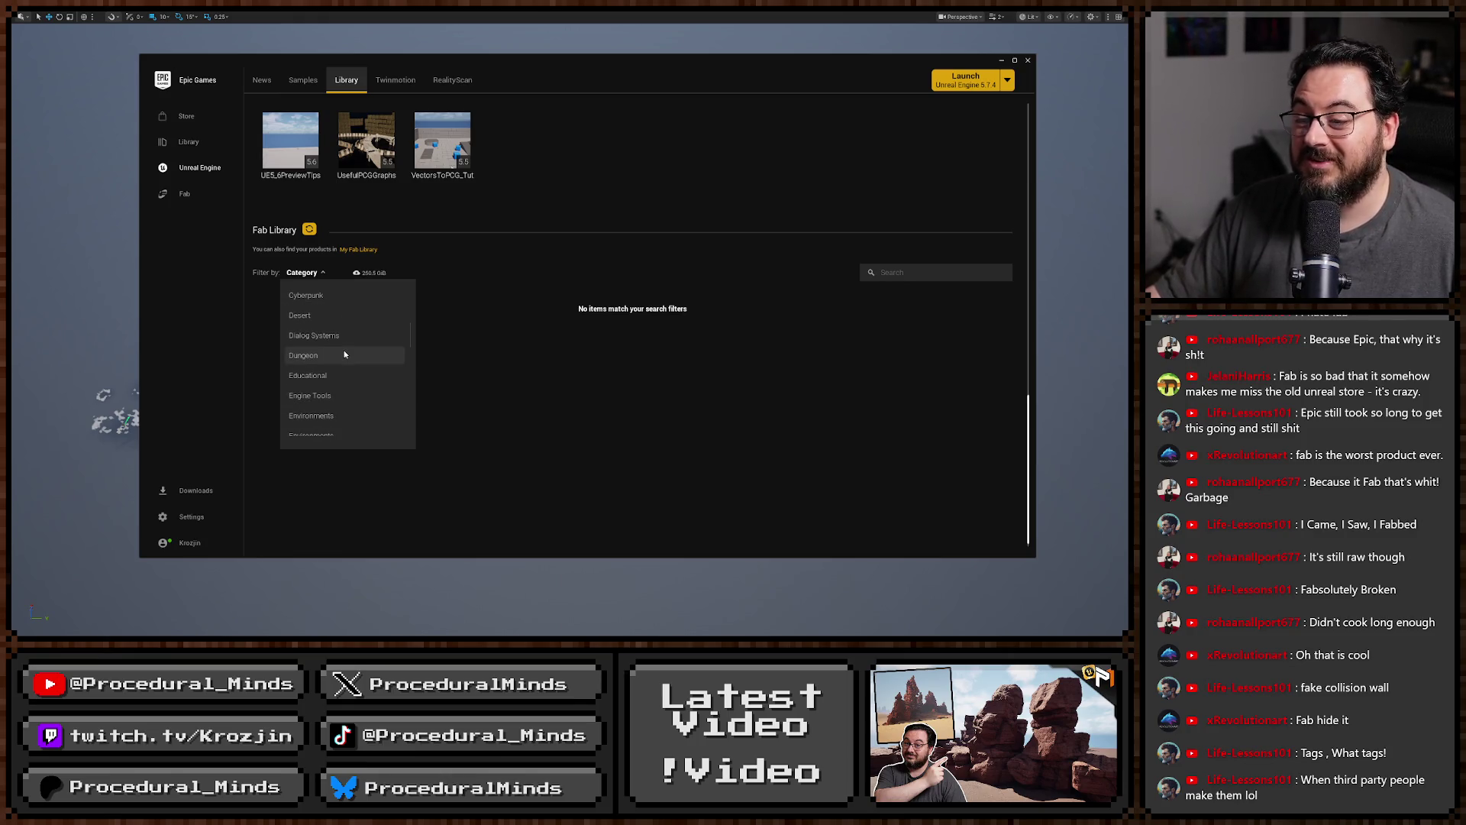
{"action": "scroll", "coordinate": [342, 351], "scroll_direction": "down", "scroll_amount": 2}
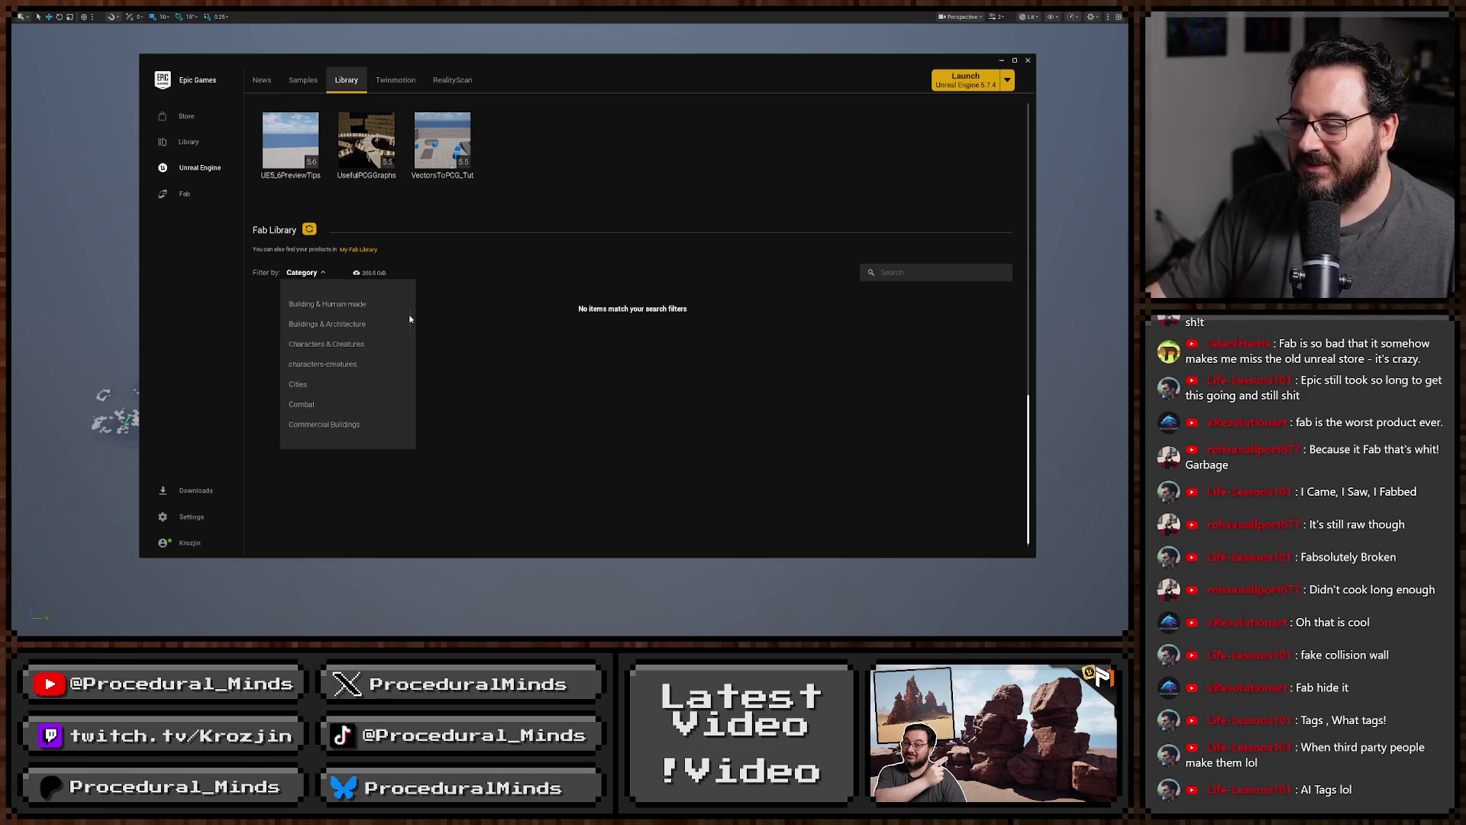
{"action": "scroll", "coordinate": [412, 301], "scroll_direction": "up", "scroll_amount": 5}
{"action": "left_click", "coordinate": [356, 302]}
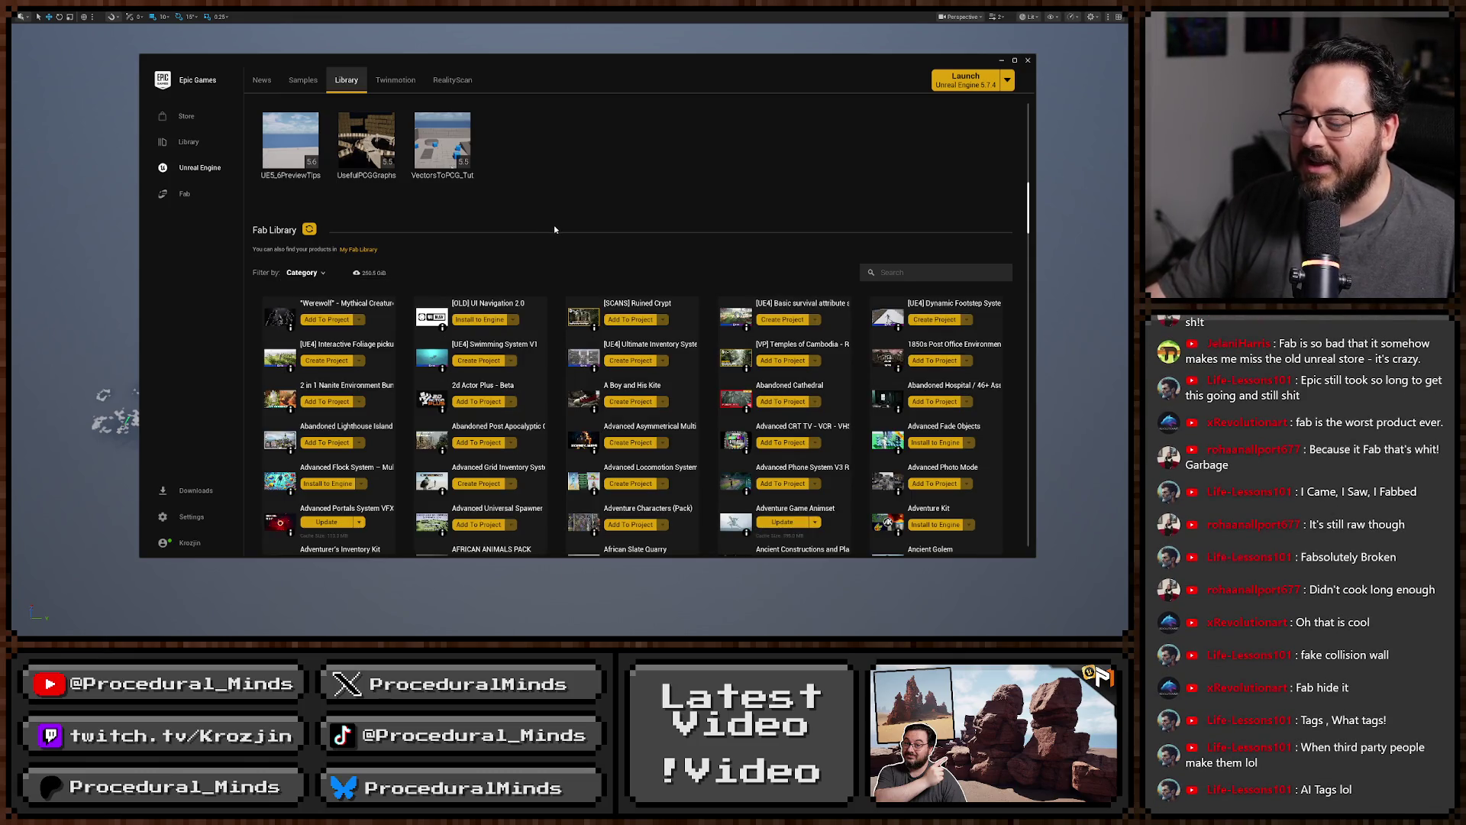
{"action": "left_click", "coordinate": [1028, 60]}
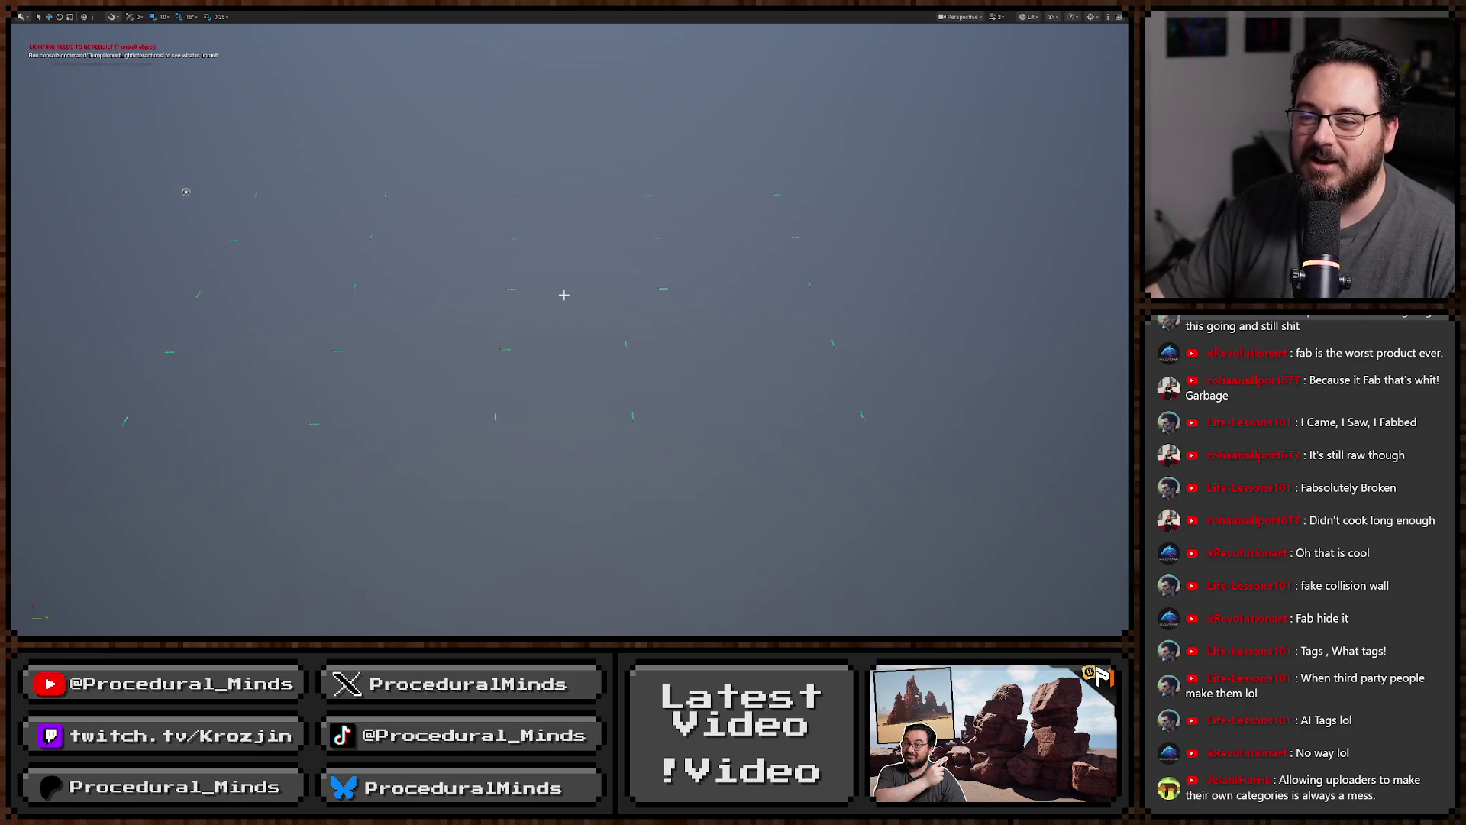
Restore the editor layout and open L_SkyGrid_Spawn from DungeonArchitect > Environments > SkyGrid > LevelInstances.
{"action": "key", "text": "F11"}
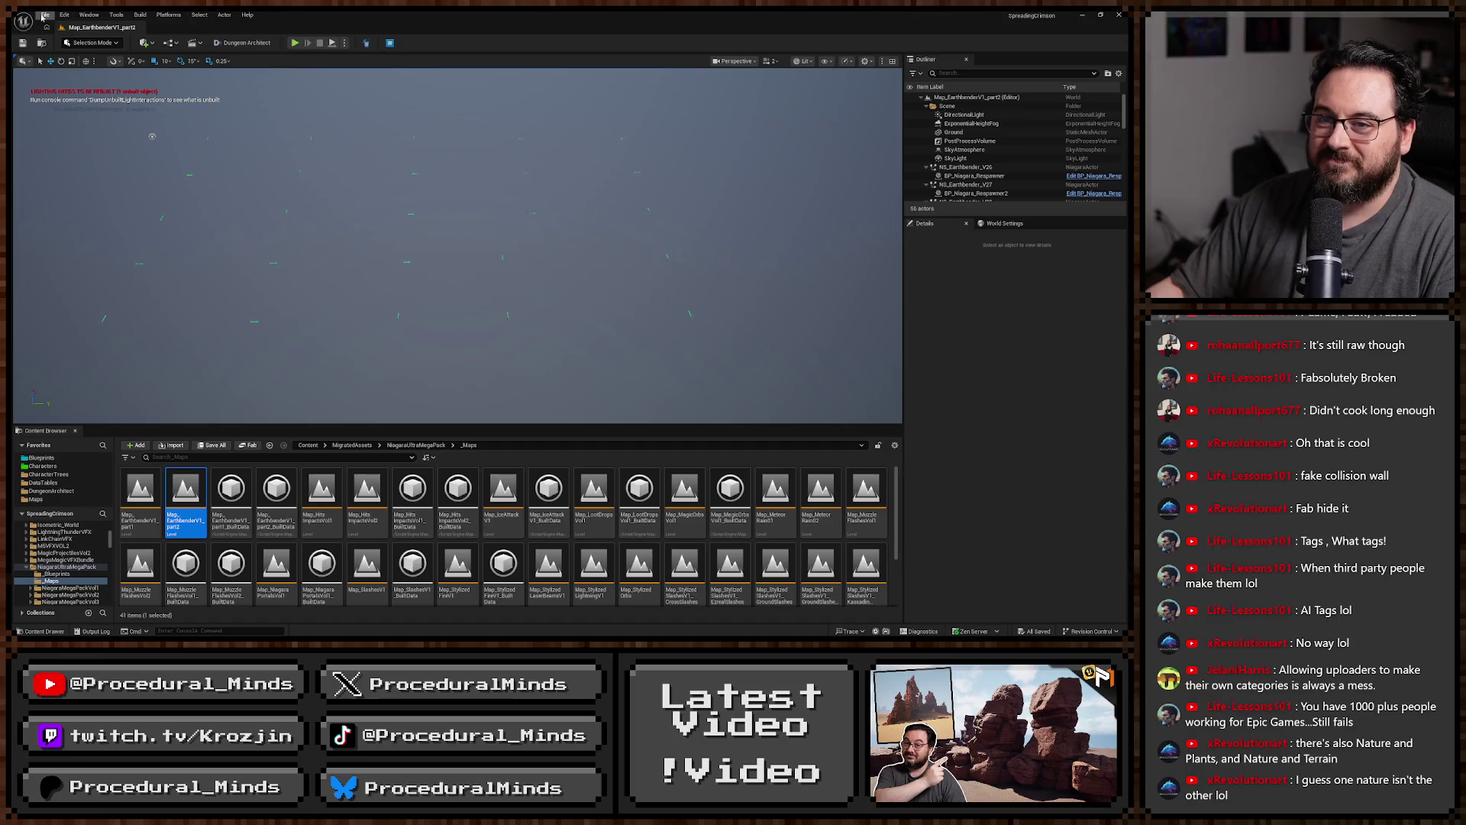
{"action": "left_click", "coordinate": [44, 15]}
{"action": "mouse_move", "coordinate": [165, 79]}
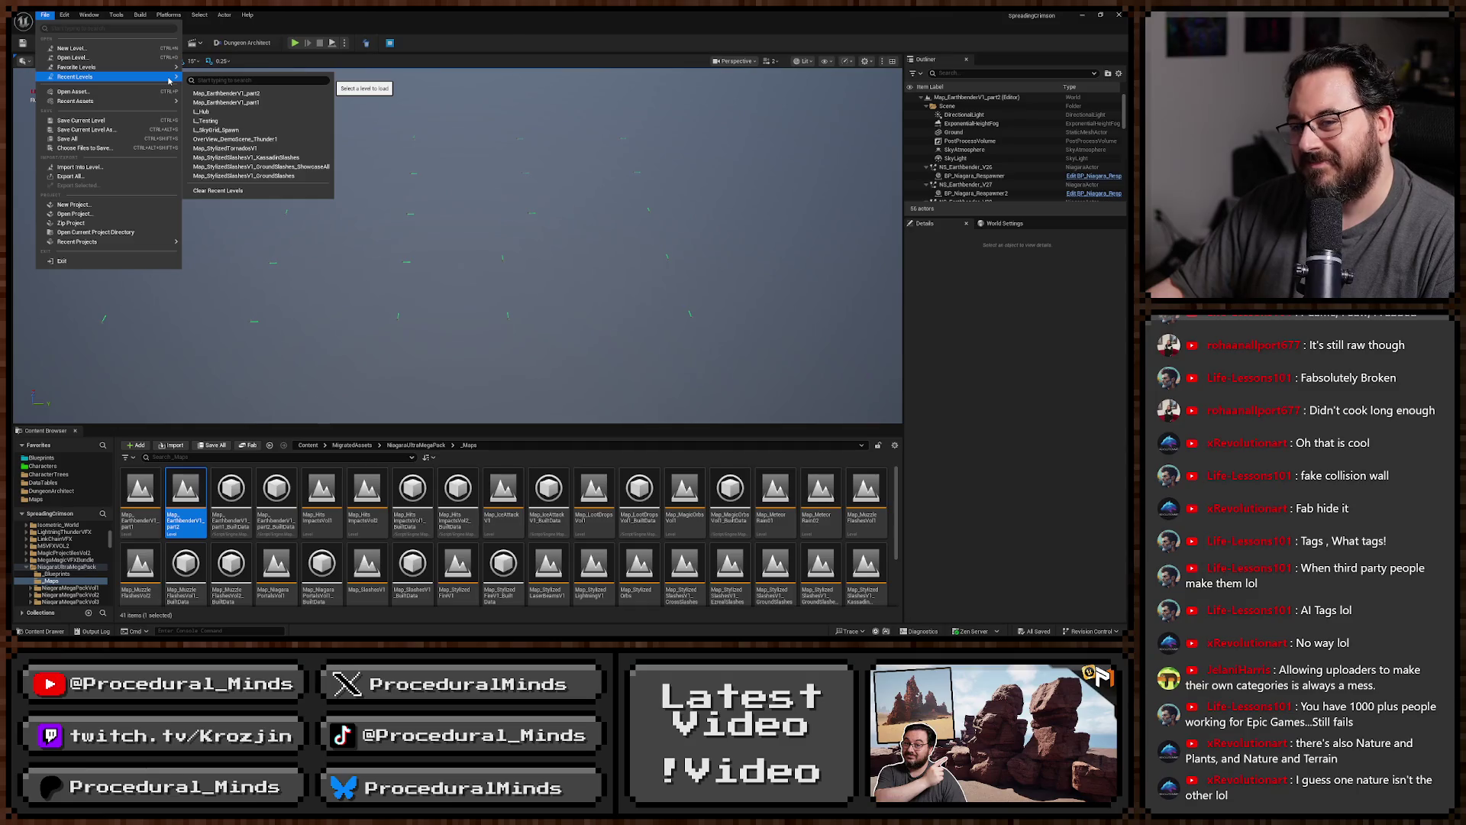
{"action": "left_click", "coordinate": [65, 491]}
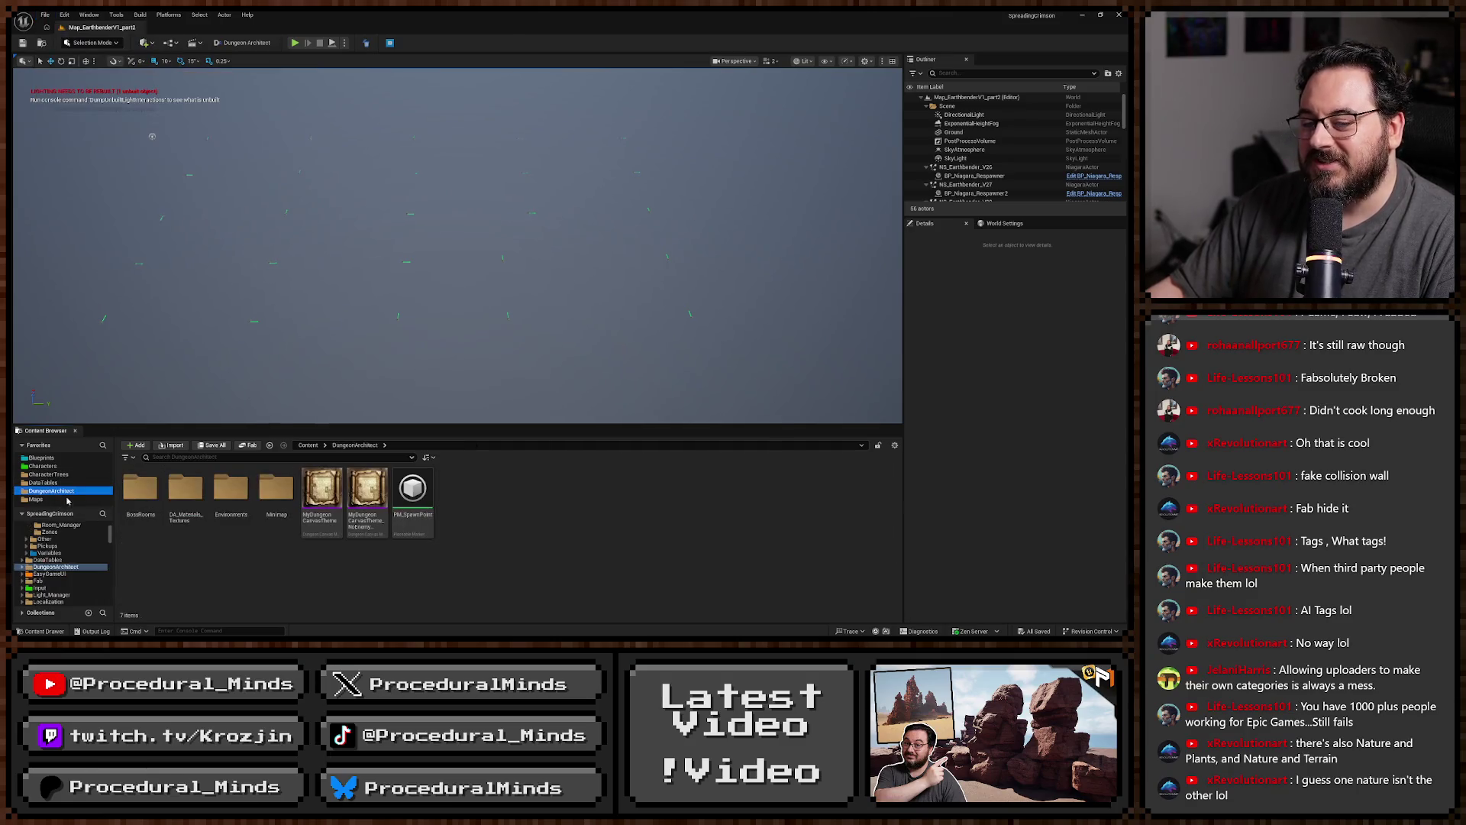
{"action": "double_click", "coordinate": [230, 489]}
{"action": "double_click", "coordinate": [140, 489]}
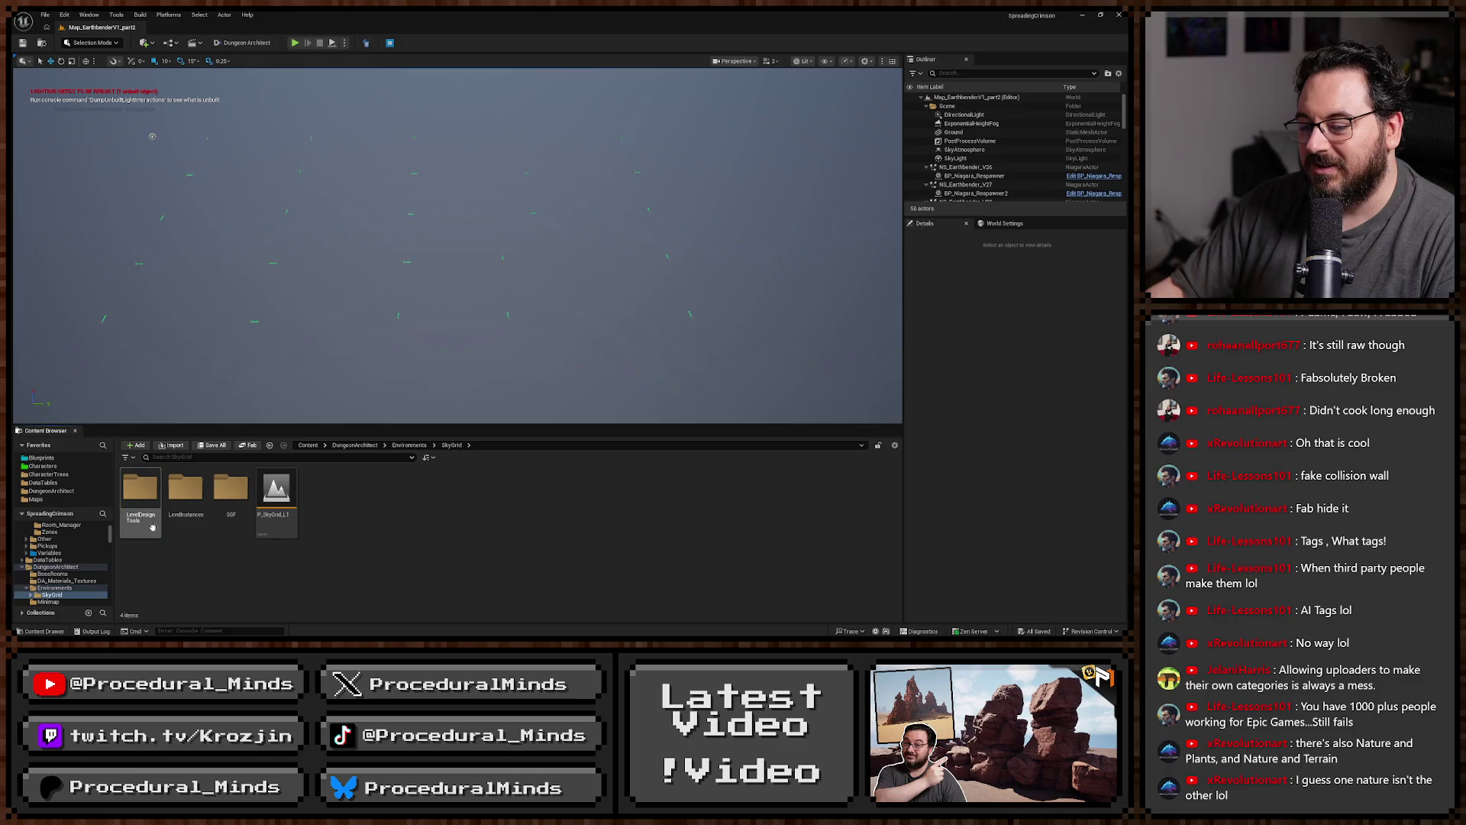
{"action": "double_click", "coordinate": [193, 526]}
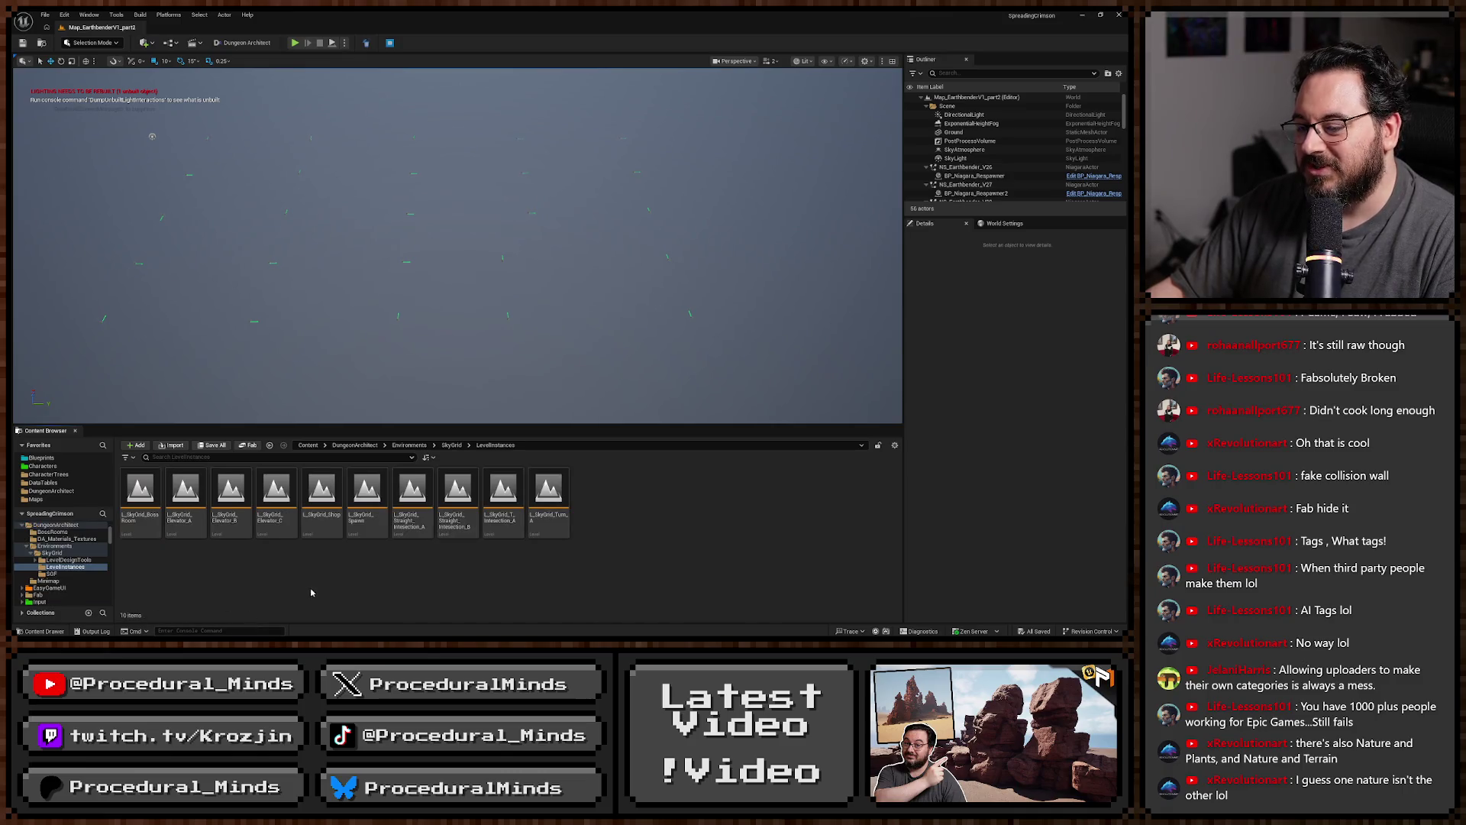
{"action": "double_click", "coordinate": [367, 492]}
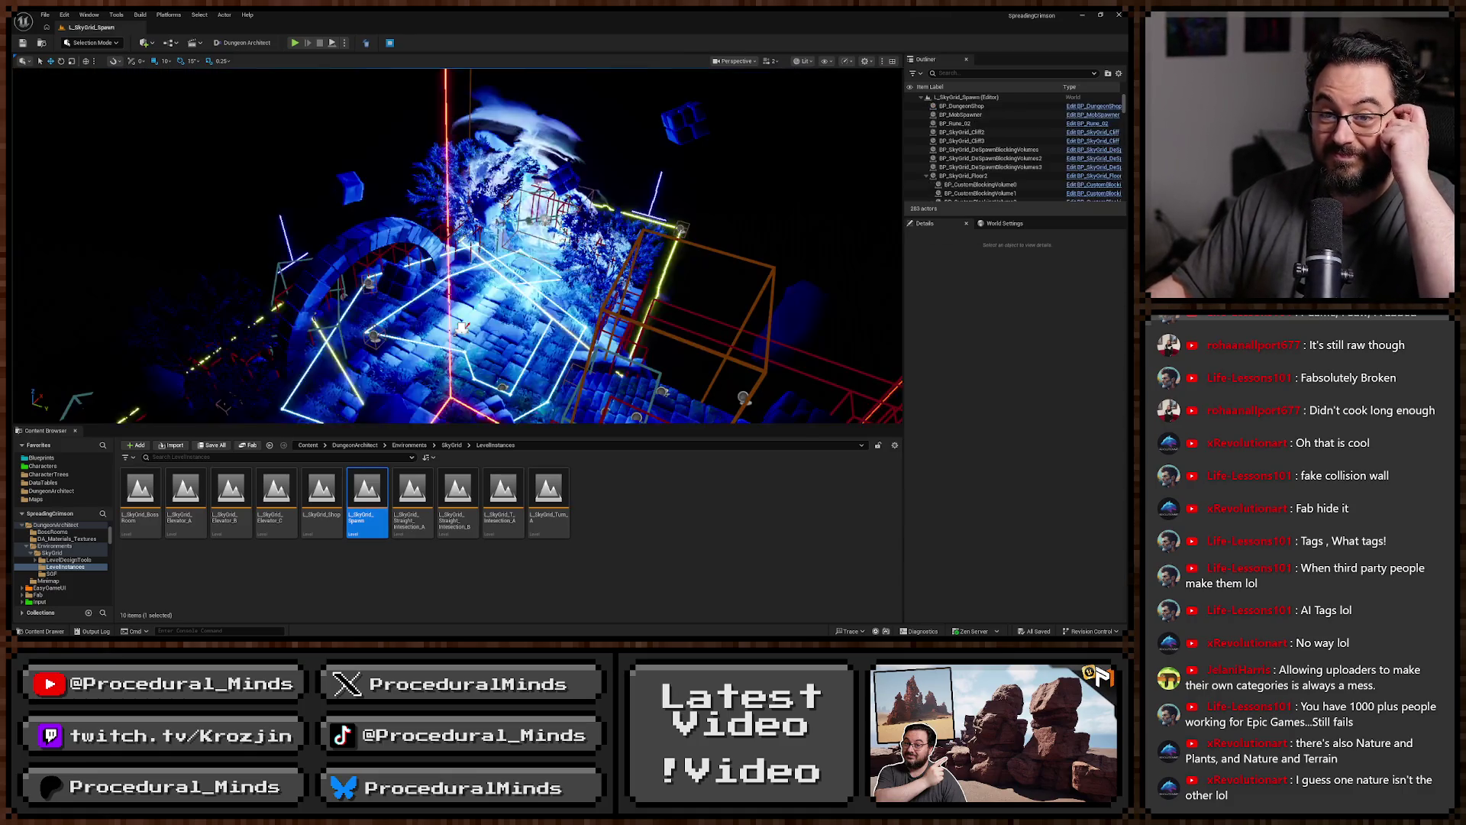
Delete the BP_DungeonShop actor and save the L_SkyGrid_Spawn level with Ctrl+S.
{"action": "left_click", "coordinate": [461, 328]}
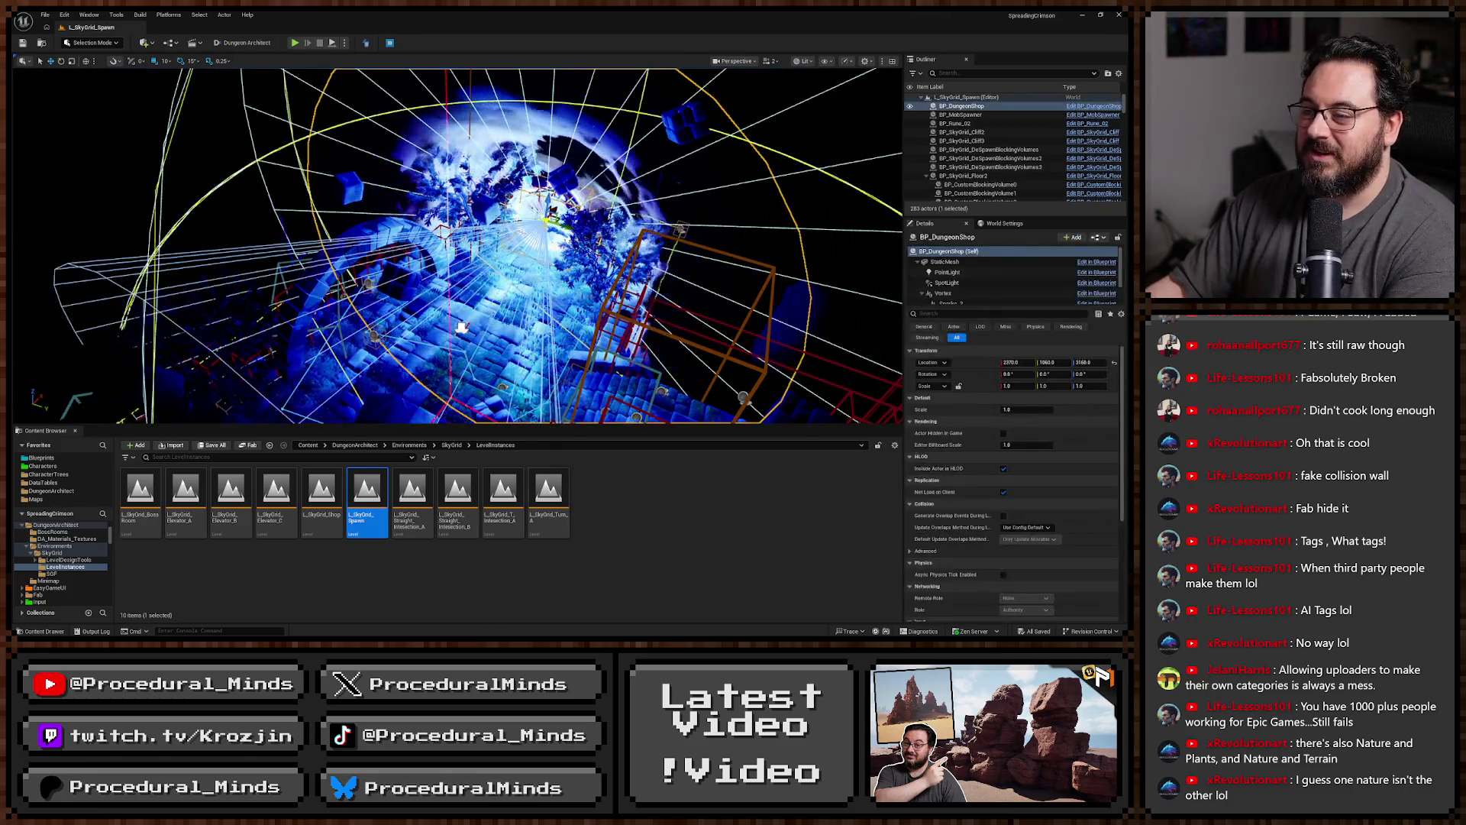
{"action": "key", "text": "Delete"}
{"action": "key", "text": "ctrl+s"}
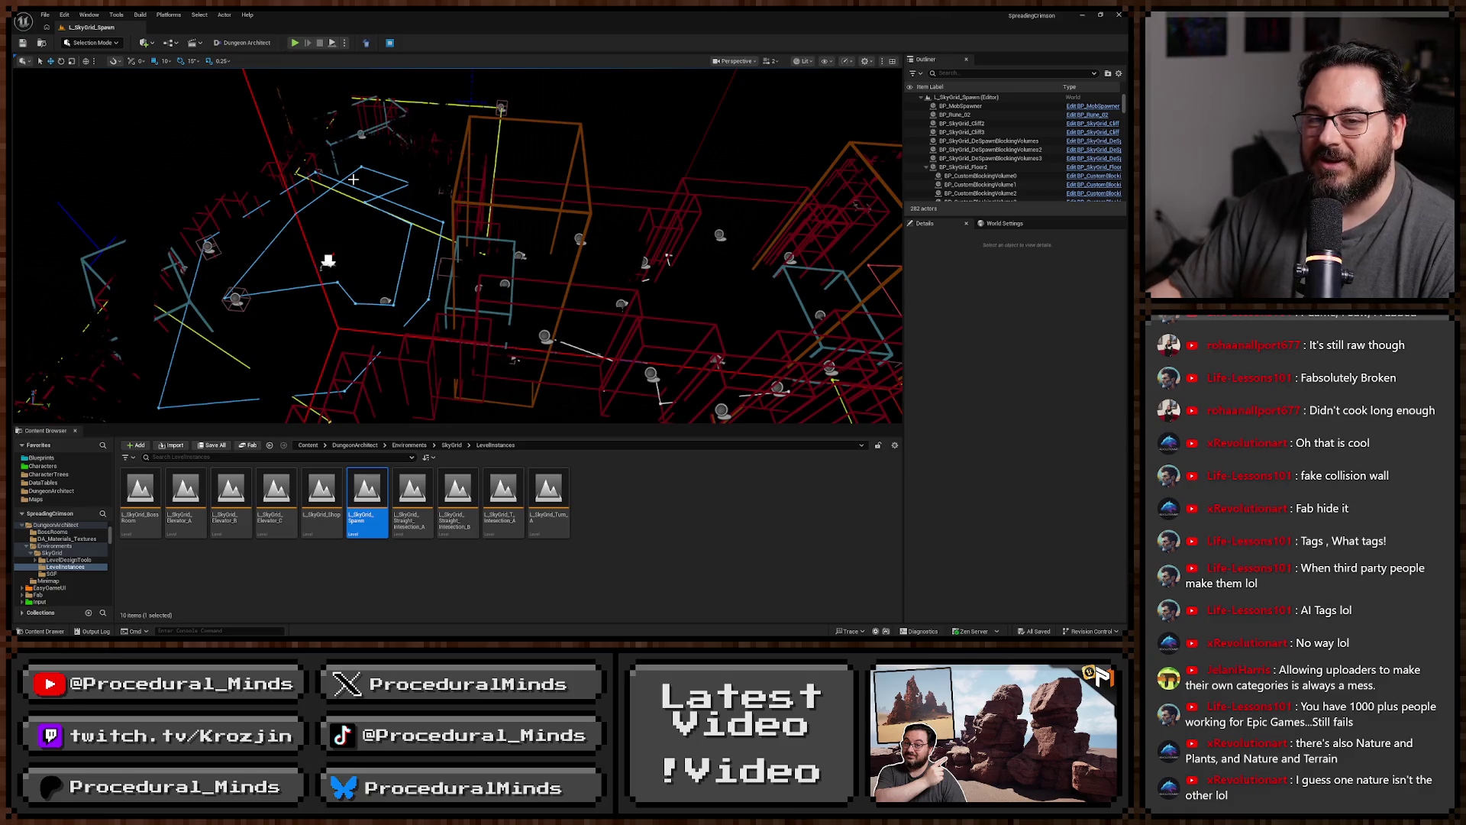
{"action": "left_click", "coordinate": [45, 15]}
{"action": "mouse_move", "coordinate": [142, 79]}
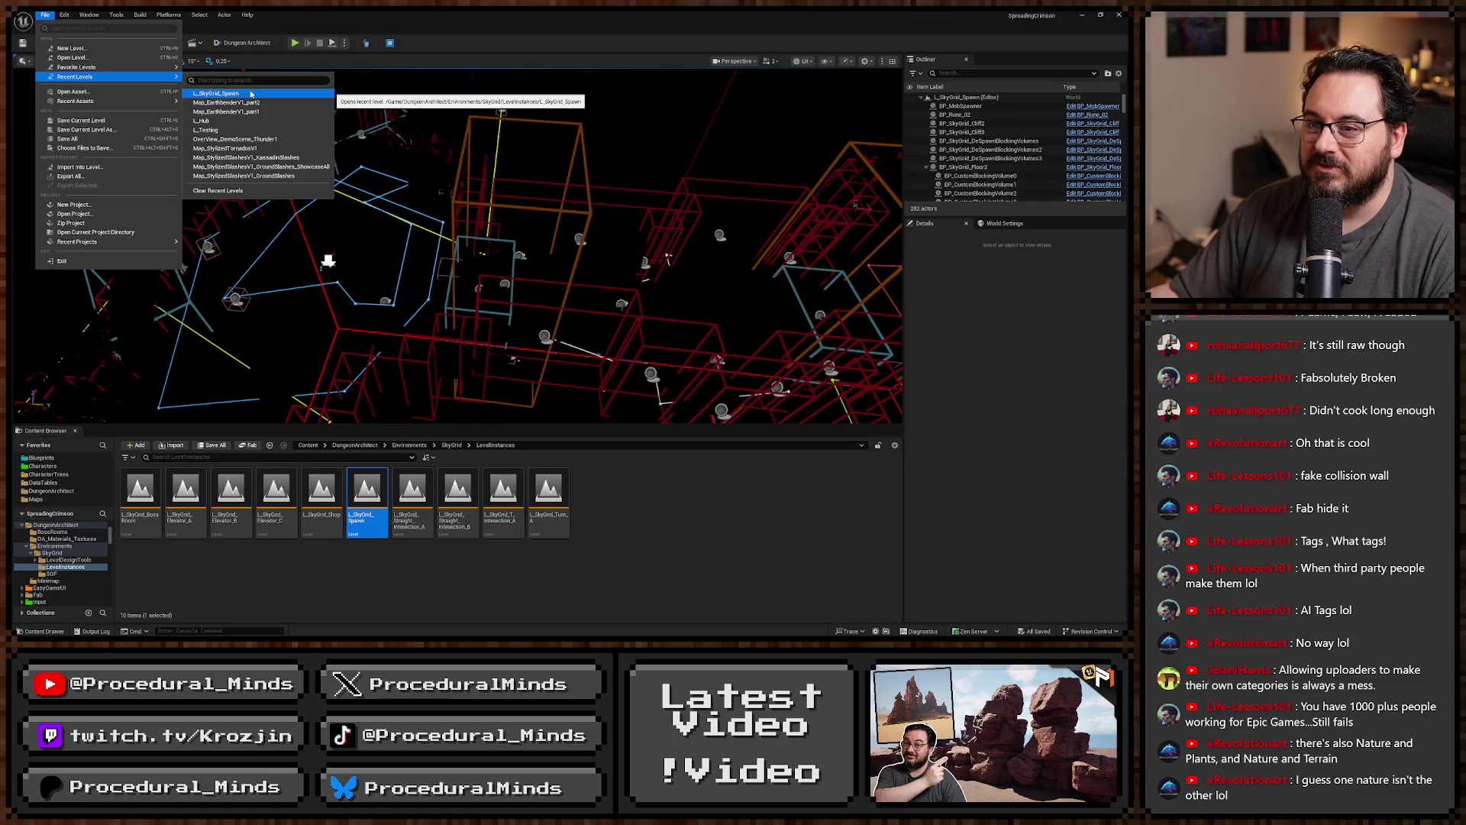
Open L_Hub from Recent Levels, then highlight Grok's line that Fab is an internal Epic department.
{"action": "left_click", "coordinate": [251, 93]}
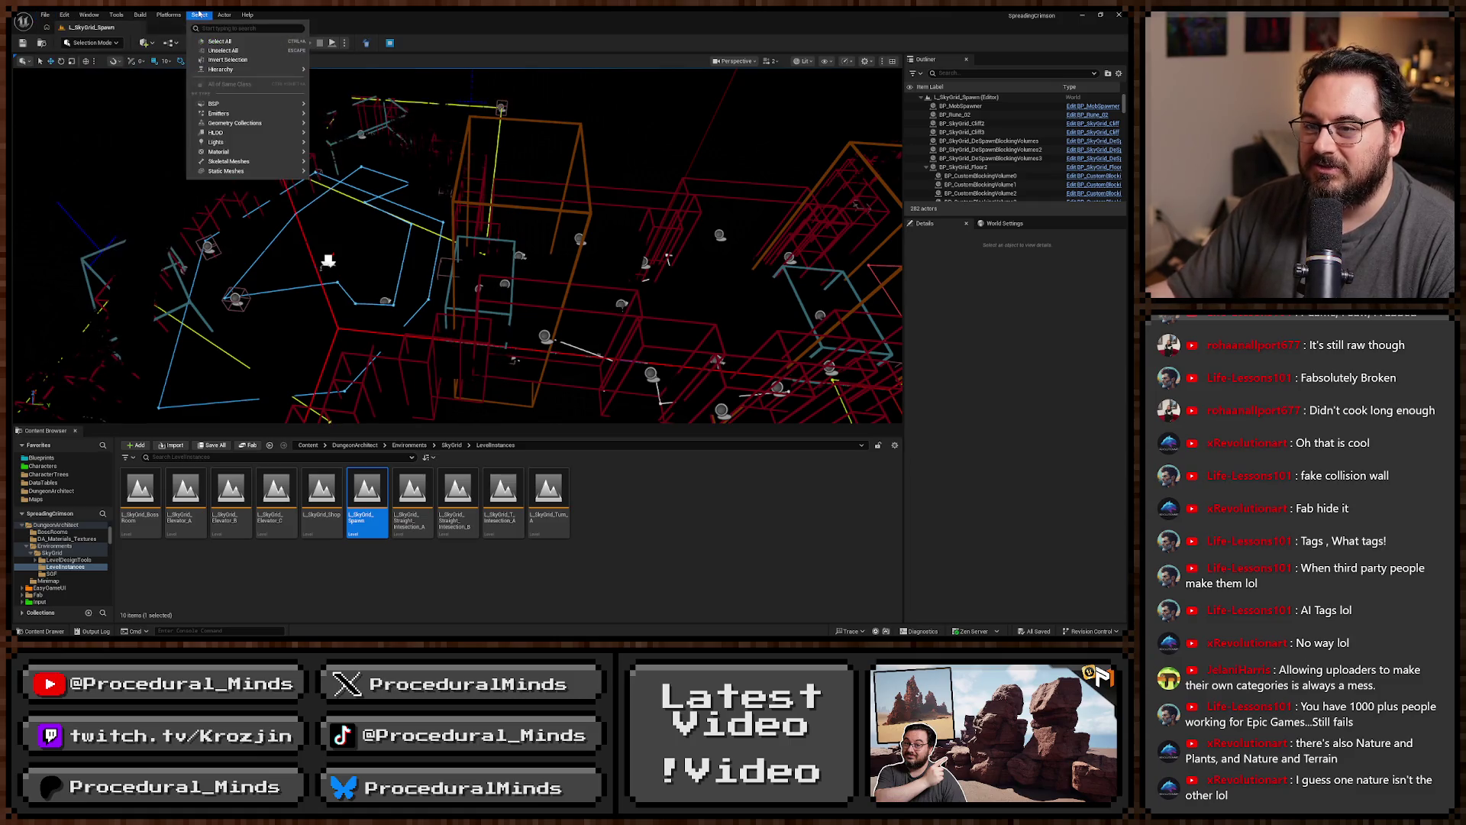
{"action": "left_click", "coordinate": [45, 14]}
{"action": "mouse_move", "coordinate": [84, 76]}
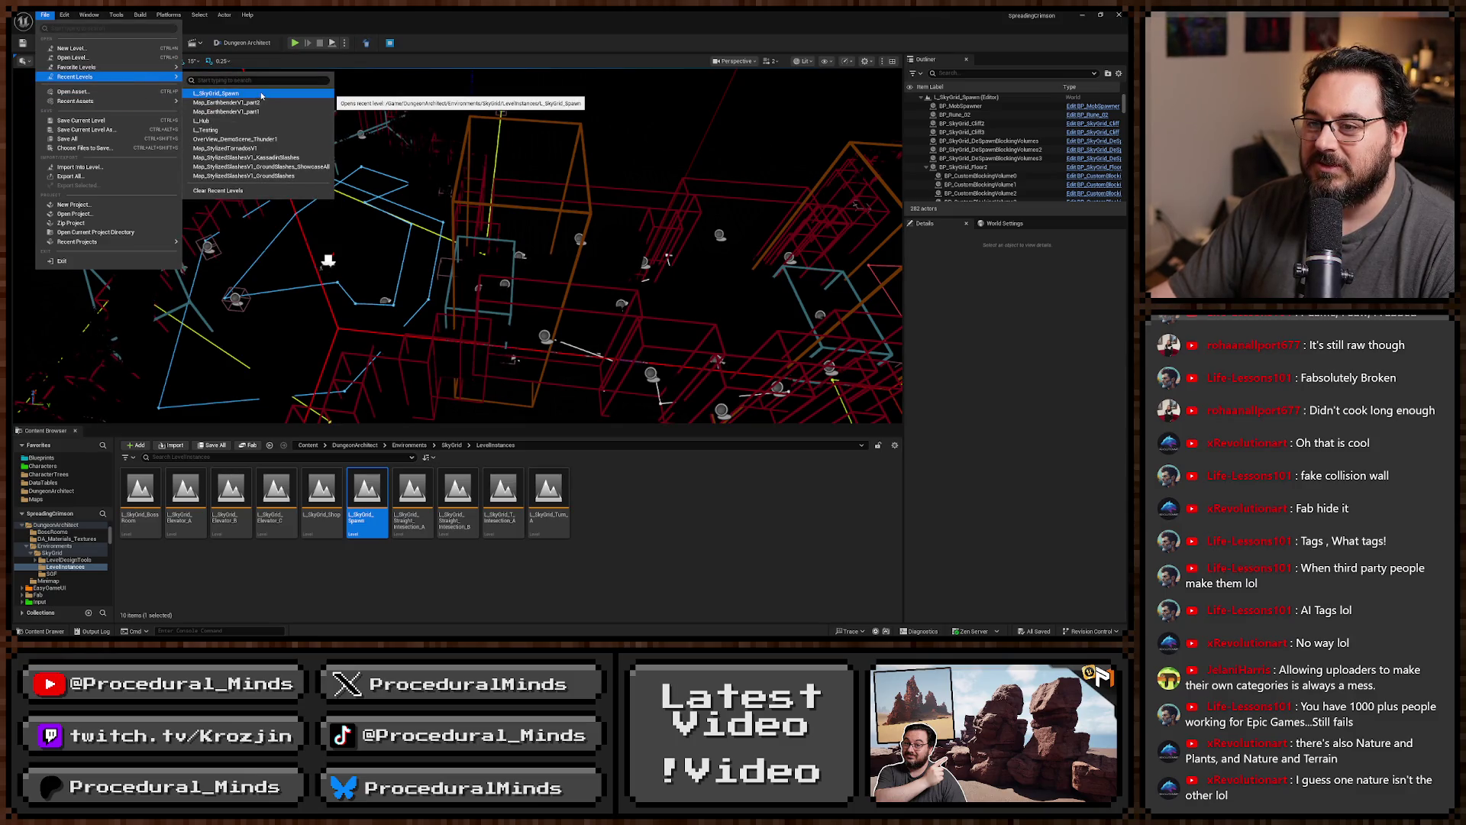
{"action": "left_click", "coordinate": [489, 231]}
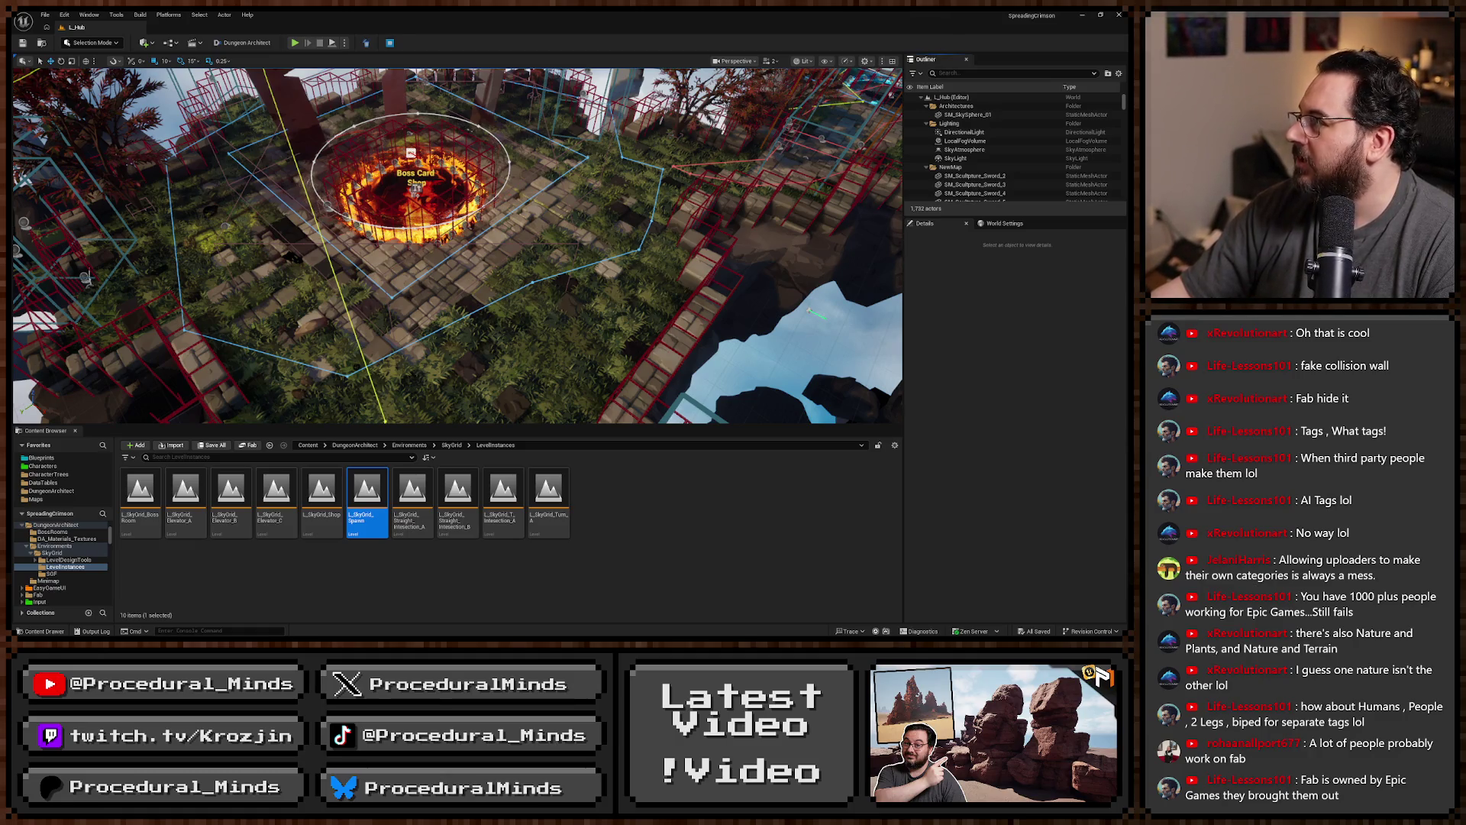
{"action": "key", "text": "alt+Tab"}
{"action": "left_click_drag", "start_coordinate": [467, 173], "coordinate": [625, 173]}
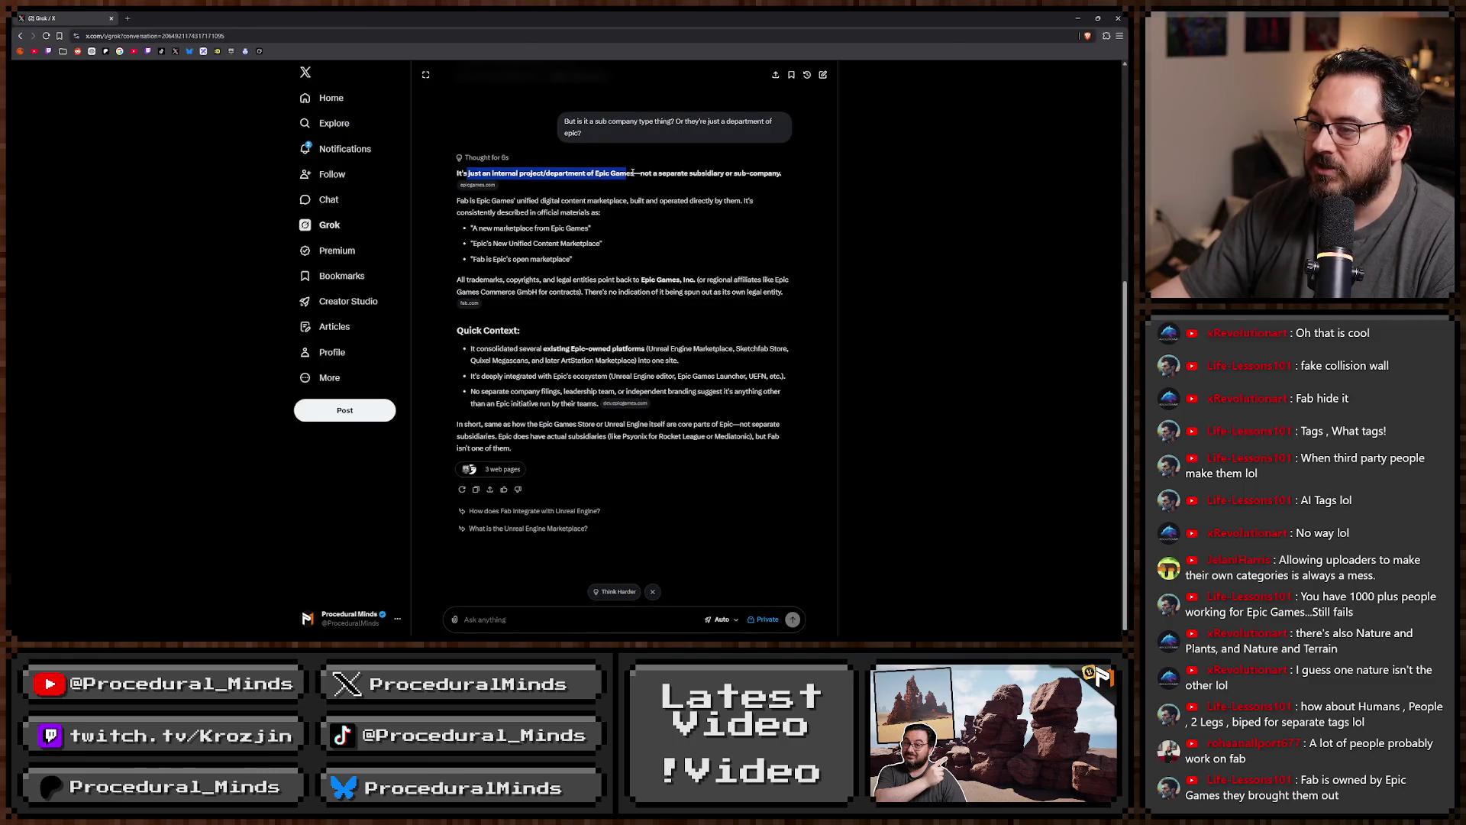
Highlight Grok's first sentence saying Fab is not a separate subsidiary, then return to Unreal.
{"action": "left_click", "coordinate": [650, 174]}
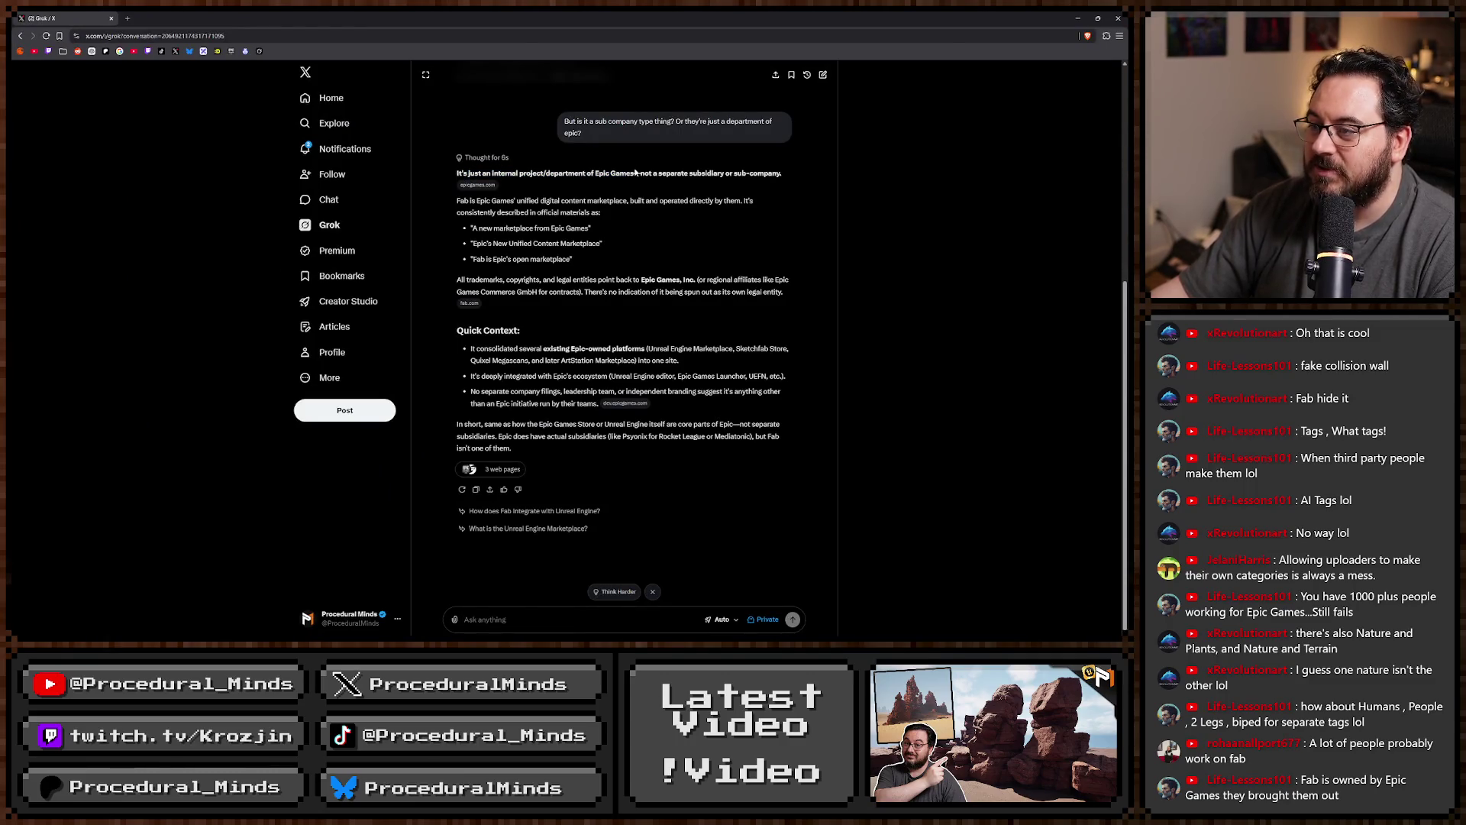
{"action": "left_click_drag", "start_coordinate": [636, 173], "coordinate": [784, 174]}
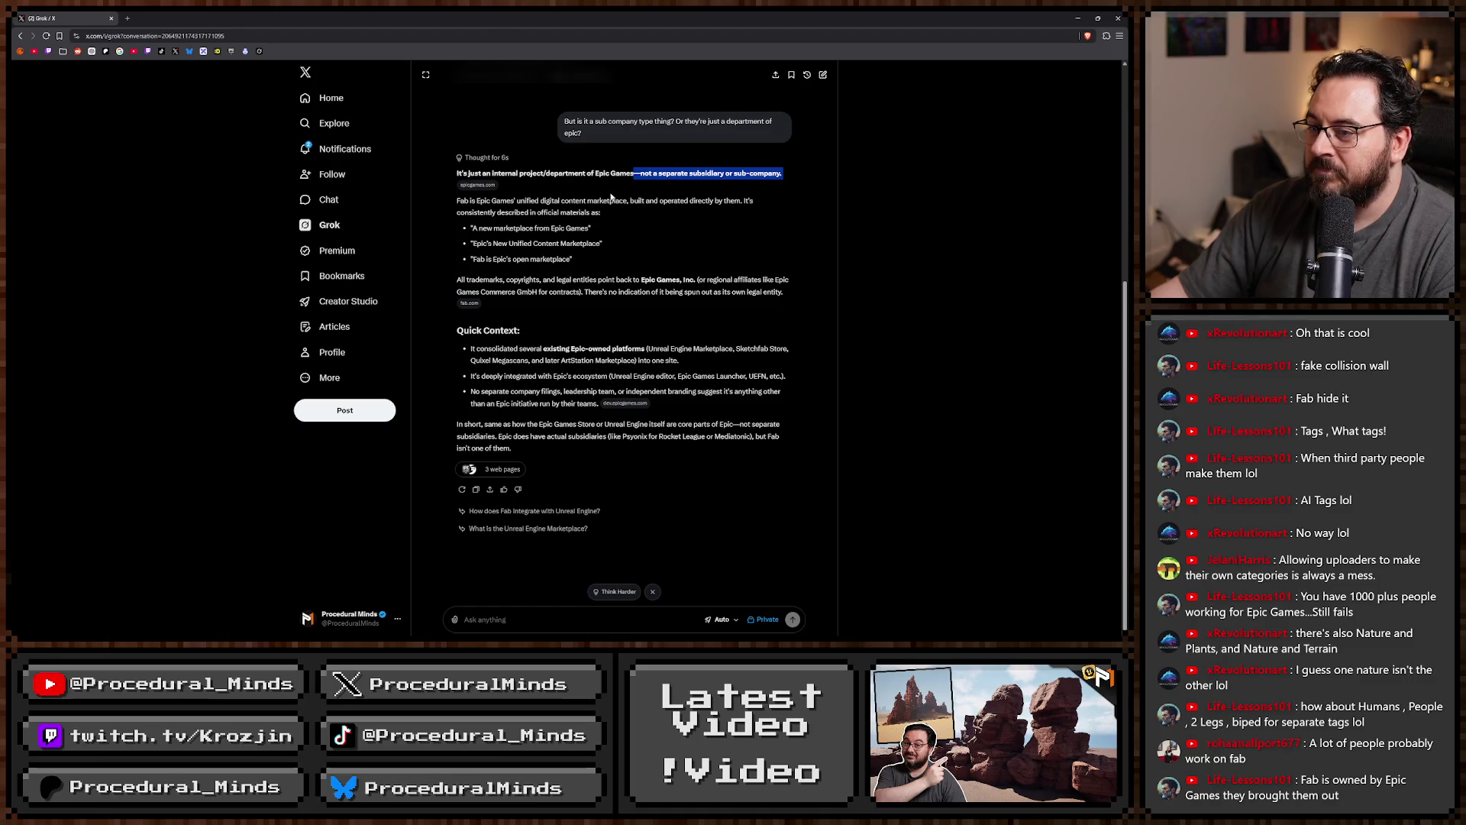
{"action": "triple_click", "coordinate": [701, 174]}
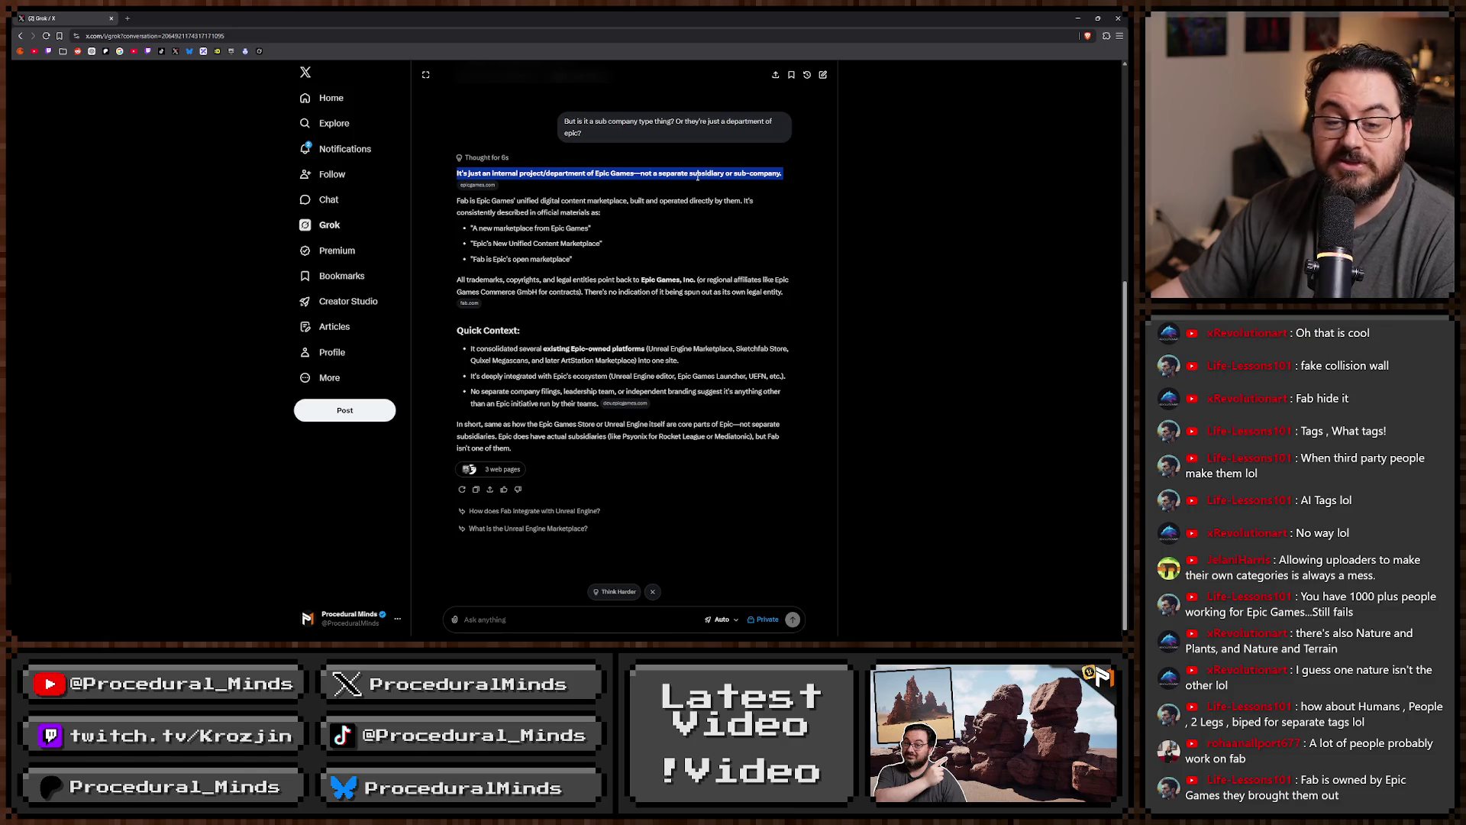
{"action": "left_click", "coordinate": [666, 199]}
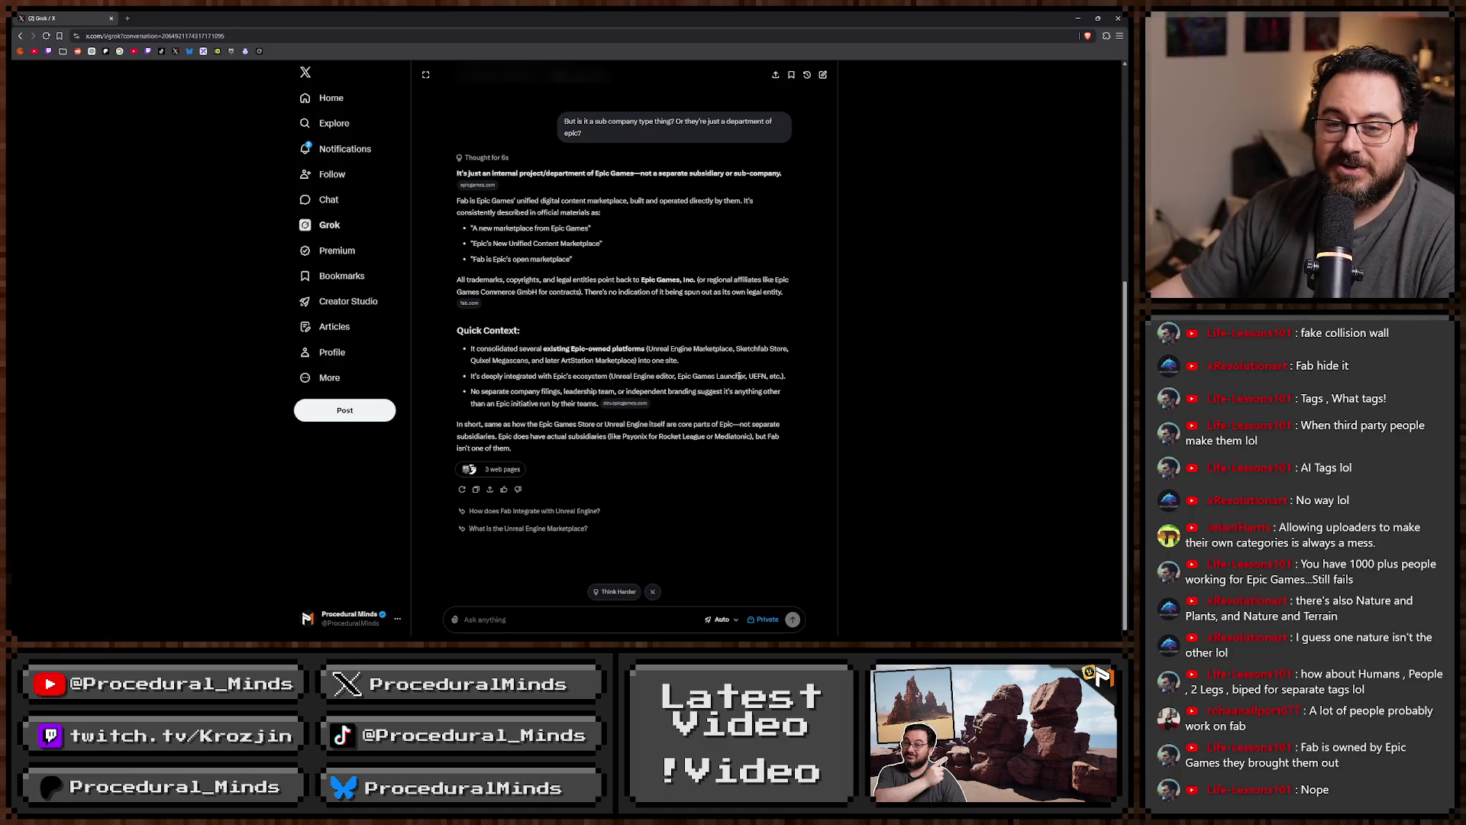
{"action": "key", "text": "alt+Tab"}
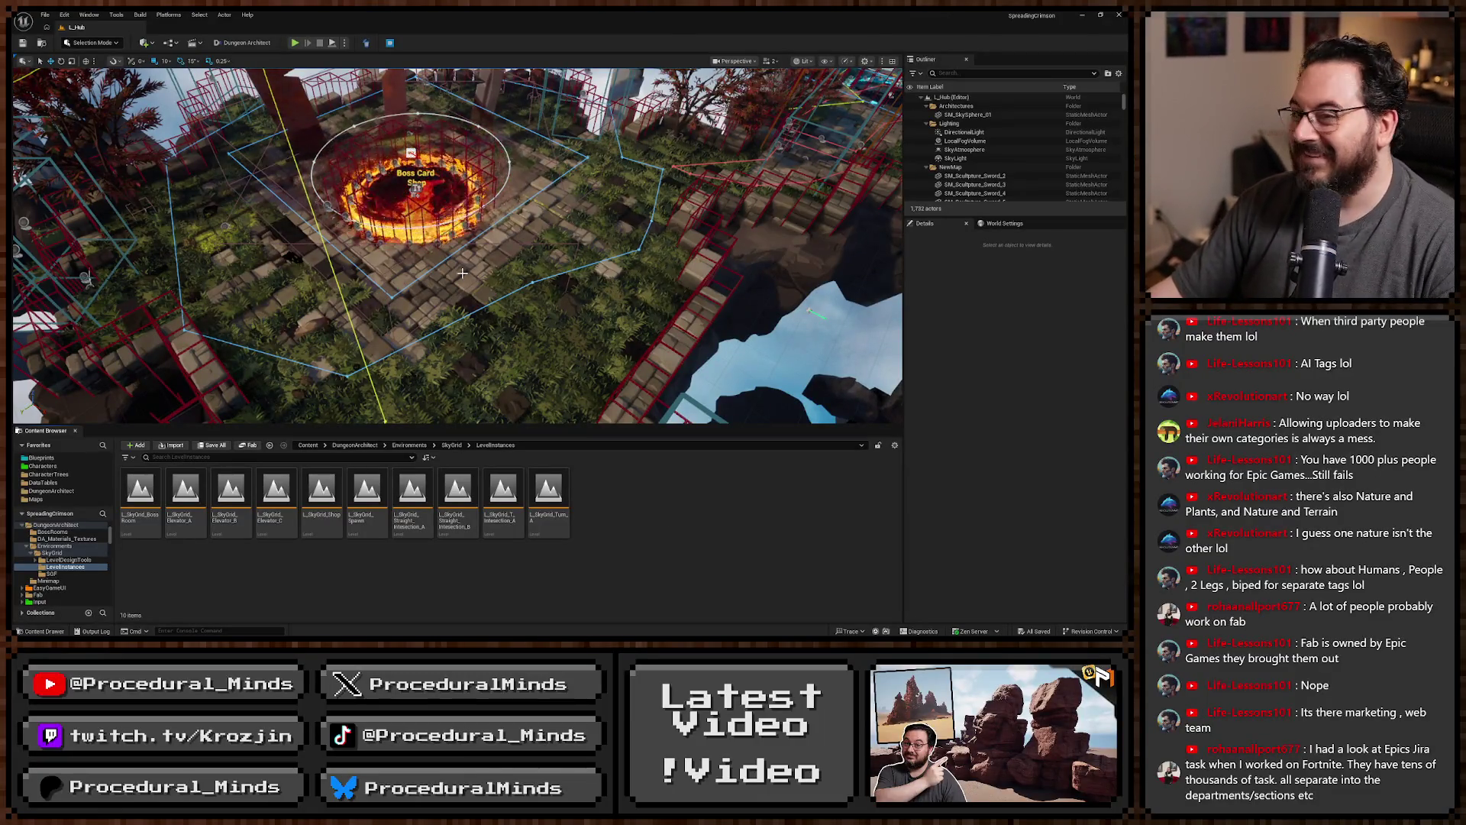
{"action": "left_click", "coordinate": [46, 15]}
{"action": "left_click", "coordinate": [222, 130]}
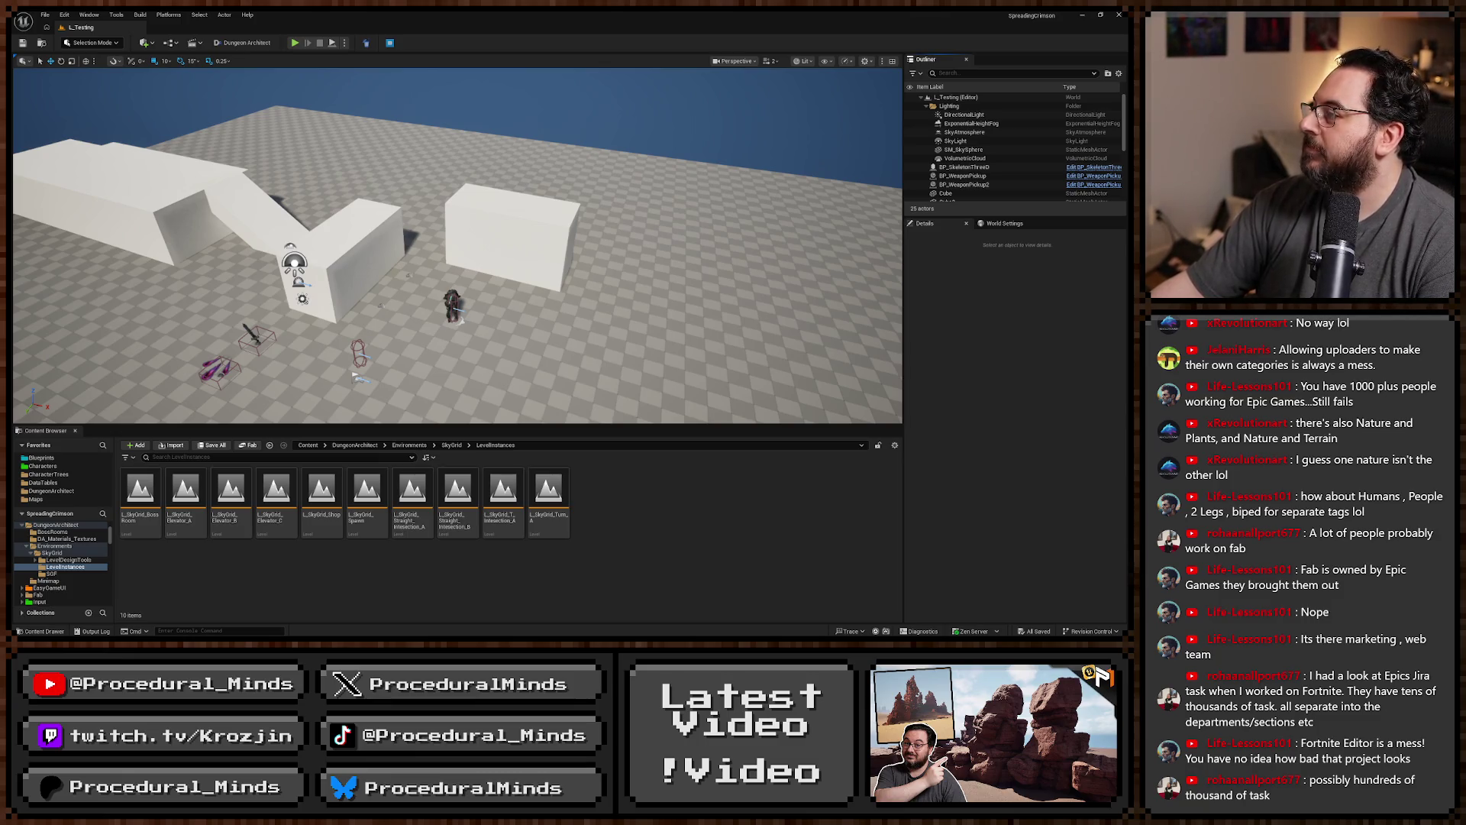
{"action": "key", "text": "alt+Tab"}
Search Fab for 'Building' and cycle through the search suggestions.
{"action": "left_click", "coordinate": [358, 76]}
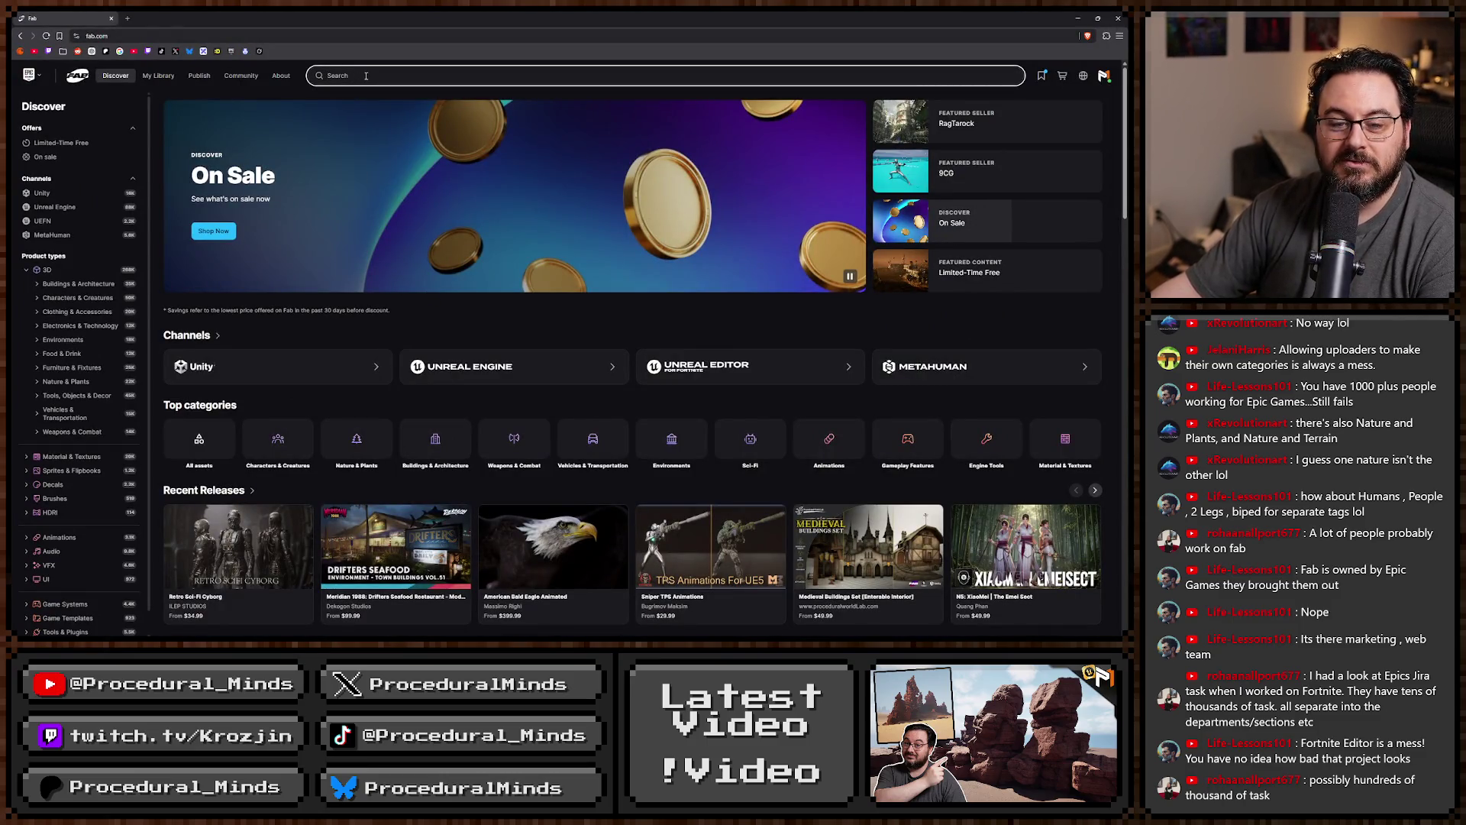
{"action": "type", "text": "Building"}
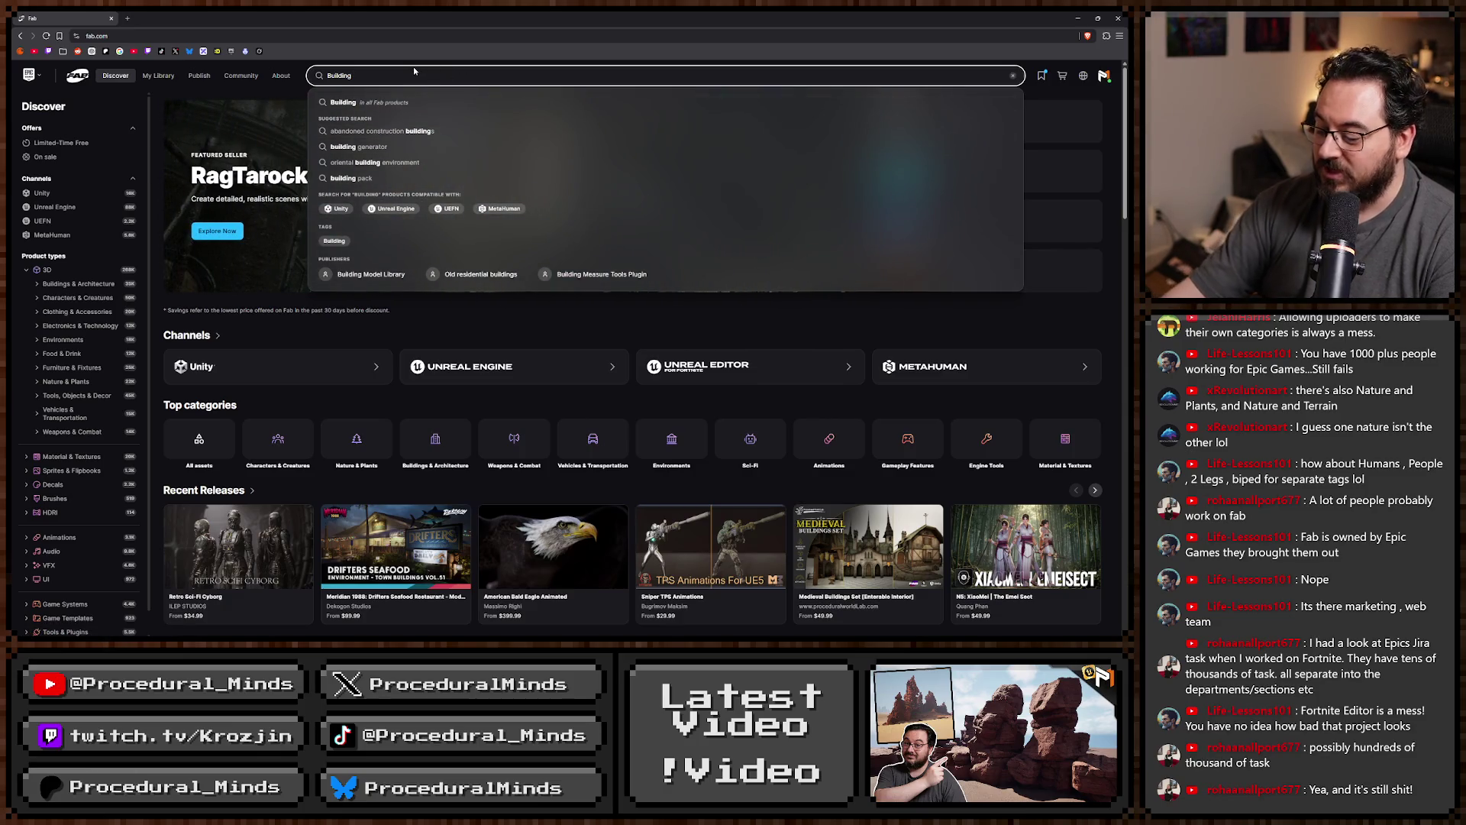
{"action": "key", "text": "Down"}
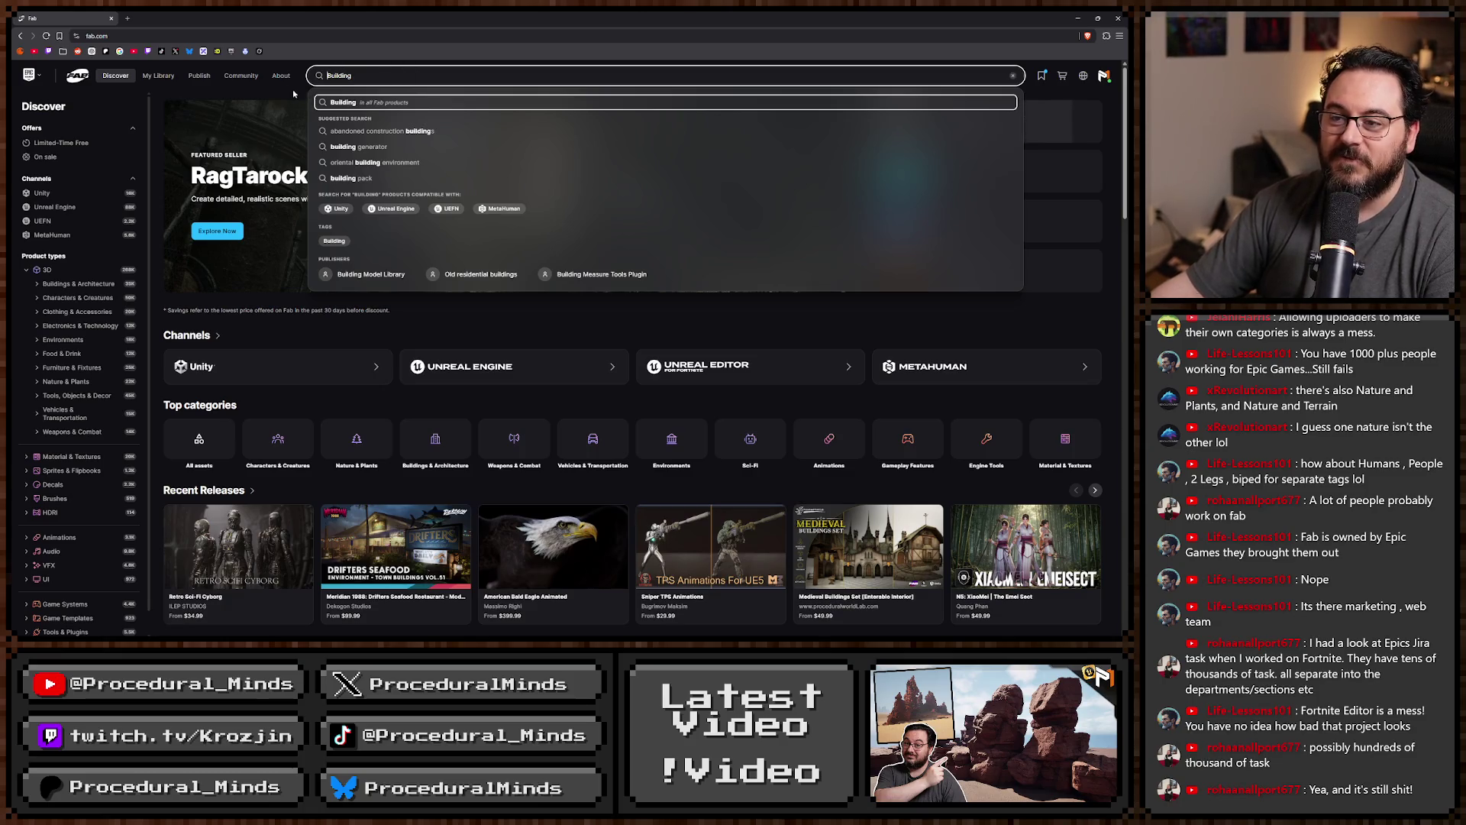
{"action": "key", "text": "Up"}
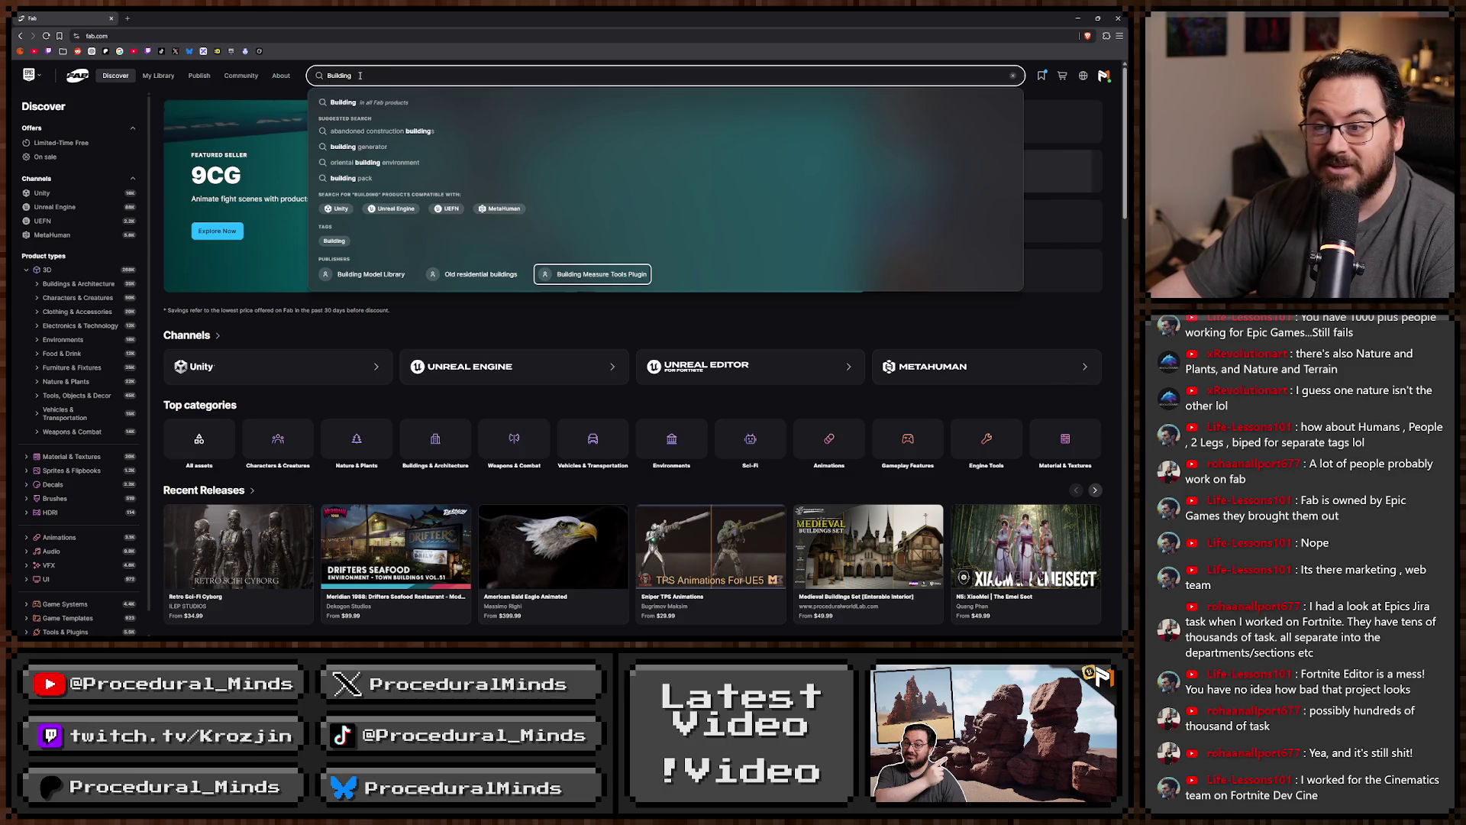
{"action": "key", "text": "Down"}
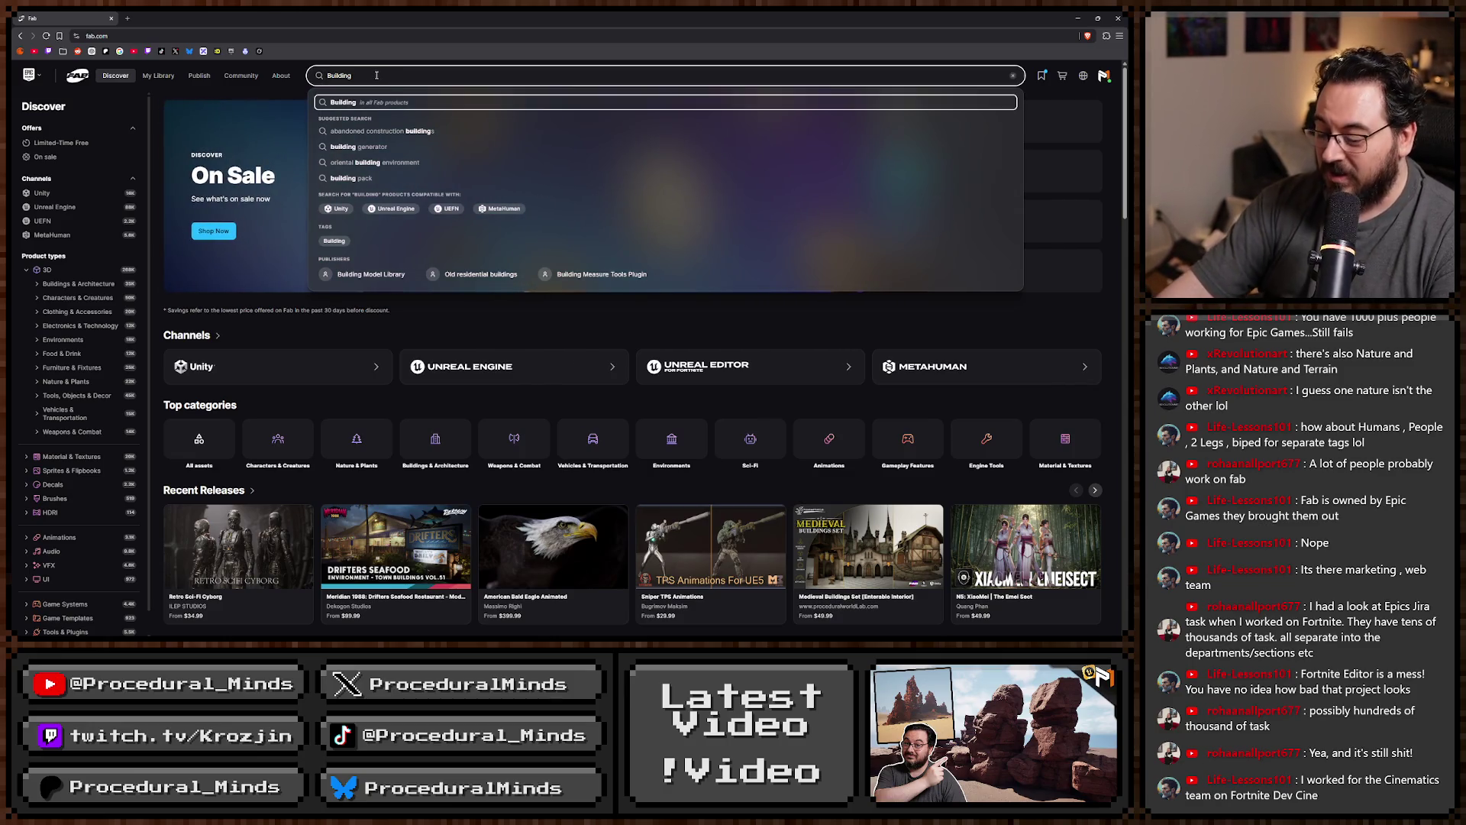
{"action": "key", "text": "Up"}
{"action": "key", "text": "Down"}
{"action": "key", "text": "Up"}
{"action": "key", "text": "Down"}
{"action": "key", "text": "Up"}
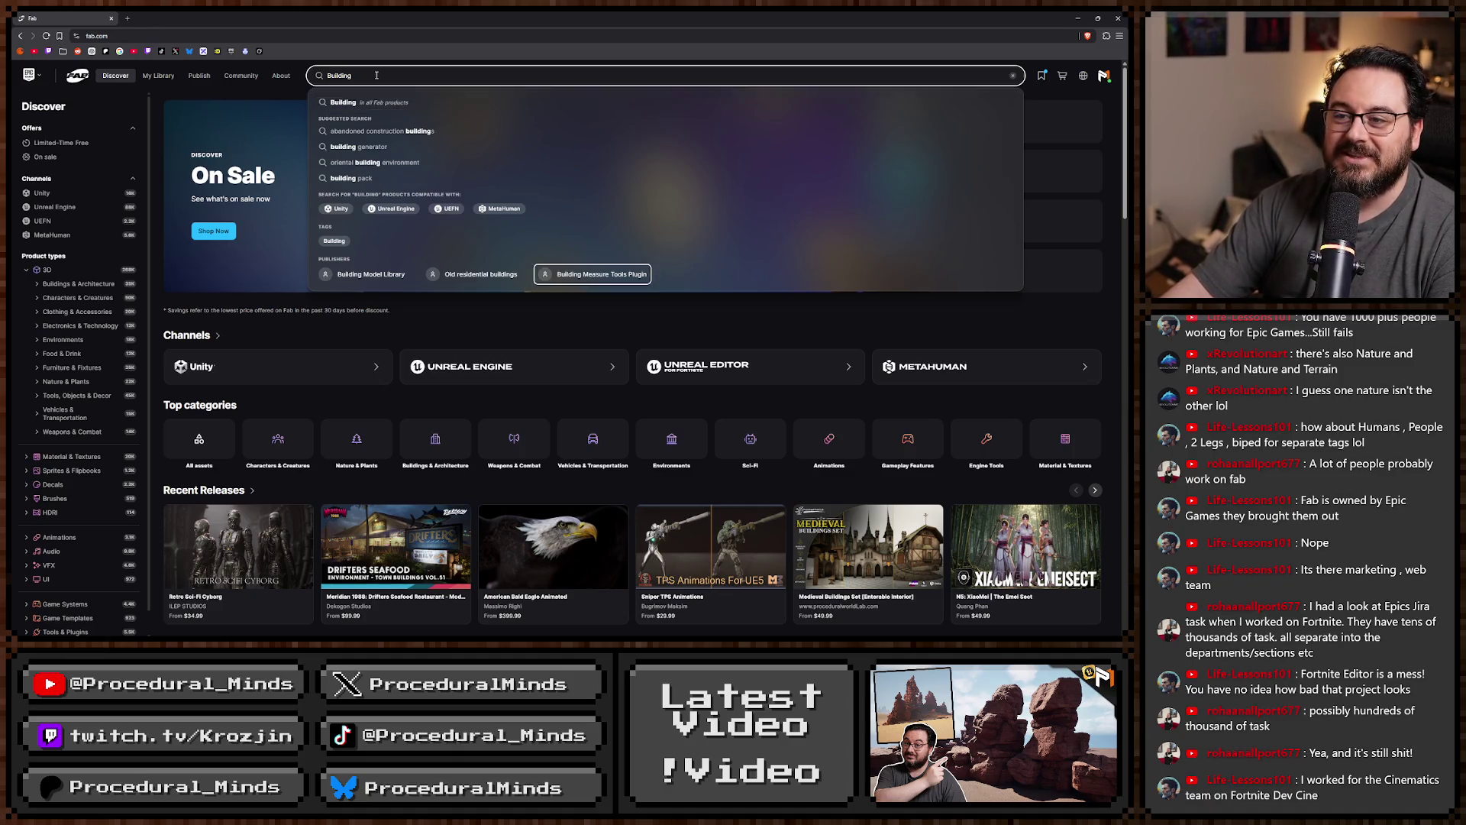
{"action": "key", "text": "Down"}
{"action": "key", "text": "Up"}
{"action": "key", "text": "Down"}
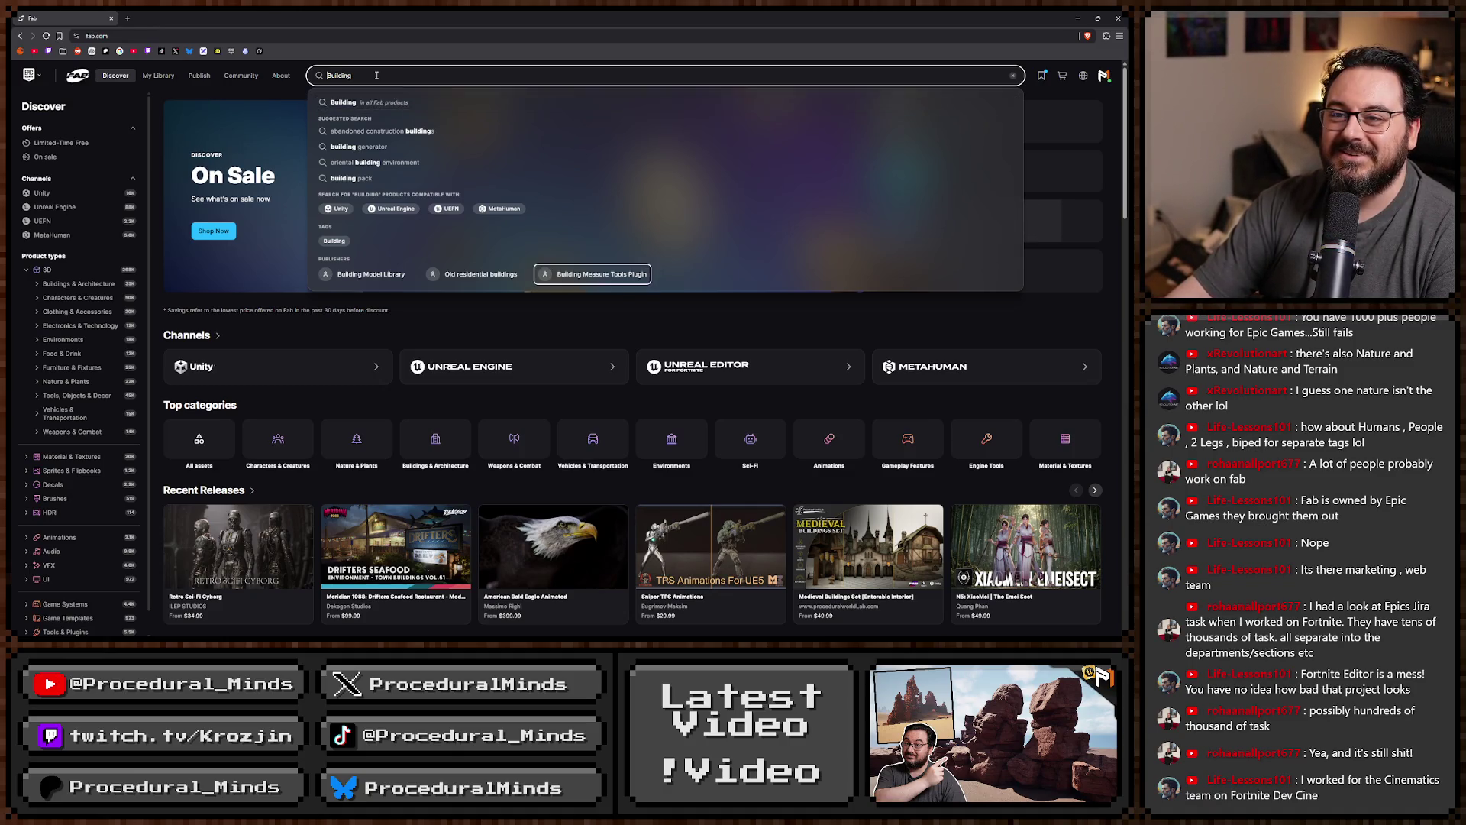
Dismiss the Building suggestions and return to the Unreal Editor.
{"action": "left_click", "coordinate": [346, 34]}
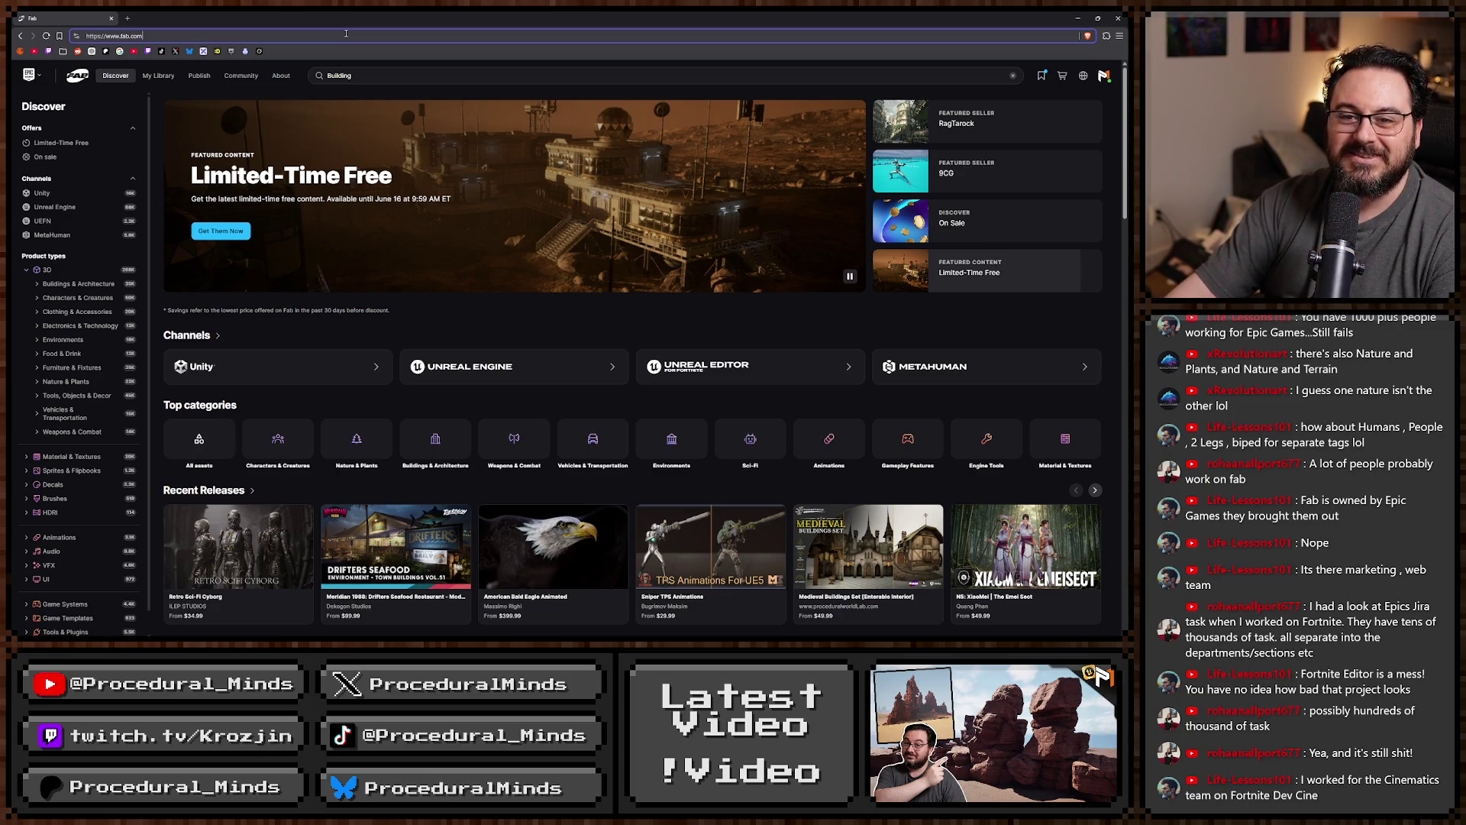
{"action": "left_click", "coordinate": [386, 74]}
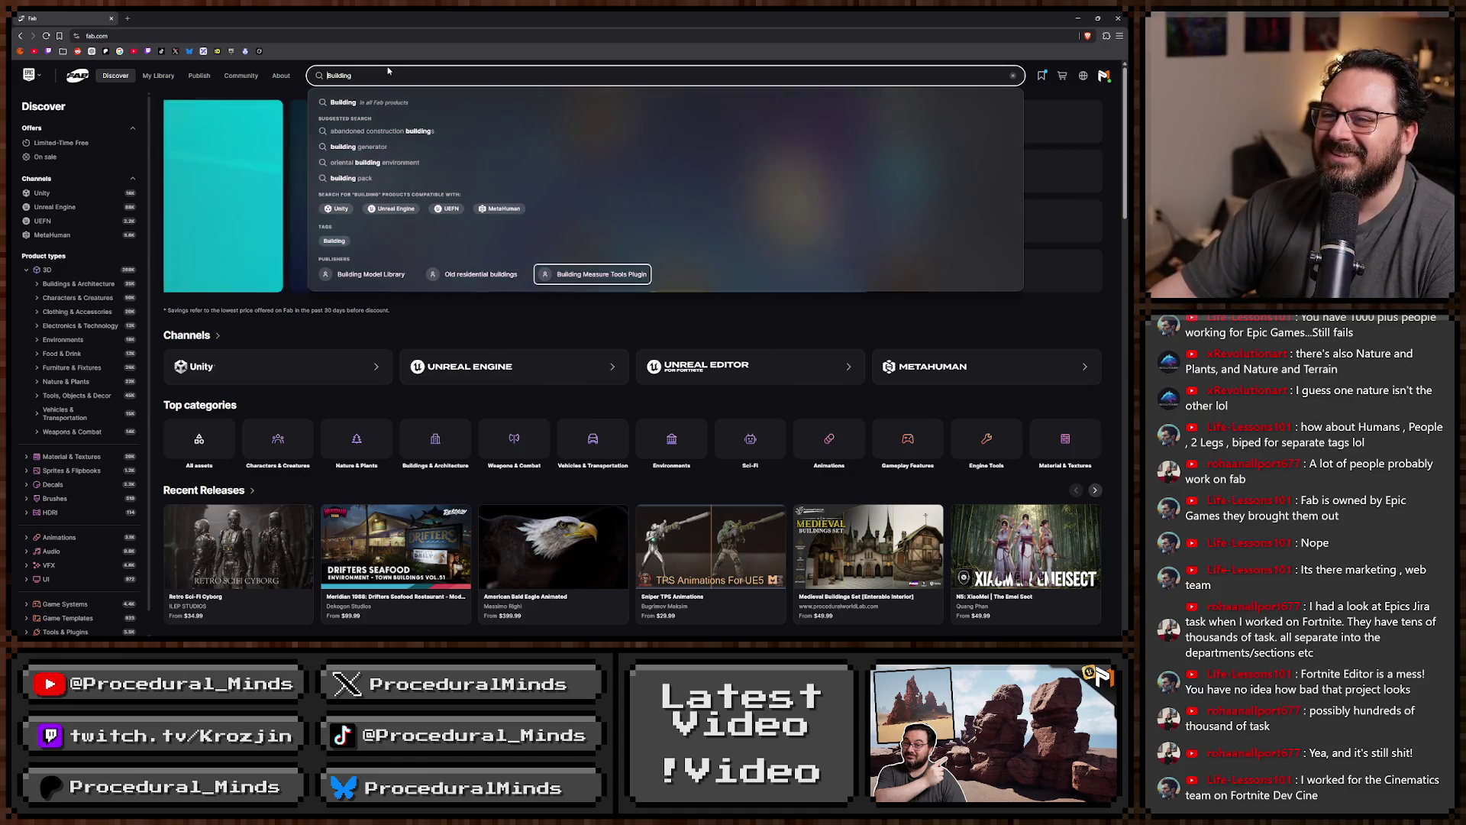
{"action": "left_click", "coordinate": [261, 103]}
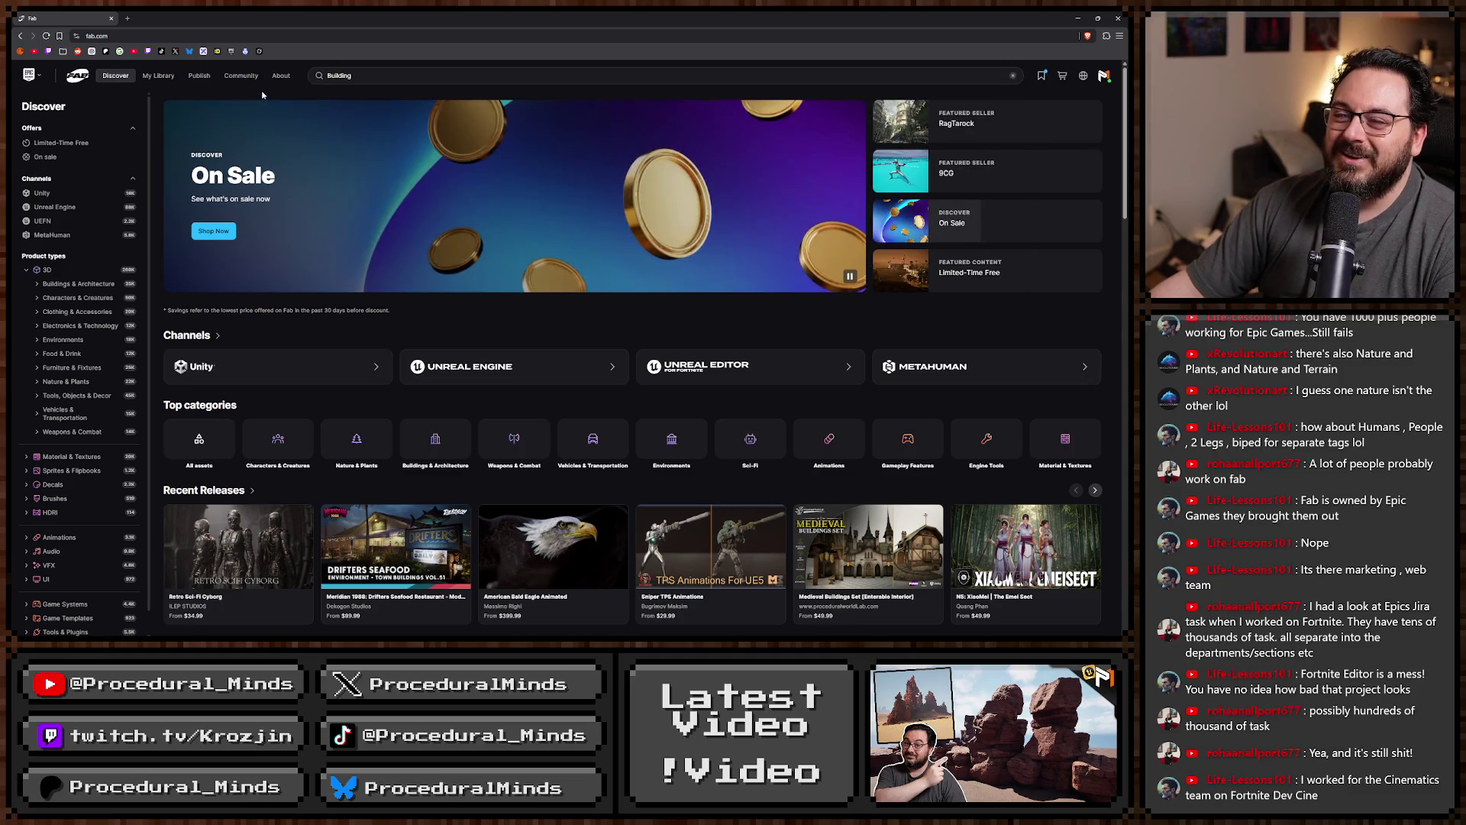
{"action": "key", "text": "alt+Tab"}
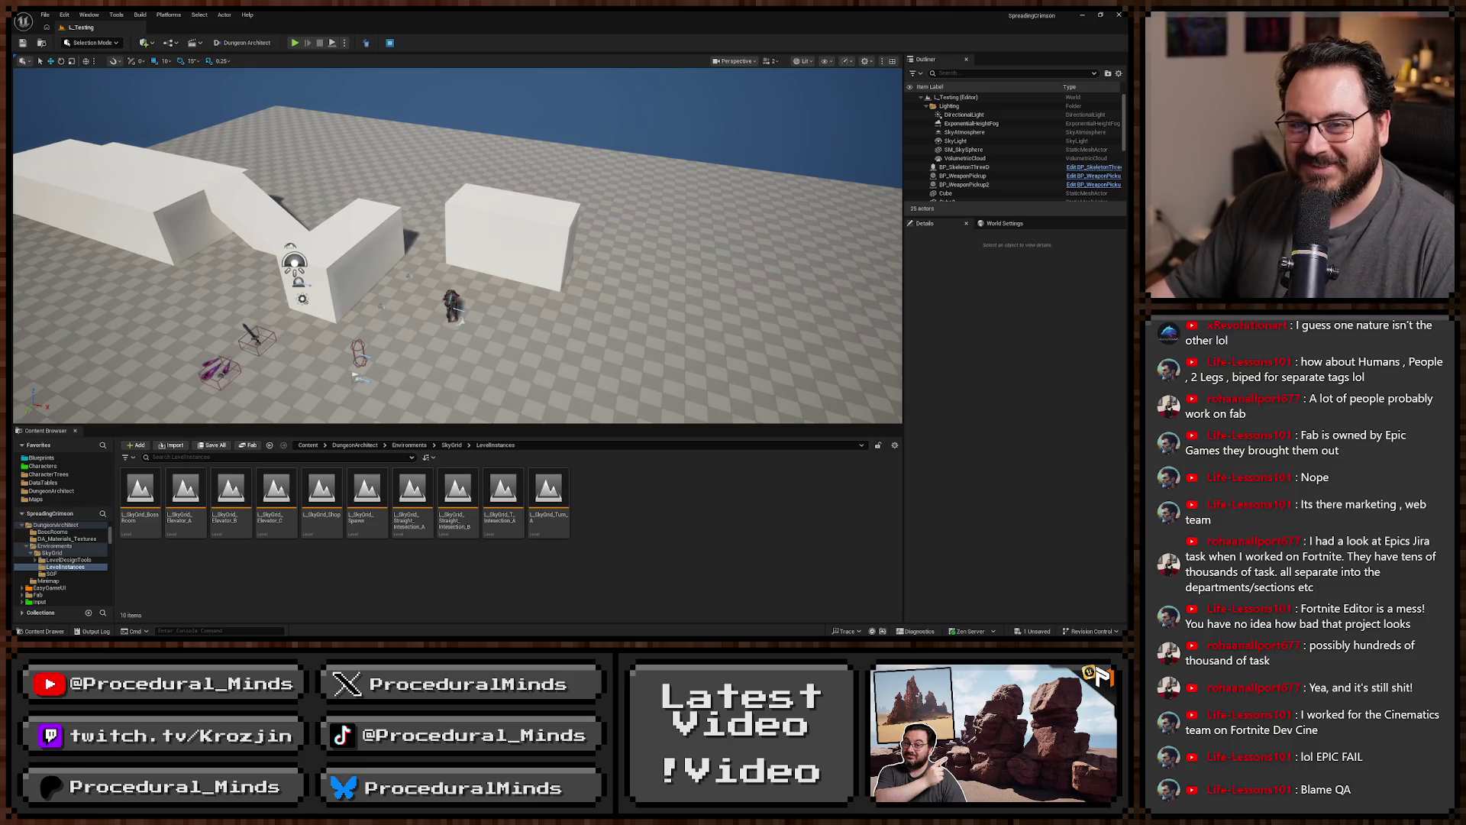
Save the L_Testing level with Ctrl+S, then select the skeleton enemy.
{"action": "key", "text": "ctrl+s"}
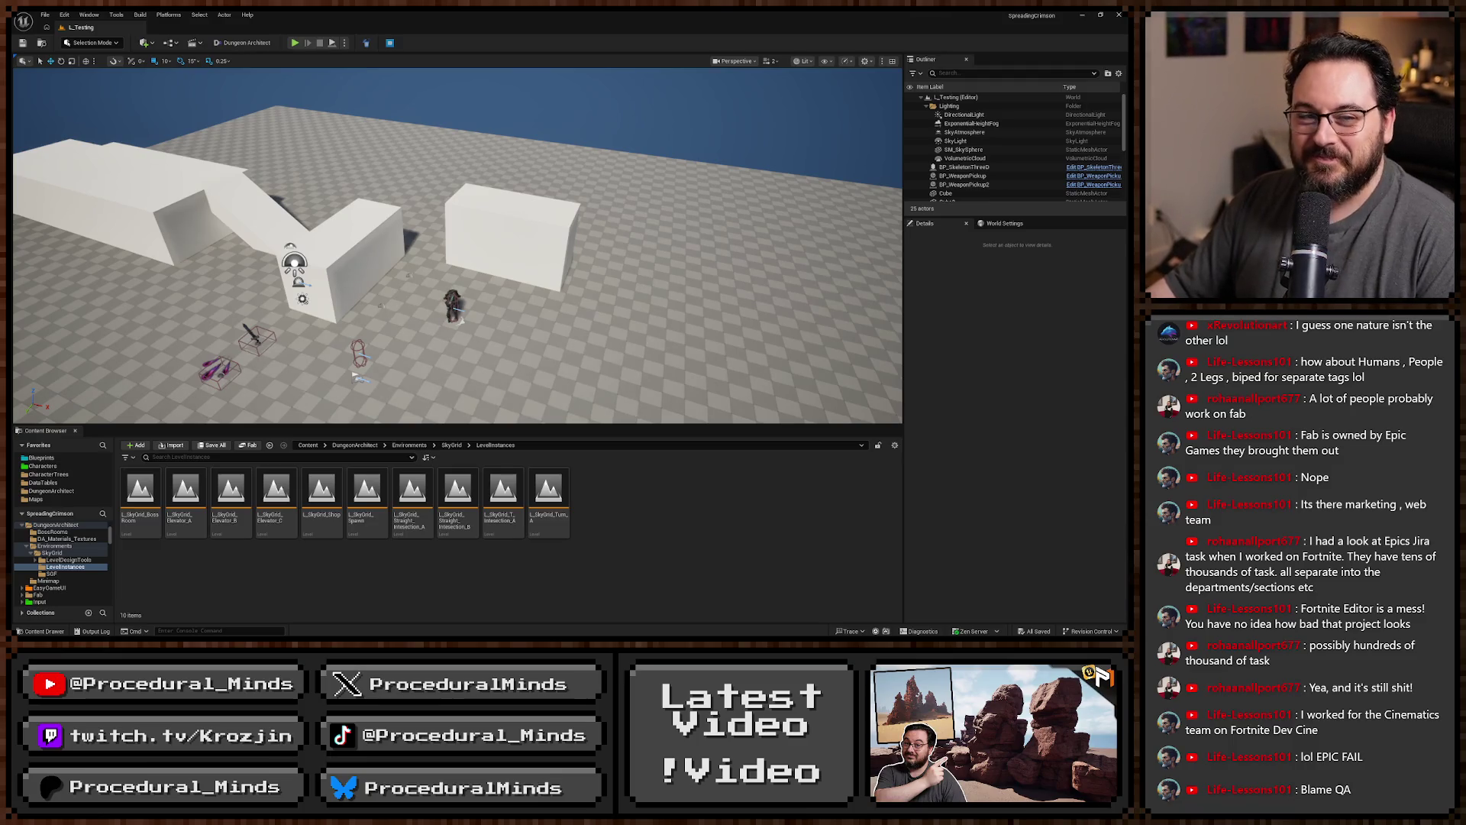
{"action": "left_click", "coordinate": [455, 301]}
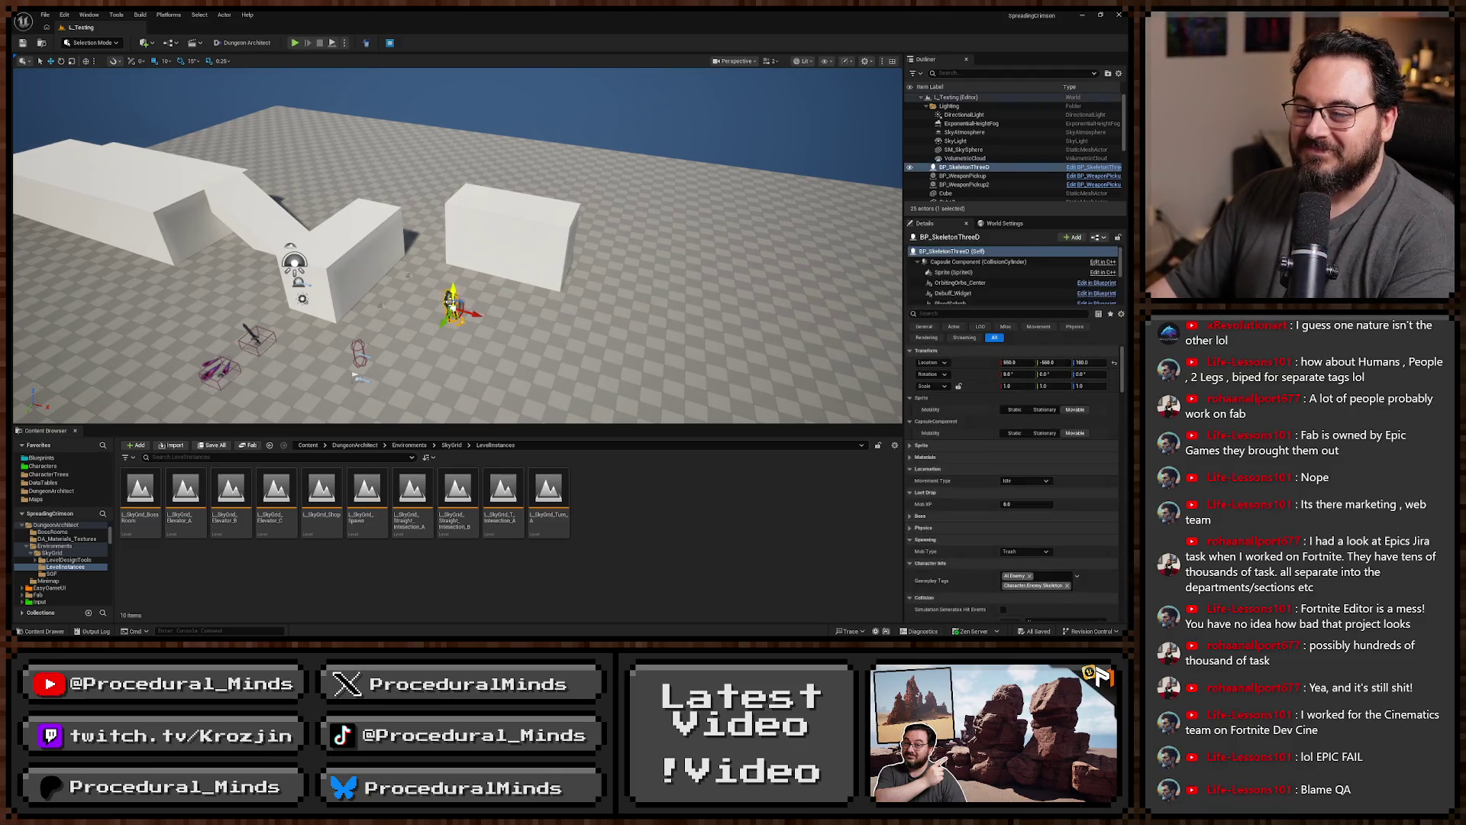
Delete the skeleton and select BP_GreatSpider in Blueprints/Characters/Enemy/Bosses/Great_Spider.
{"action": "key", "text": "Delete"}
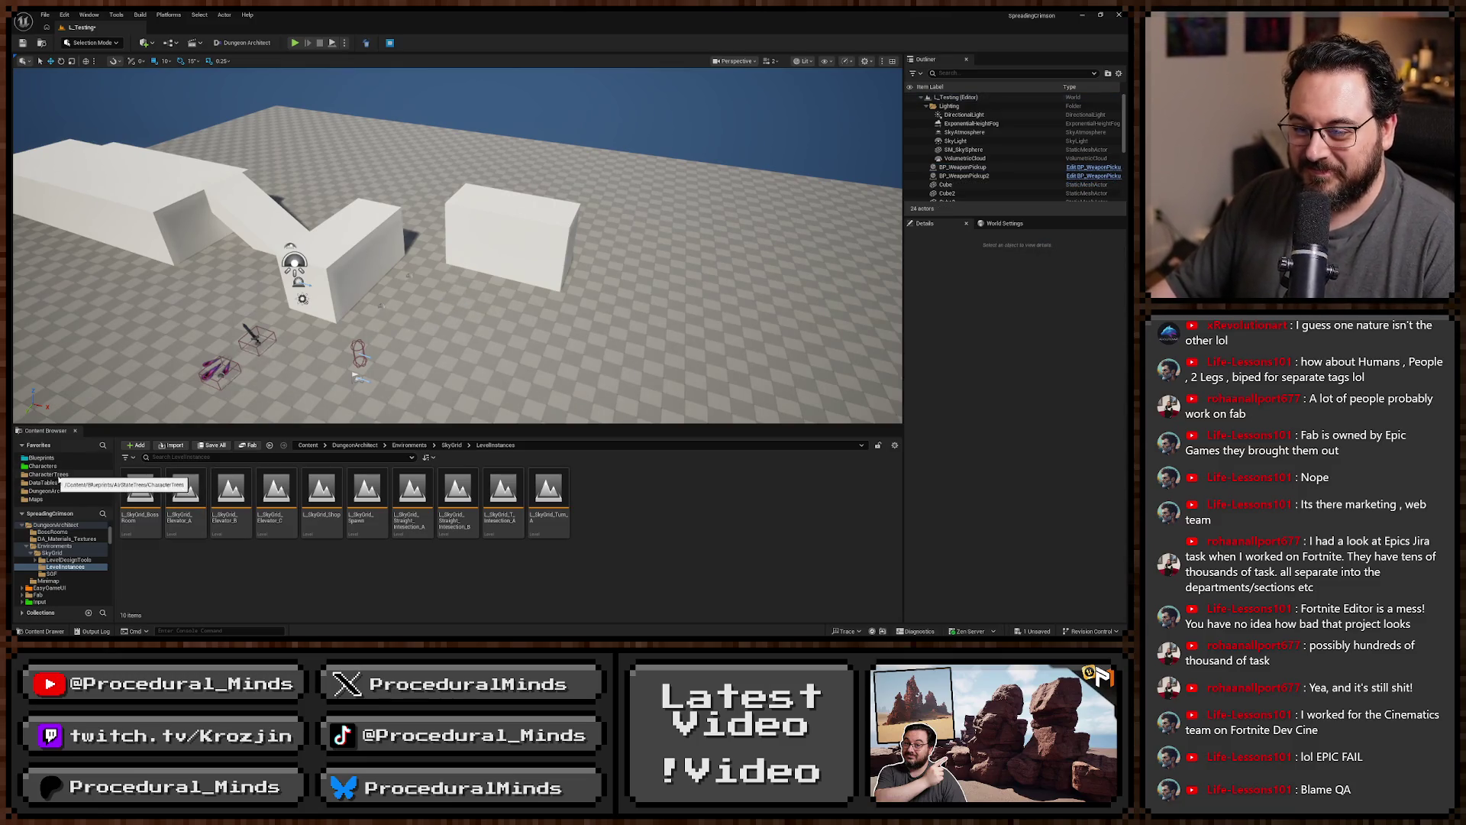
{"action": "scroll", "coordinate": [57, 576], "scroll_direction": "up", "scroll_amount": 5}
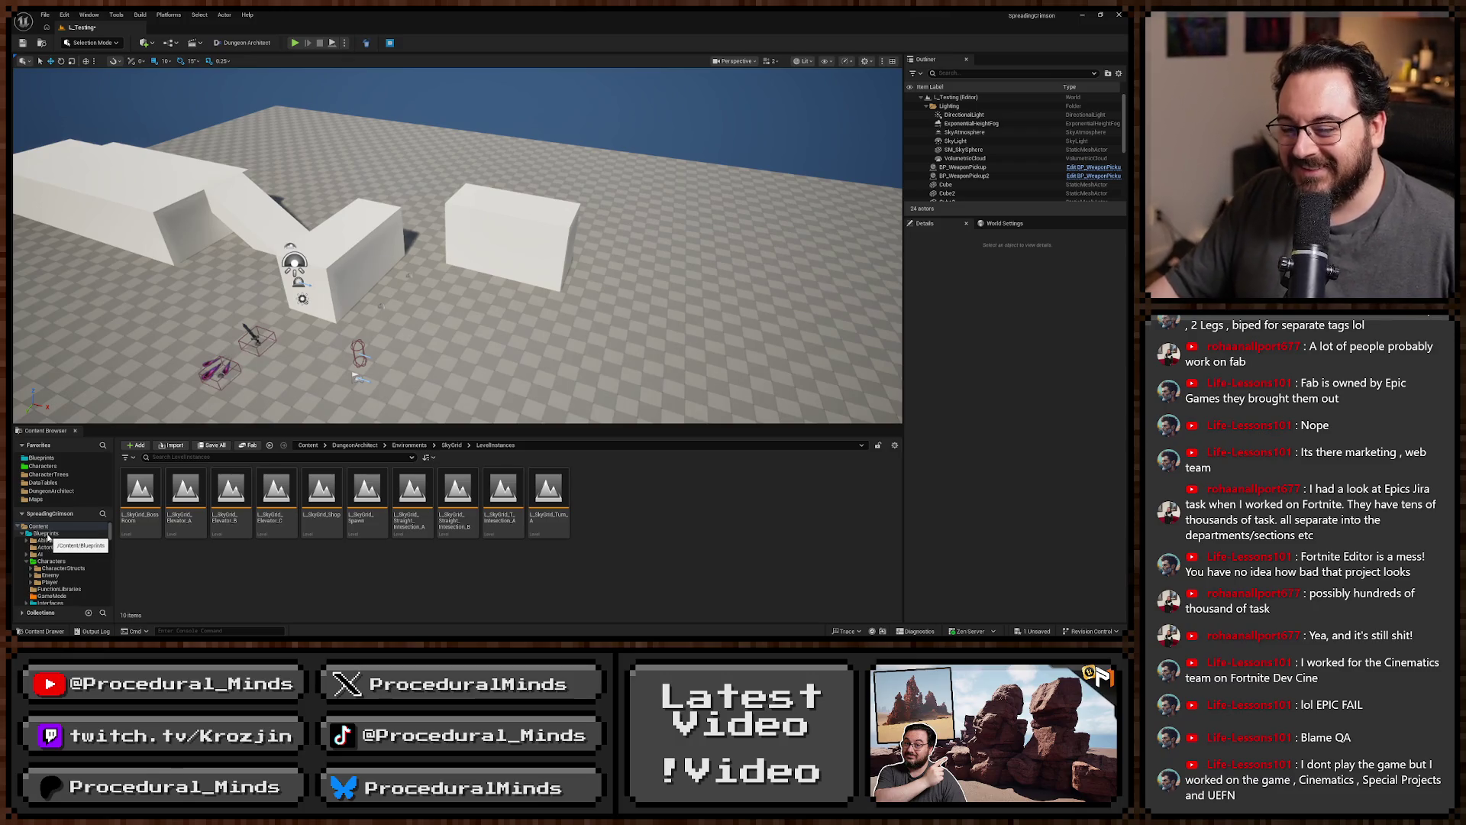
{"action": "left_click", "coordinate": [47, 534]}
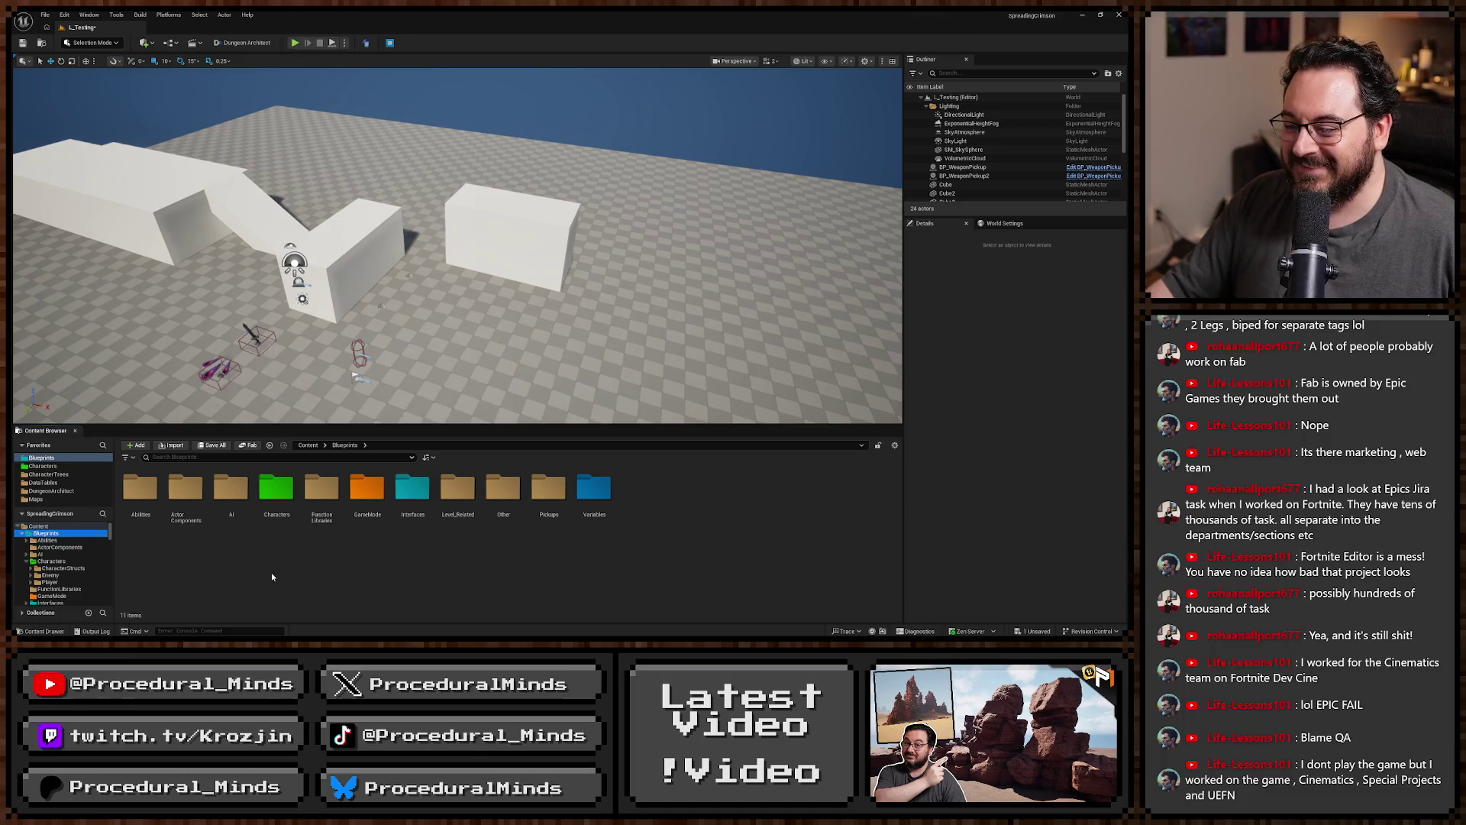
{"action": "left_click", "coordinate": [44, 466]}
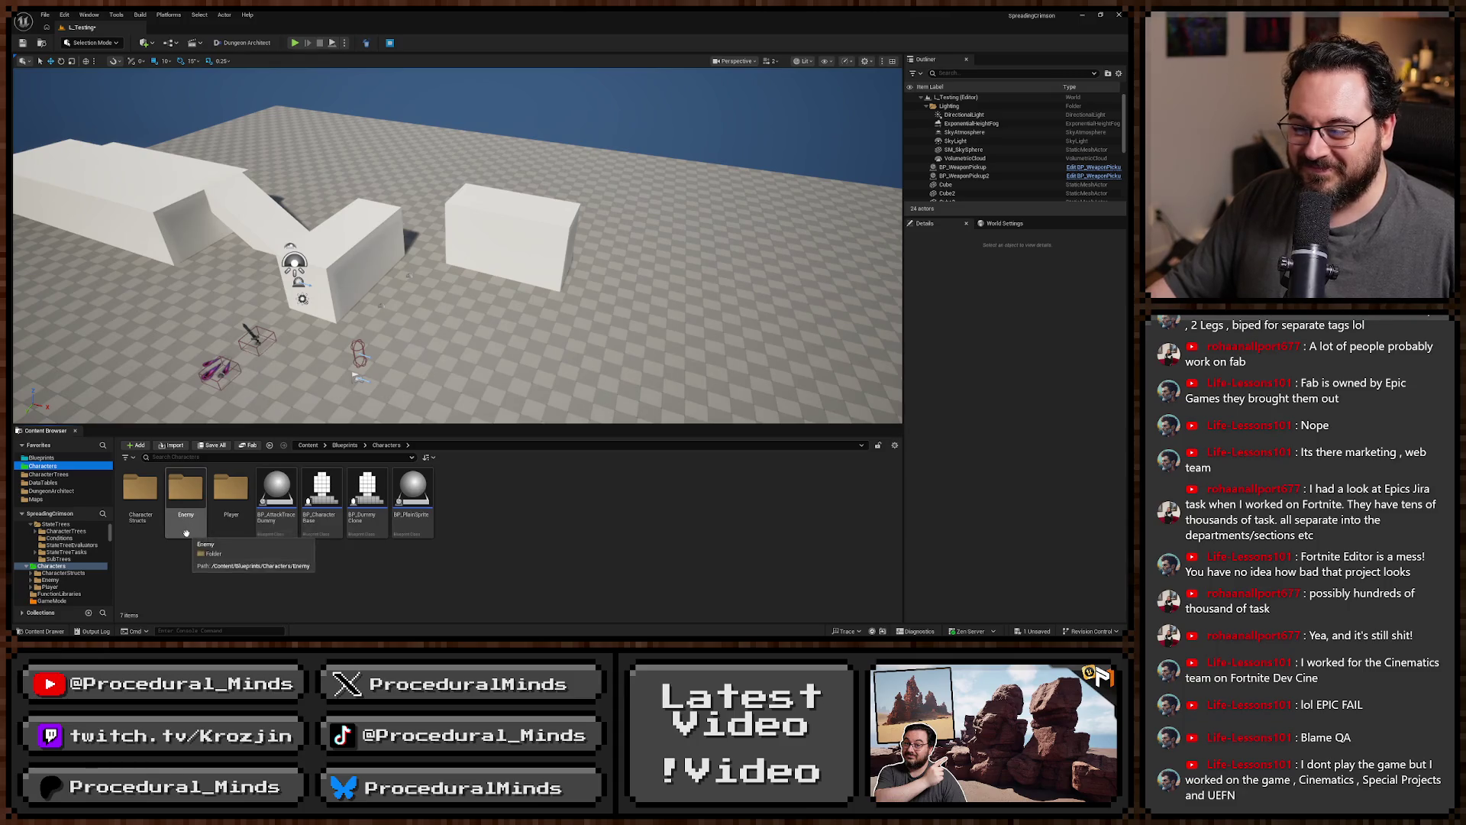
{"action": "double_click", "coordinate": [186, 491]}
{"action": "double_click", "coordinate": [140, 489]}
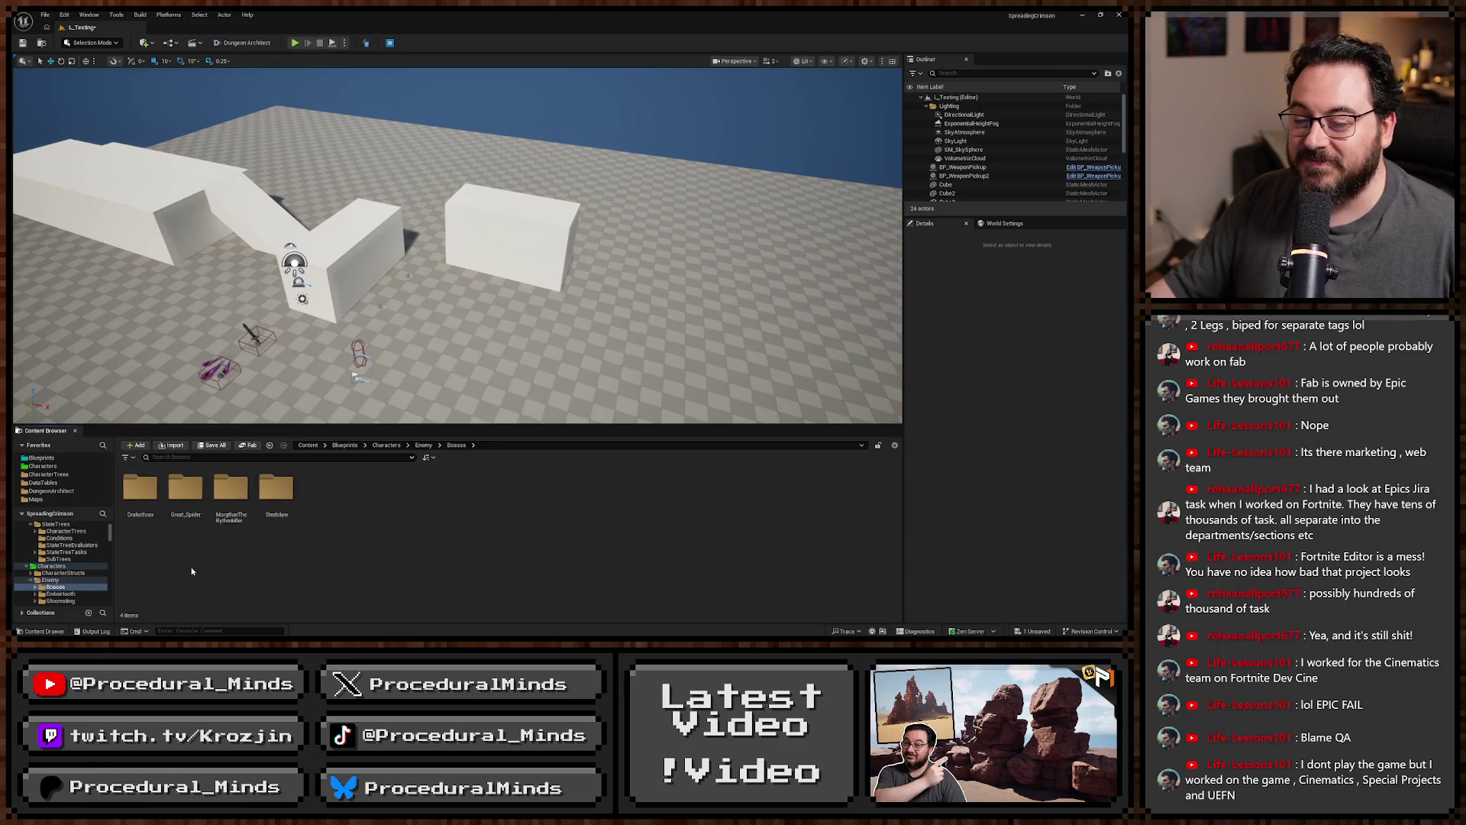
{"action": "double_click", "coordinate": [186, 489]}
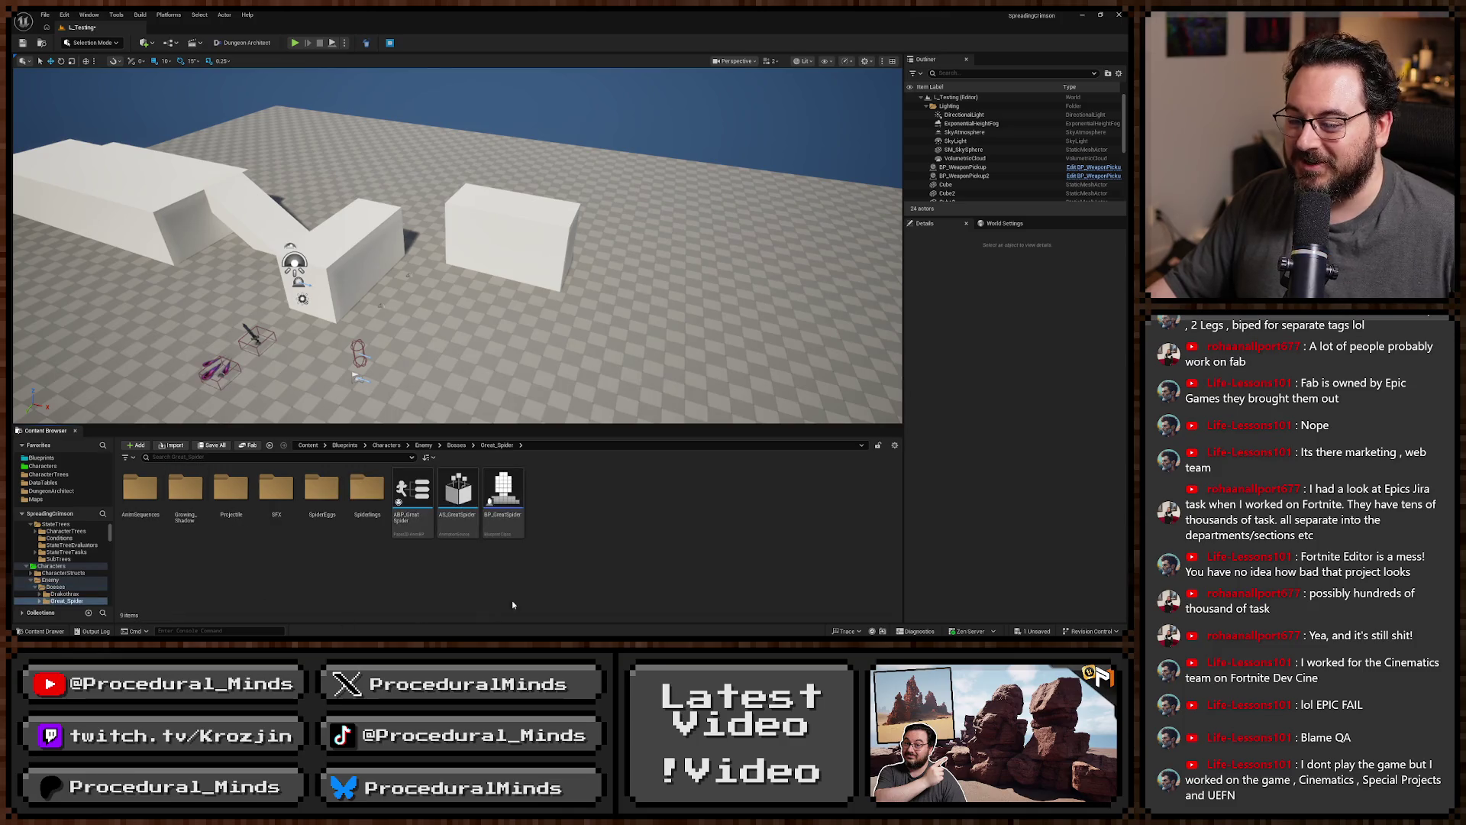
{"action": "left_click", "coordinate": [505, 526]}
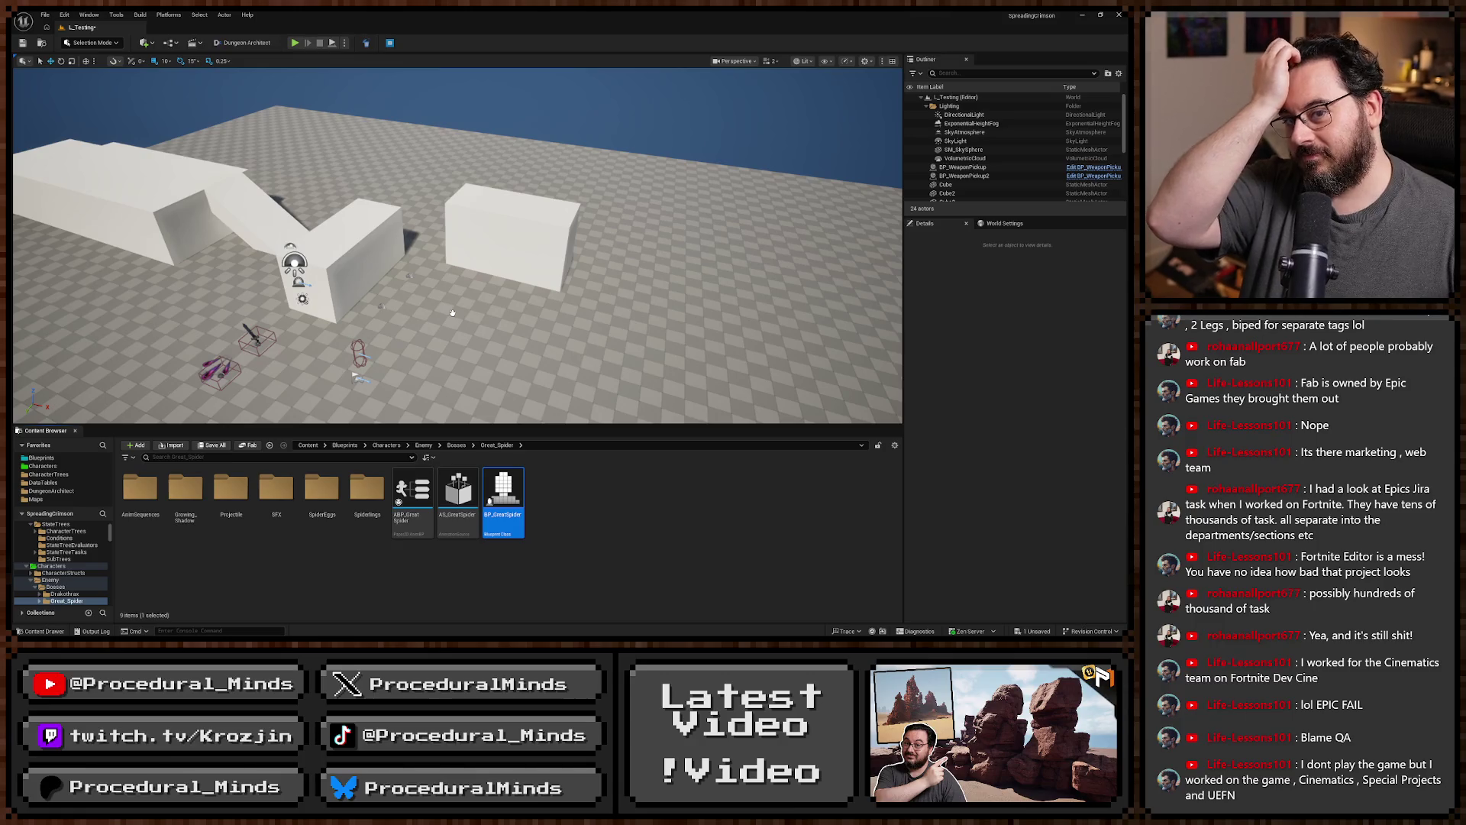
Place BP_GreatSpider between the white blocks, locate its asset, and save everything.
{"action": "left_click_drag", "start_coordinate": [453, 313], "coordinate": [452, 314]}
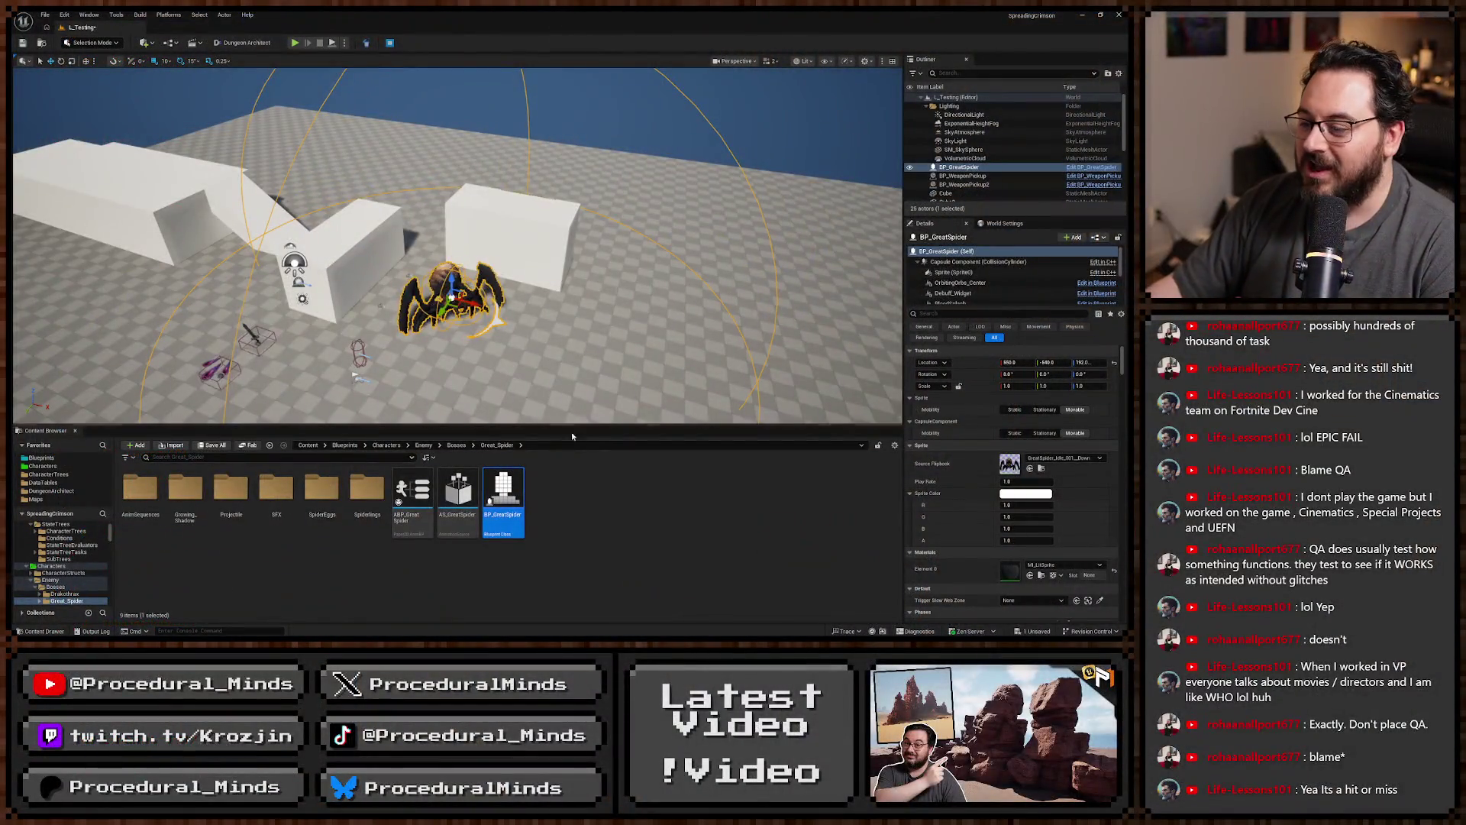
{"action": "left_click", "coordinate": [657, 547]}
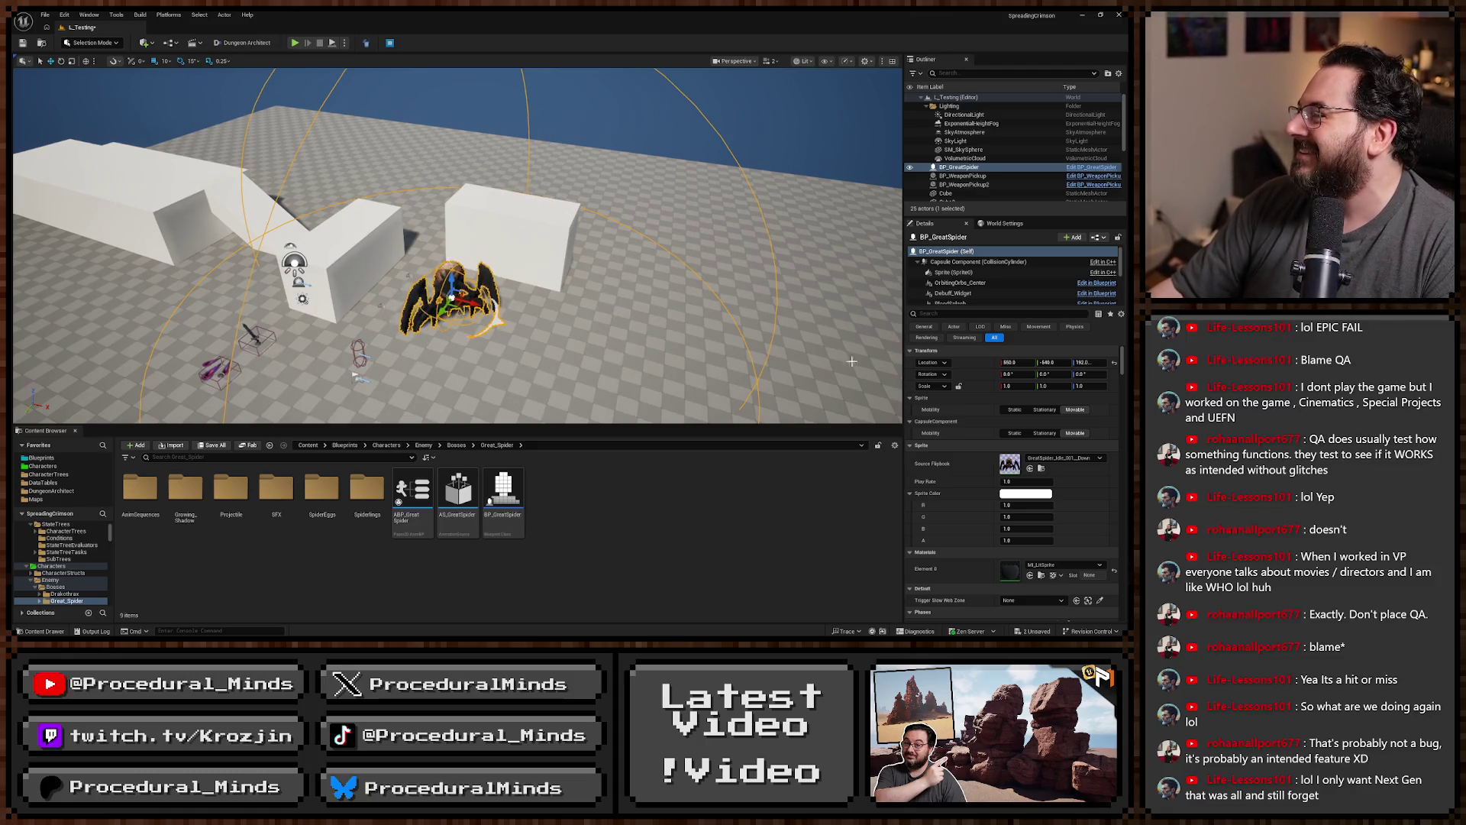
{"action": "mouse_move", "coordinate": [733, 237]}
{"action": "left_mouse_down"}
{"action": "mouse_move", "coordinate": [693, 234]}
{"action": "mouse_move", "coordinate": [729, 230]}
{"action": "left_mouse_up"}
{"action": "key", "text": "ctrl+b"}
{"action": "key", "text": "ctrl+s"}
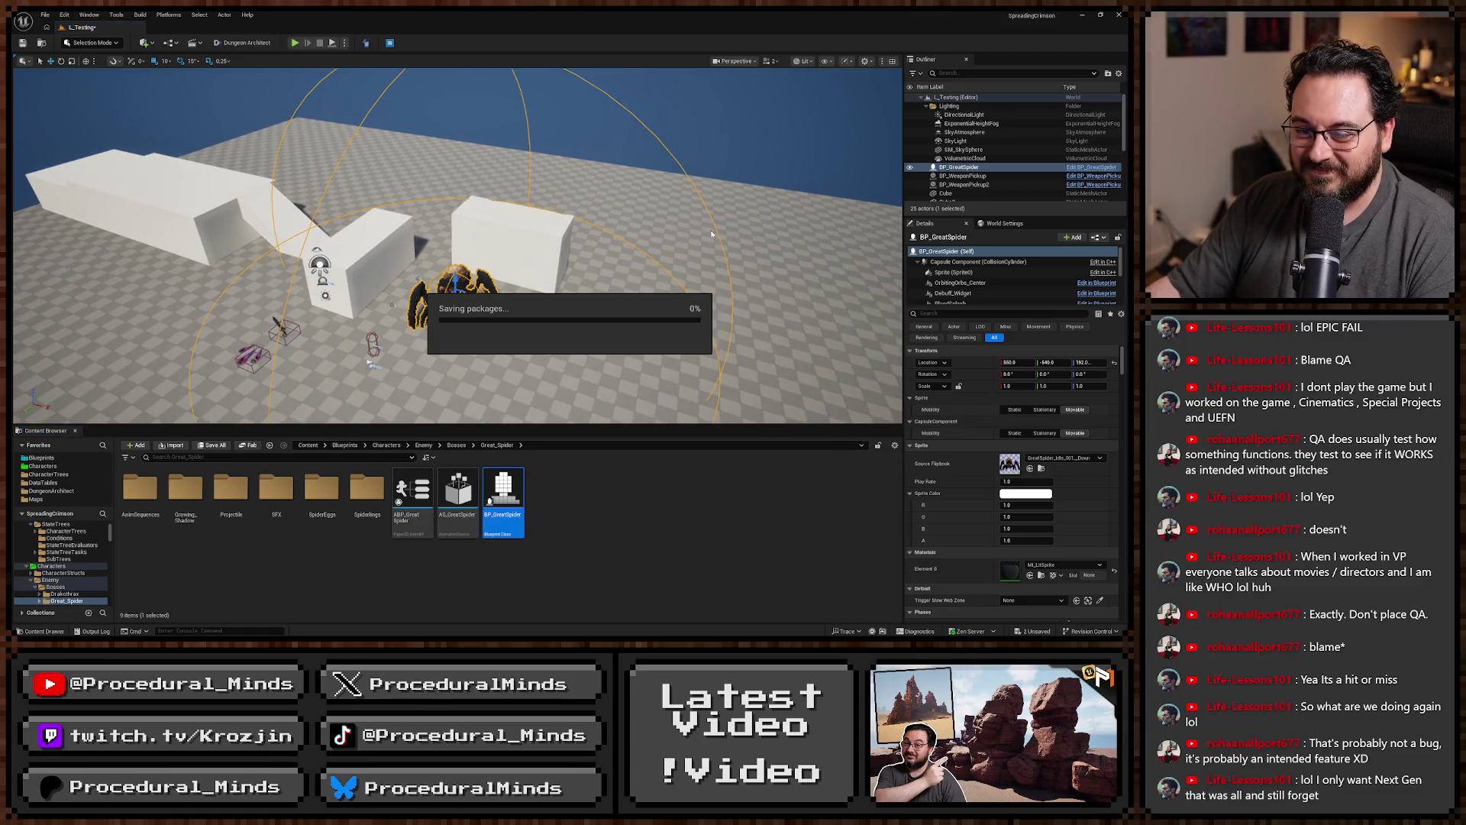